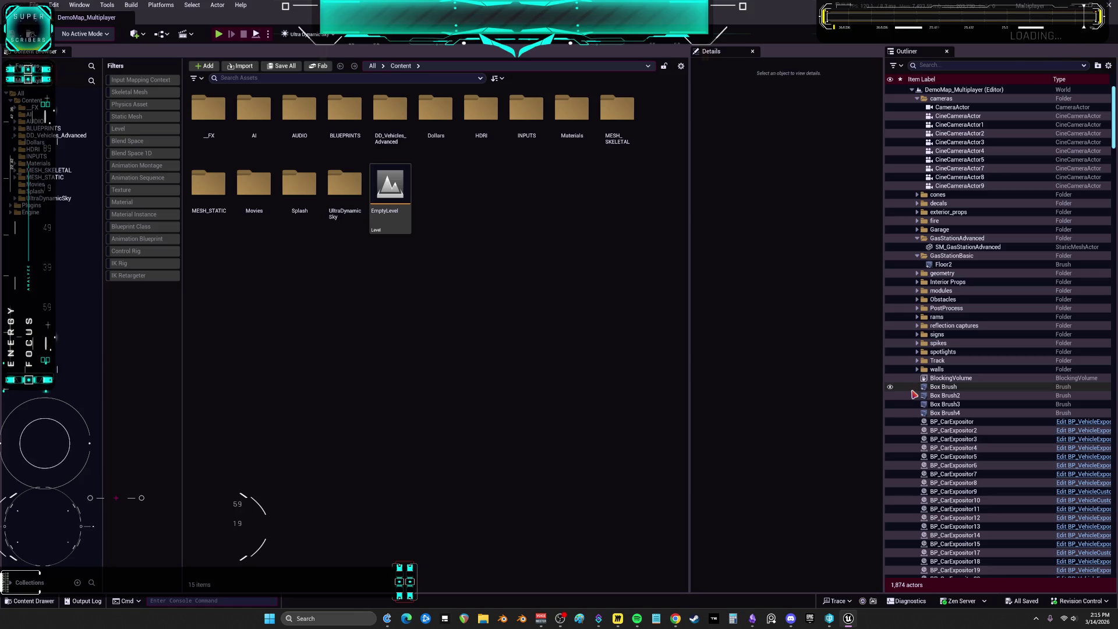
- Launch Play In Editor with 2 players, giving separate server and client preview windows
left_click(268, 34)
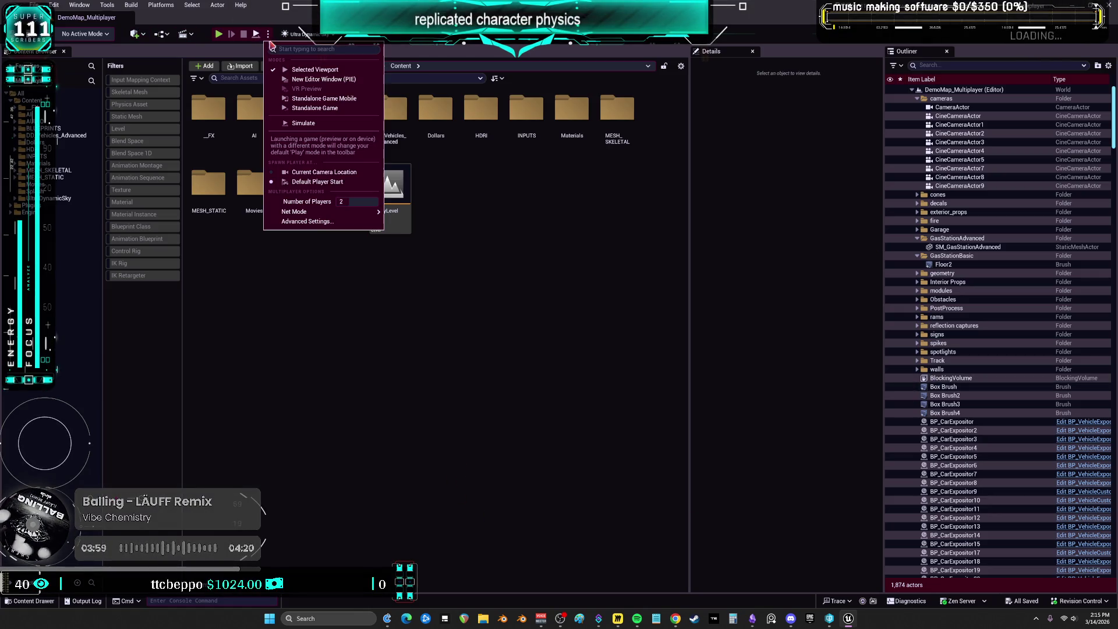
left_click(277, 126)
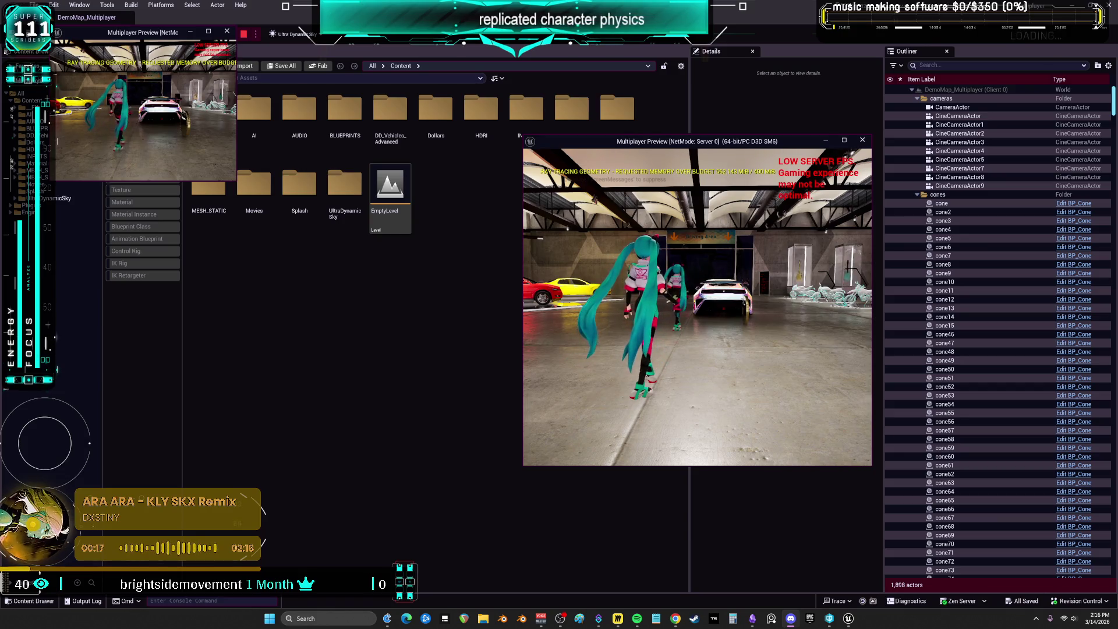
- Enlarge Client 1 beside the server, widen Server 0, and run the server character into the yard
left_click(236, 184)
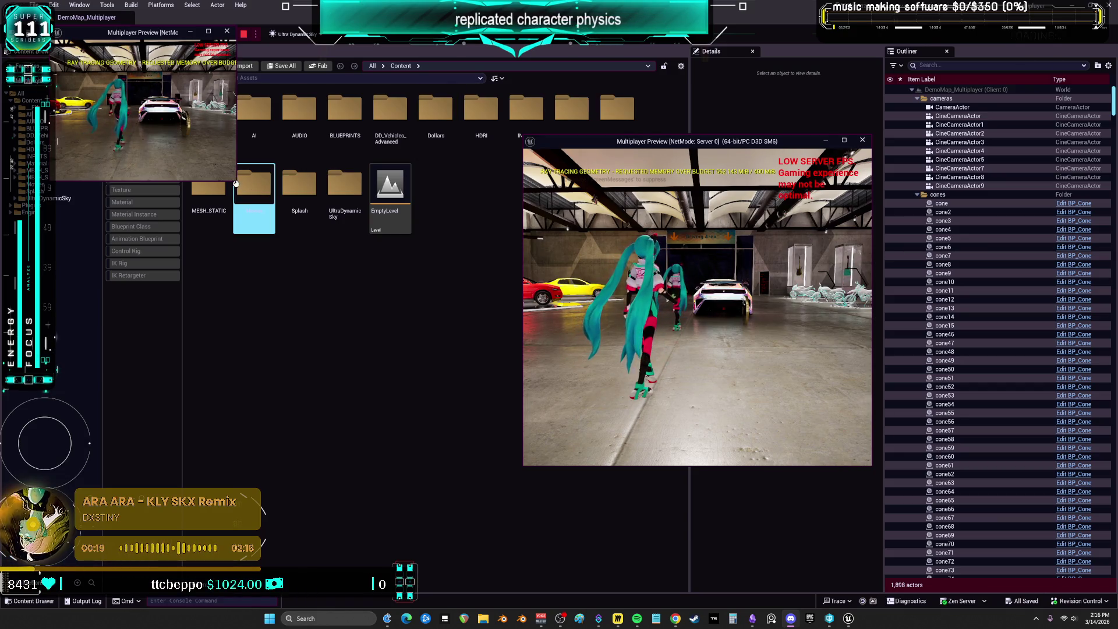
left_click_drag(236, 183, 481, 386)
left_click_drag(366, 34, 340, 150)
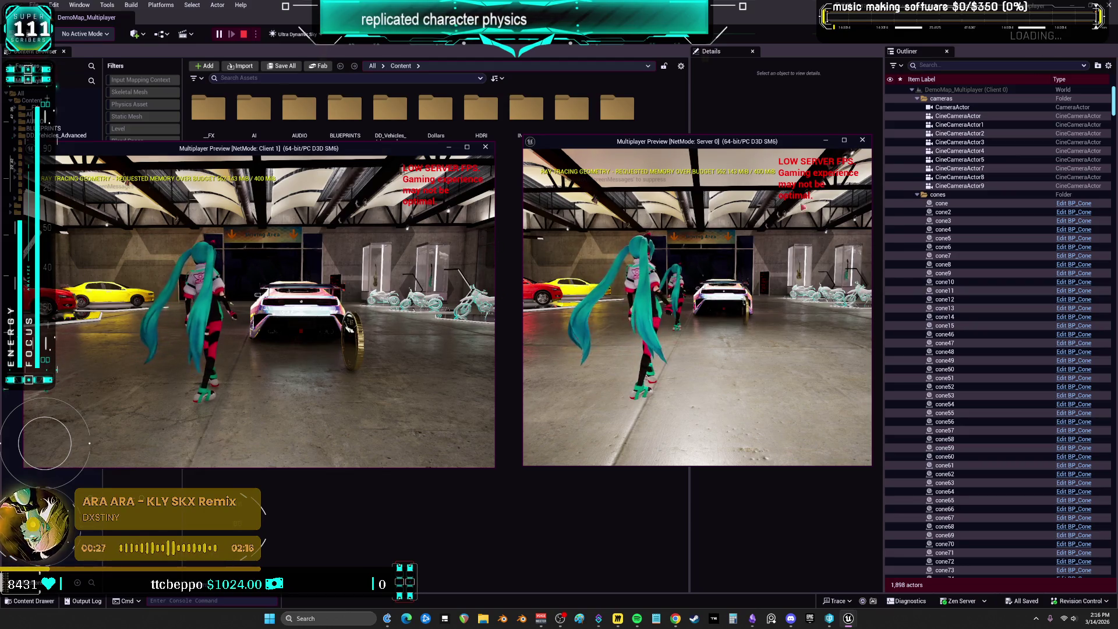
left_click_drag(875, 228, 981, 229)
key("w")
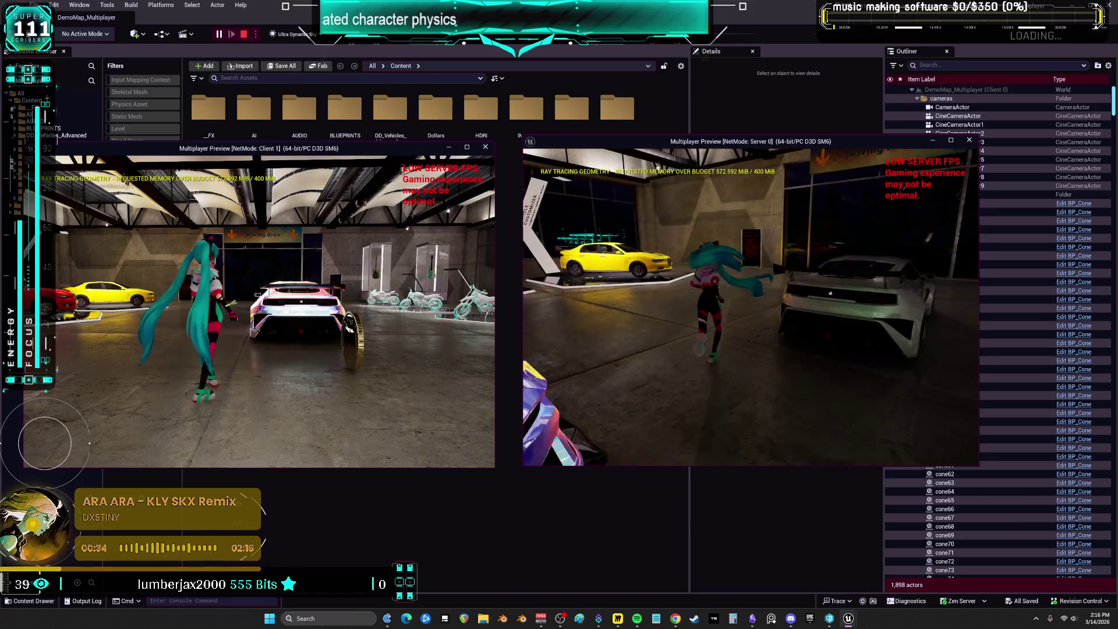
key("w")
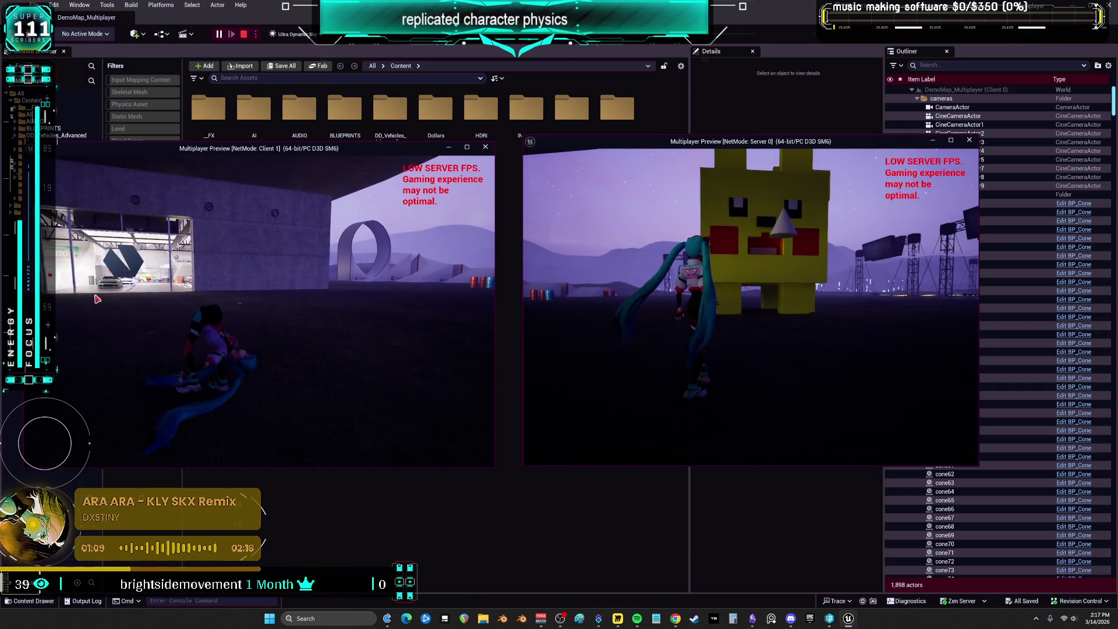
- In the Server preview, run into the lit garage to trigger the ragdoll and recovery
left_click(658, 270)
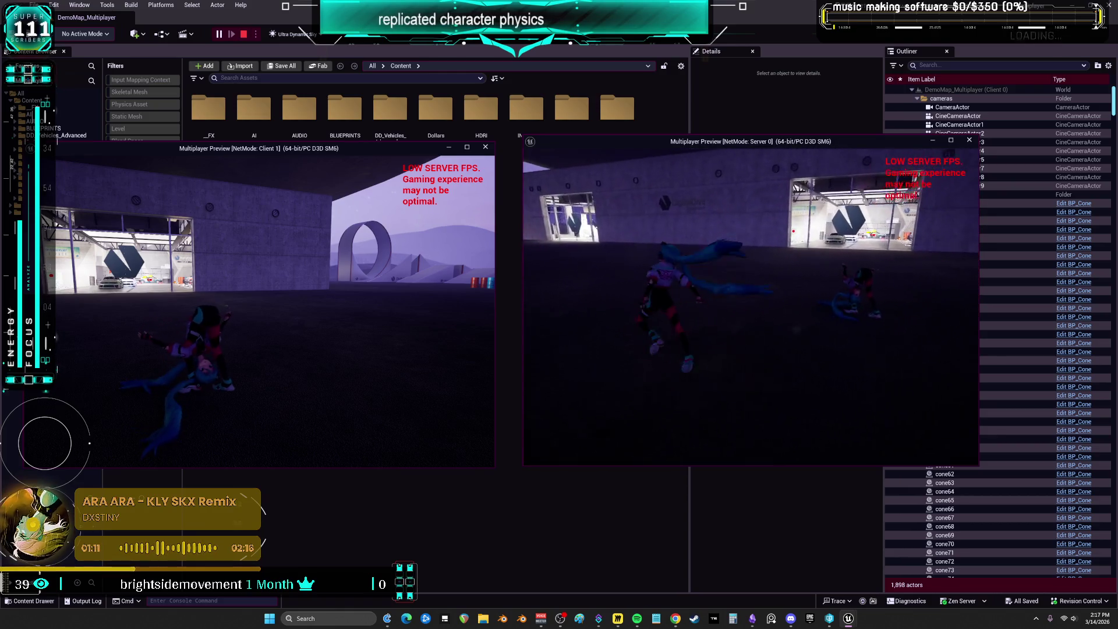
key("w")
key("w")
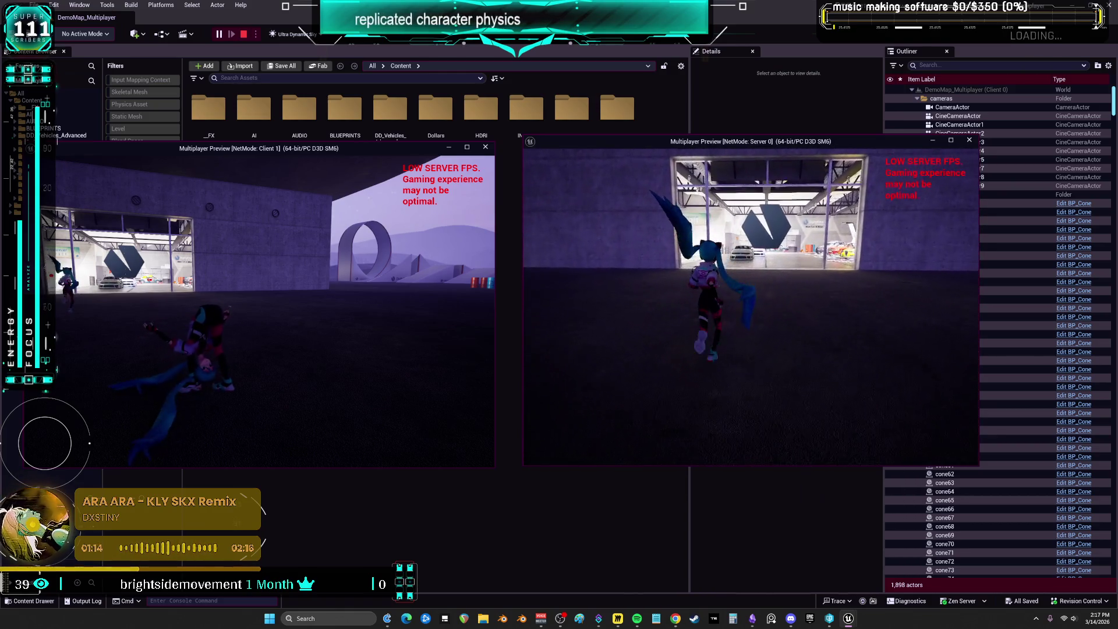
key("w")
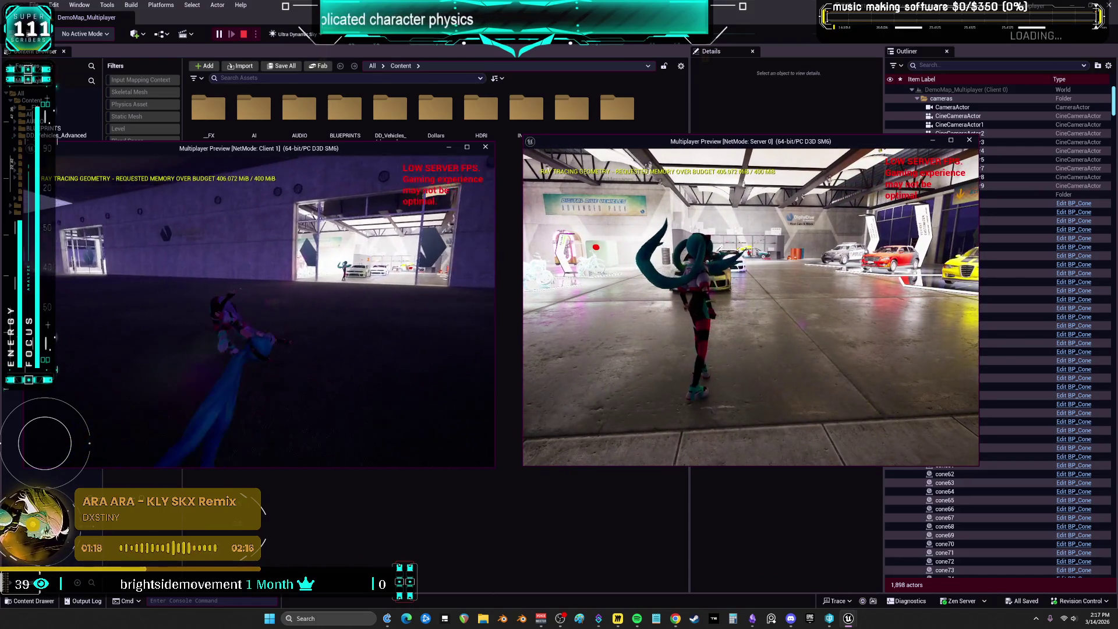
key("w")
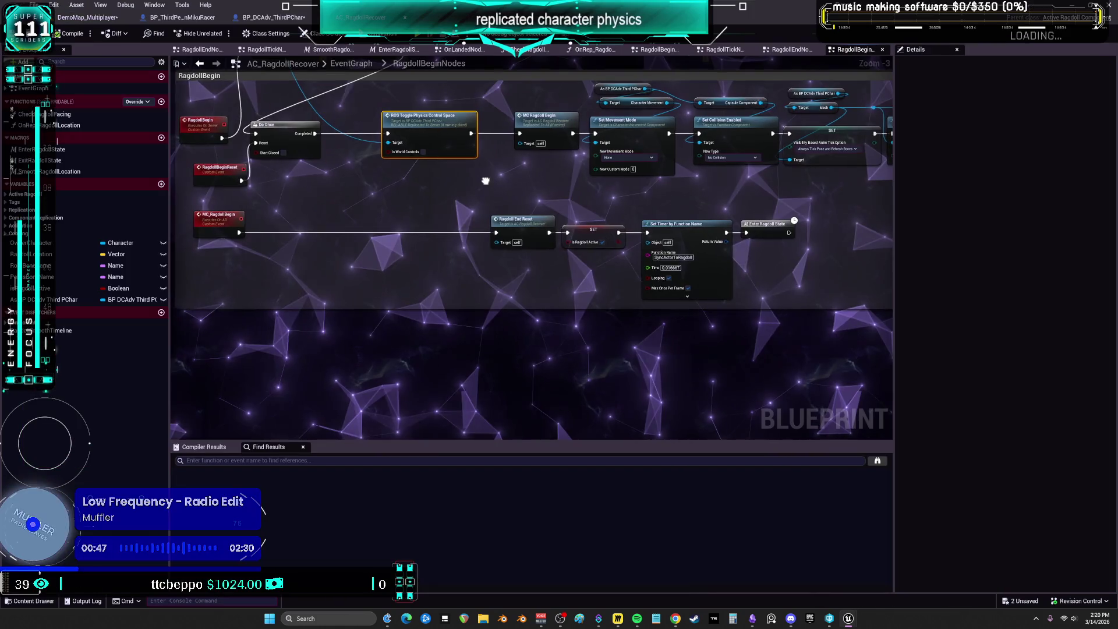
scroll(486, 181, "up", 3)
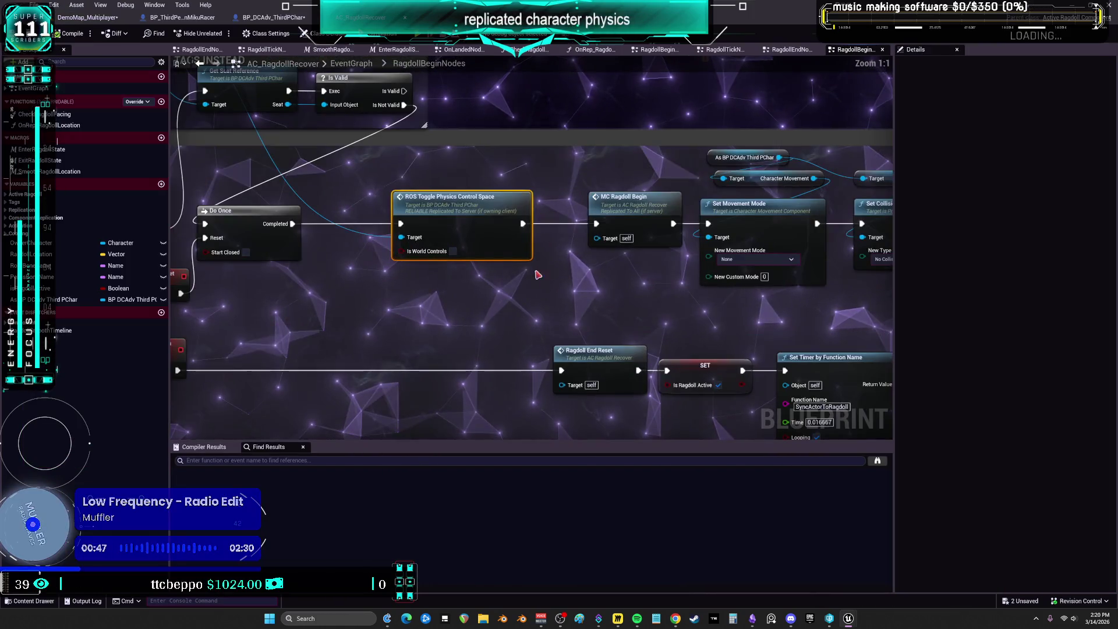
- Select the As BP DCAdv Third PChar cast and ROS Toggle Physics Control Space nodes
mouse_move(535, 107)
left_mouse_down()
mouse_move(569, 242)
mouse_move(660, 192)
left_mouse_up()
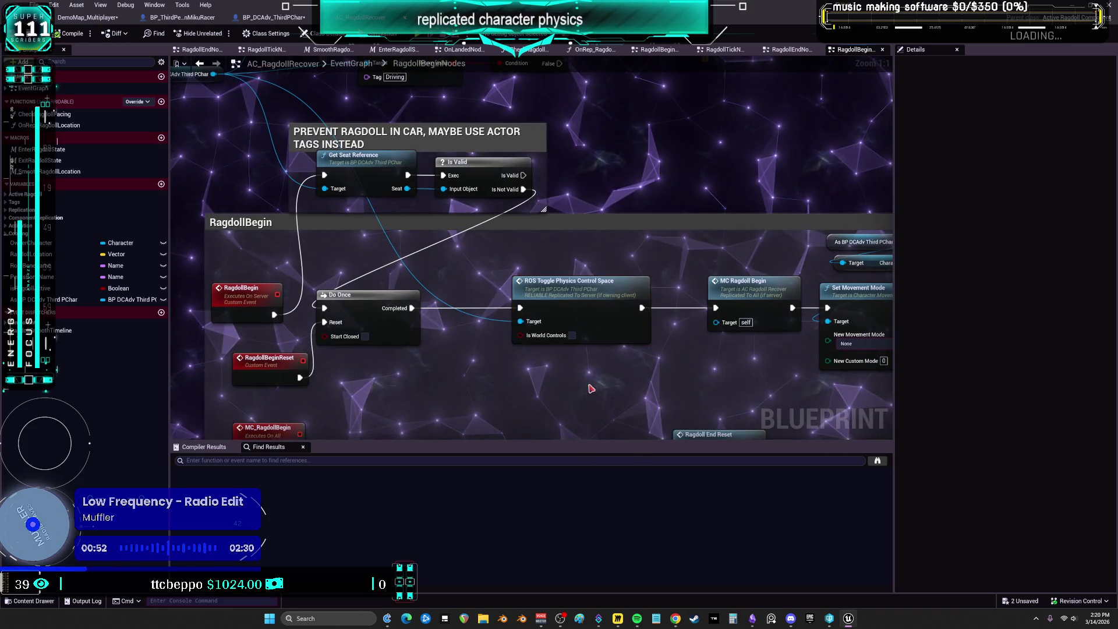
left_click_drag(188, 98, 363, 191)
left_click(359, 167)
left_click_drag(752, 414, 668, 310)
left_click(668, 310)
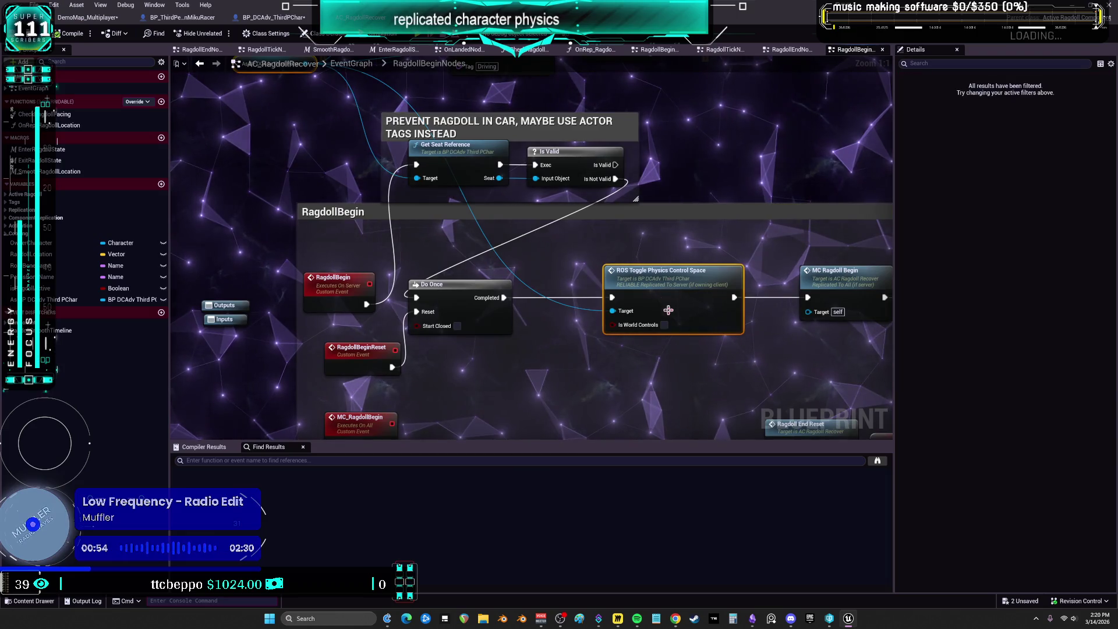
left_click_drag(685, 386, 647, 318)
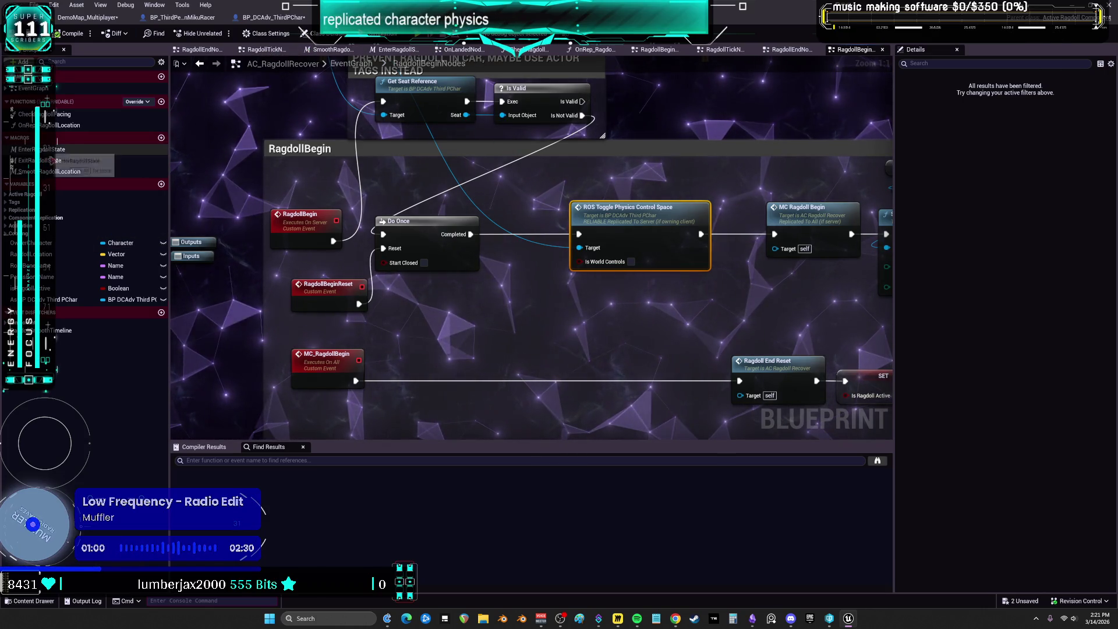
- Look inside the ExitRagdollState macro, then paste the copied nodes into the RagdollEnd graph
double_click(46, 160)
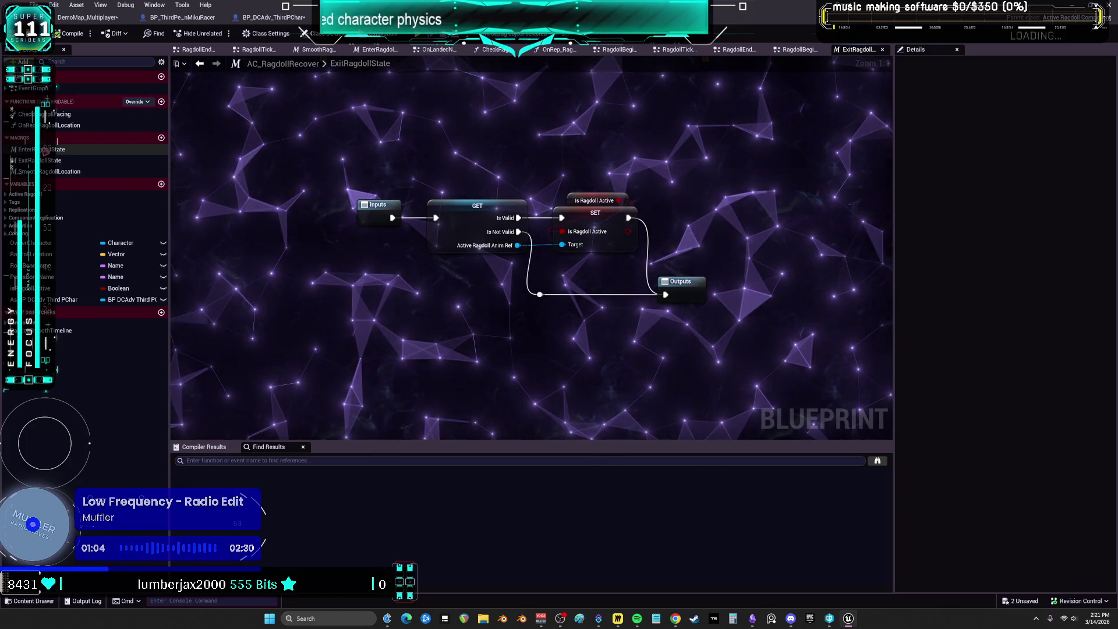
double_click(34, 88)
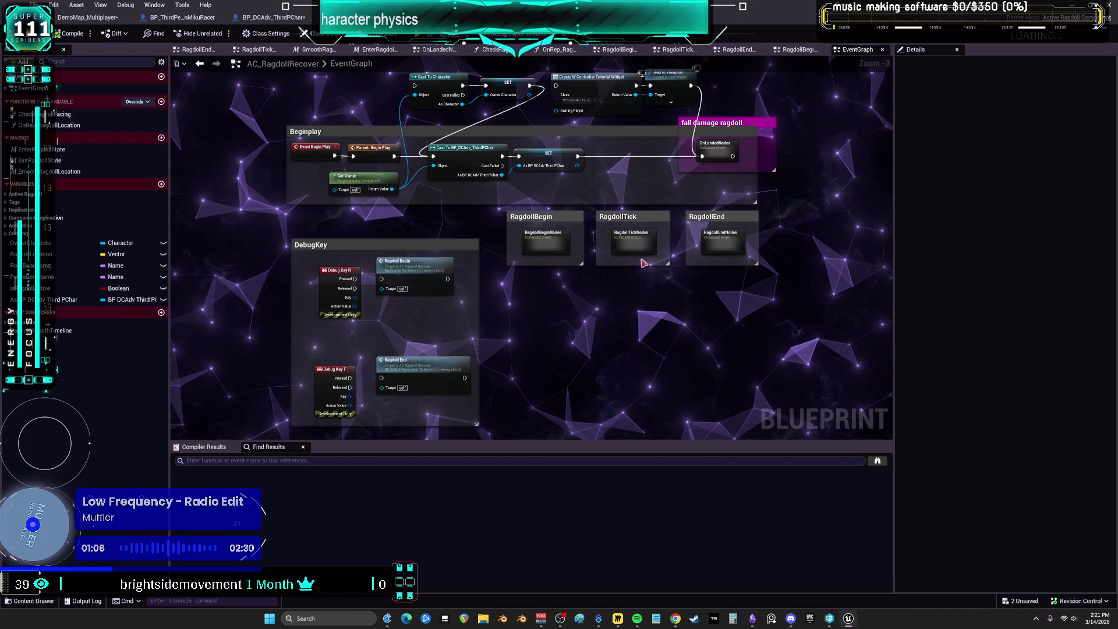
double_click(714, 245)
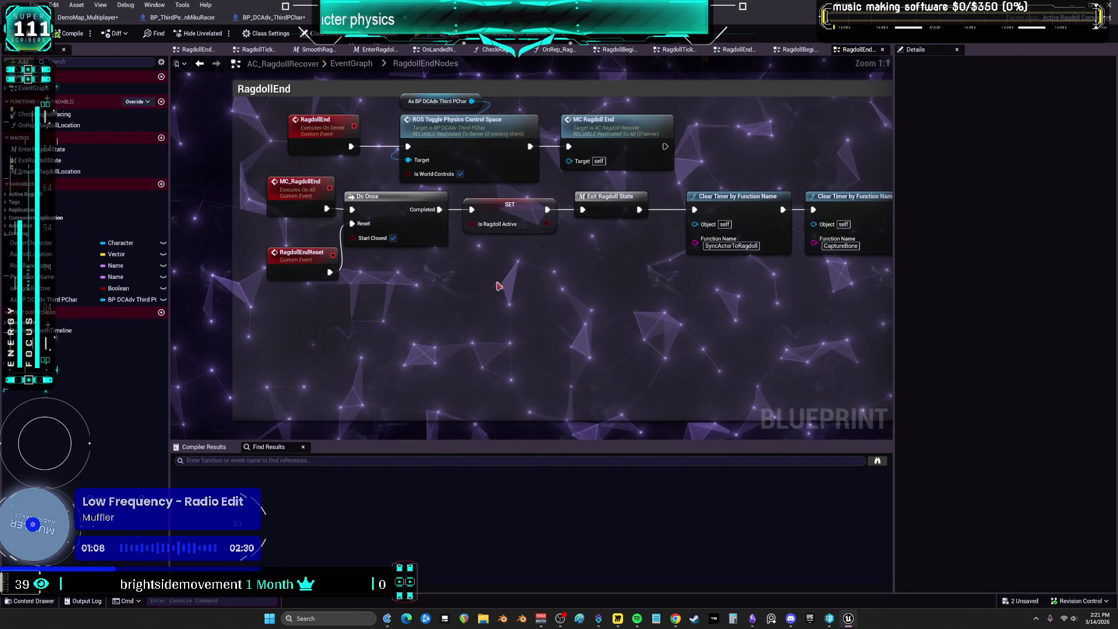
left_click_drag(458, 315, 454, 329)
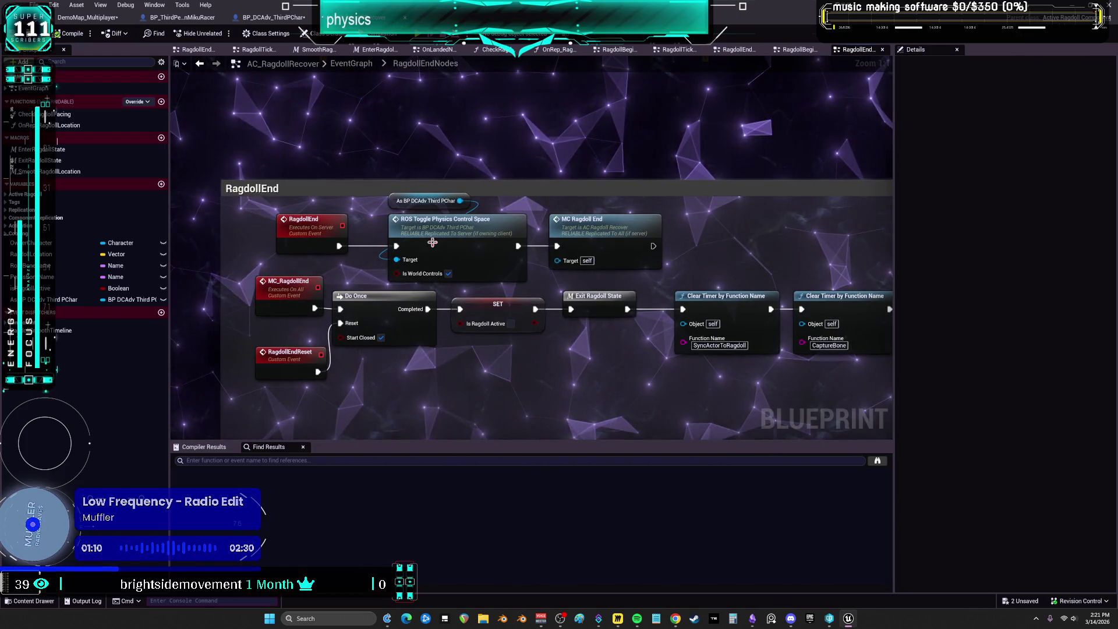
key("ctrl+v")
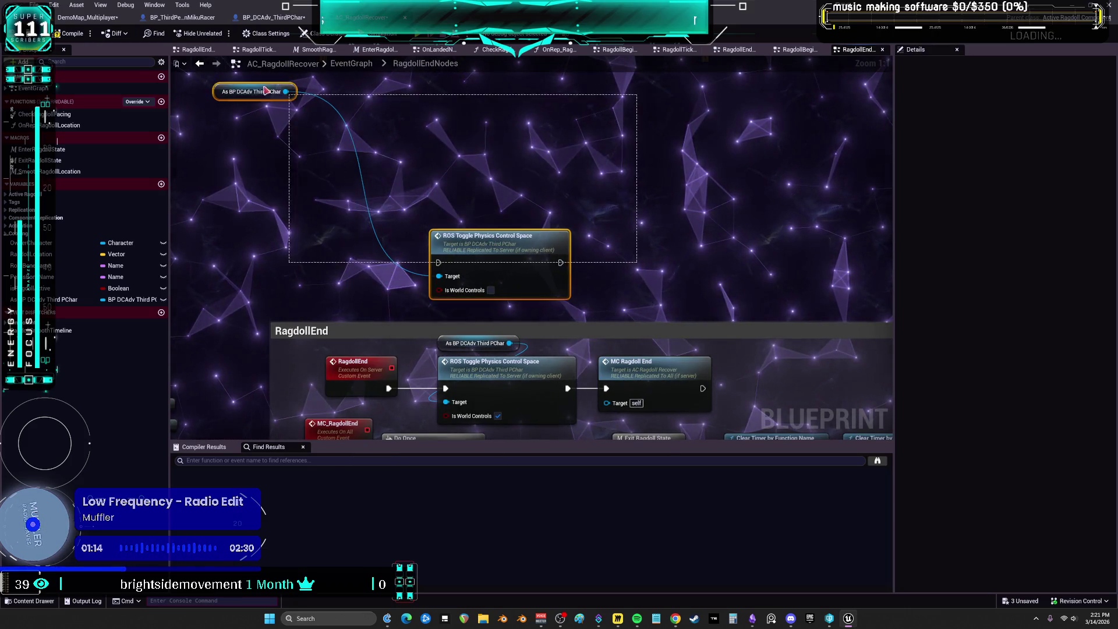
- Pan along the RagdollEnd chain past the Delay, Sequence and Set Movement Mode nodes
left_click_drag(530, 269, 496, 144)
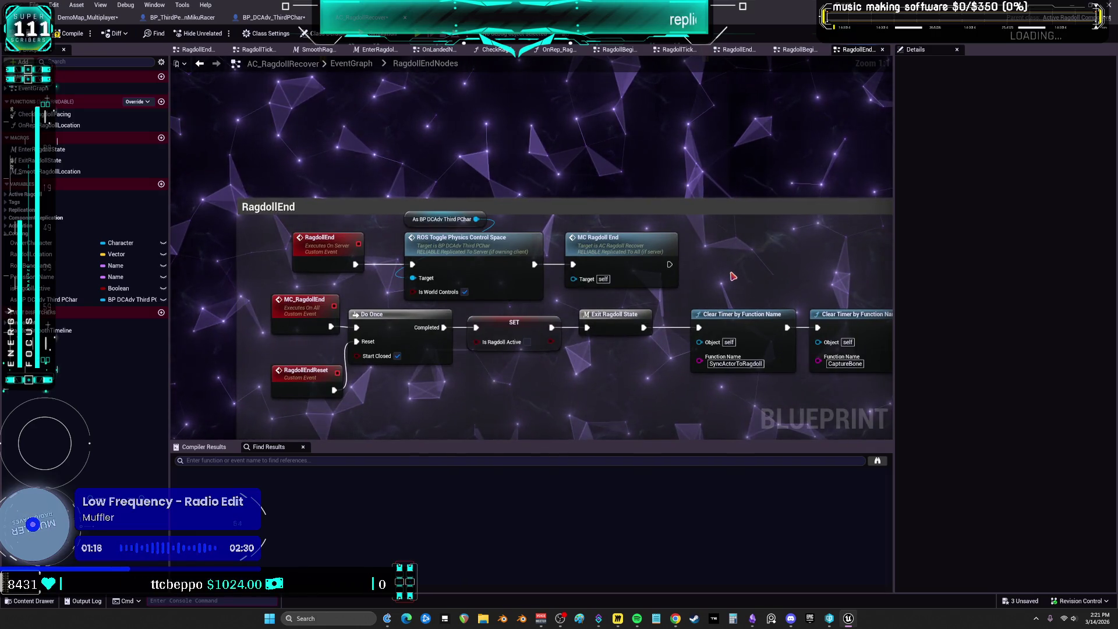
left_click_drag(730, 269, 626, 220)
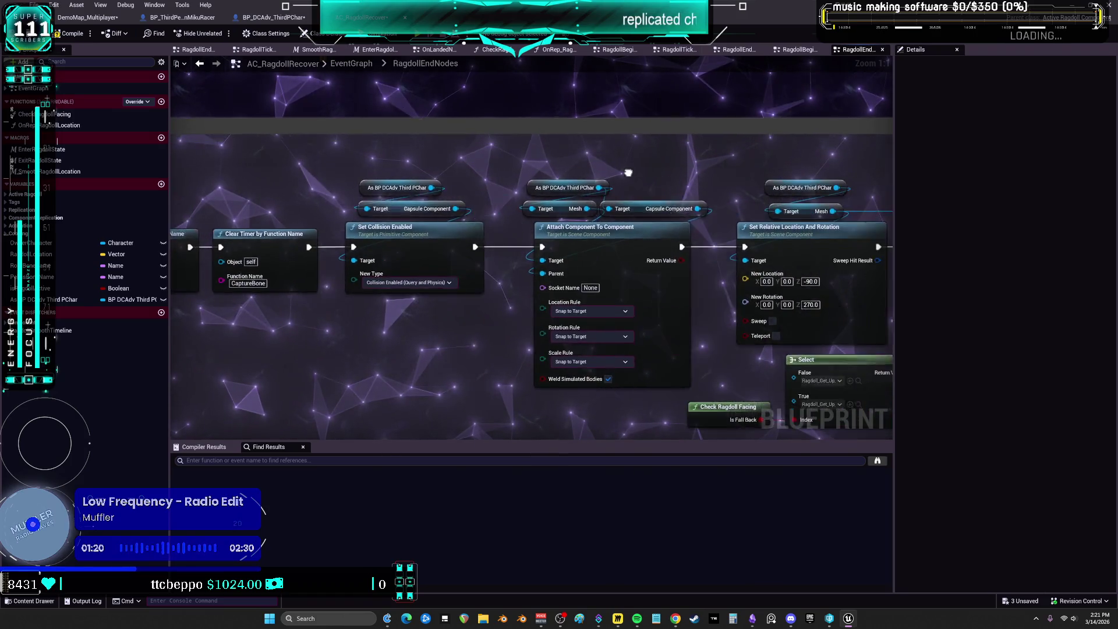
left_click_drag(628, 173, 384, 151)
left_click_drag(672, 159, 320, 155)
left_click_drag(530, 169, 344, 170)
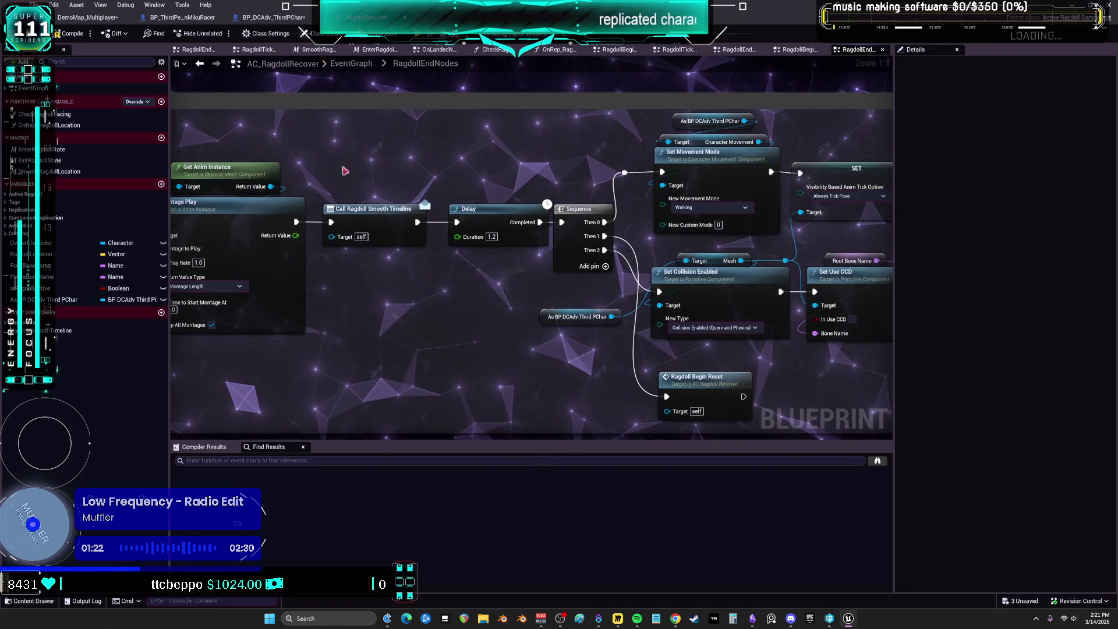
left_click_drag(653, 208, 570, 194)
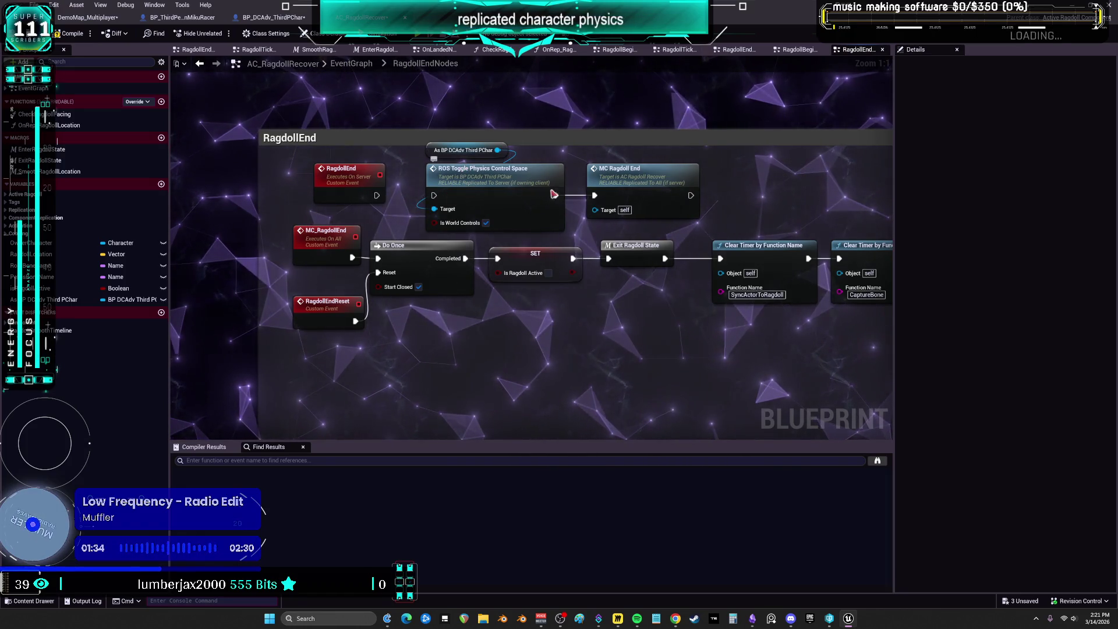
left_click_drag(438, 194, 467, 198)
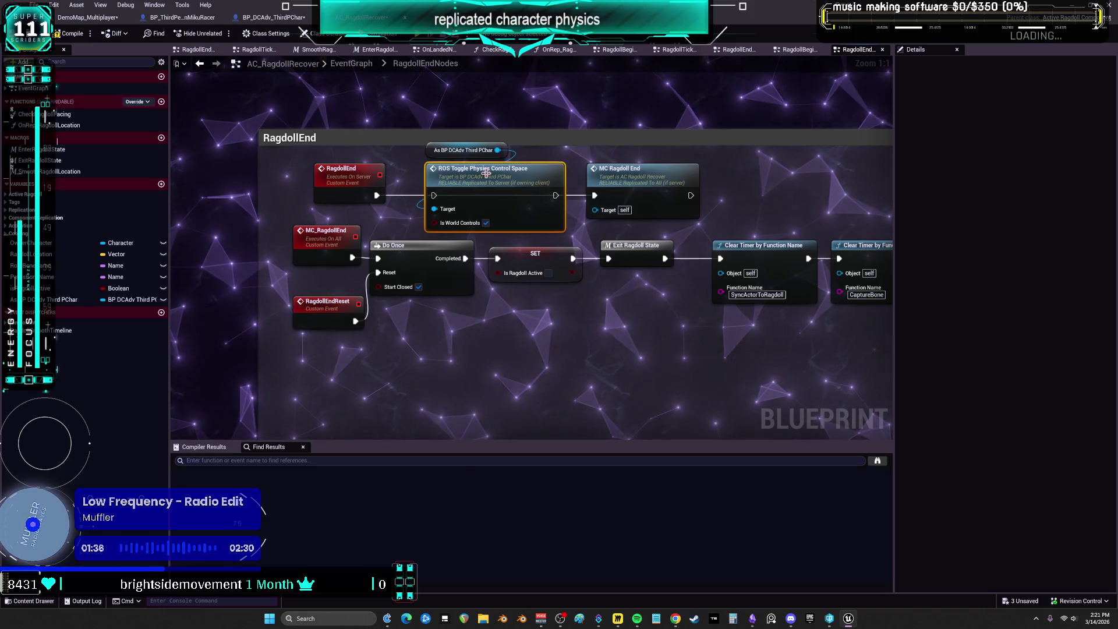
left_click_drag(874, 292, 409, 222)
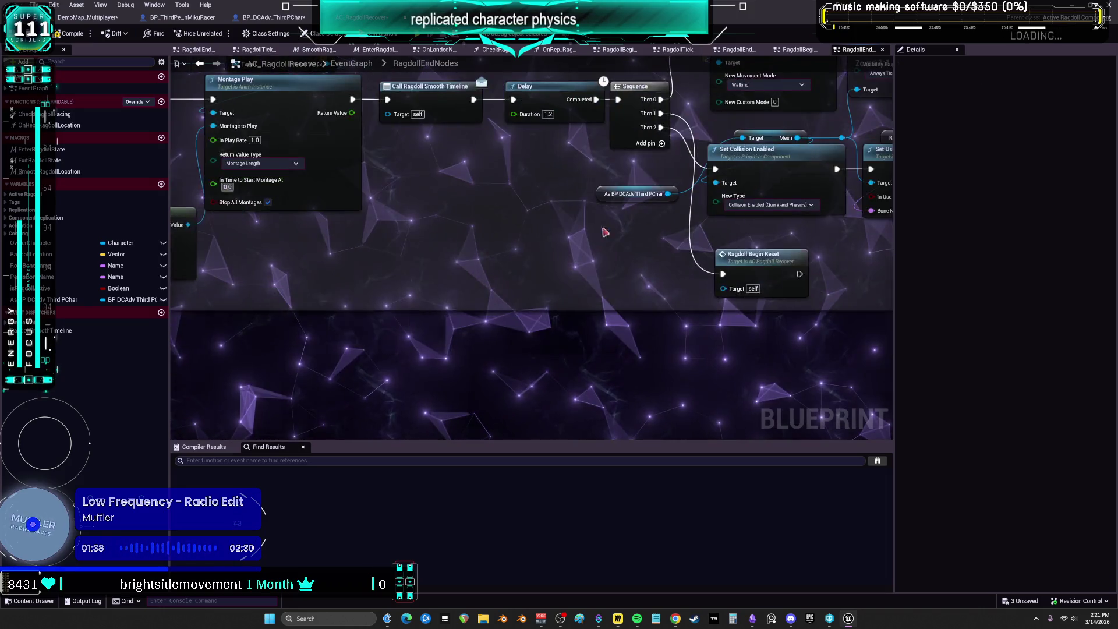
- Paste the cast and ROS Toggle nodes below Do Once in RagdollBegin, wired from RagdollBeginReset
double_click(513, 279)
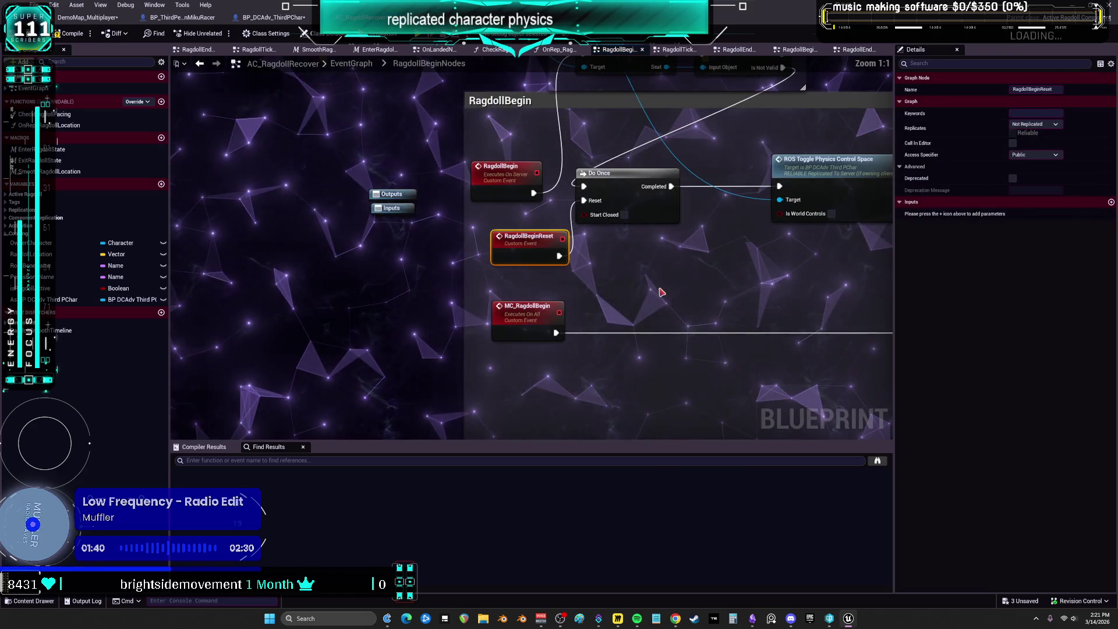
key("ctrl+v")
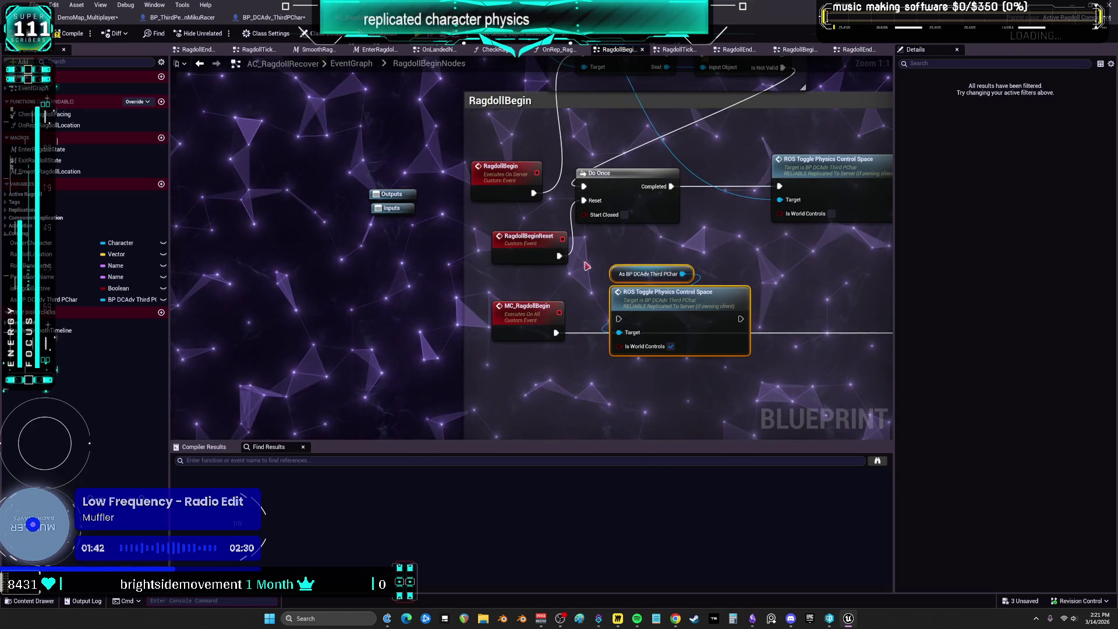
mouse_move(625, 325)
left_mouse_down()
mouse_move(651, 274)
mouse_move(636, 271)
left_mouse_up()
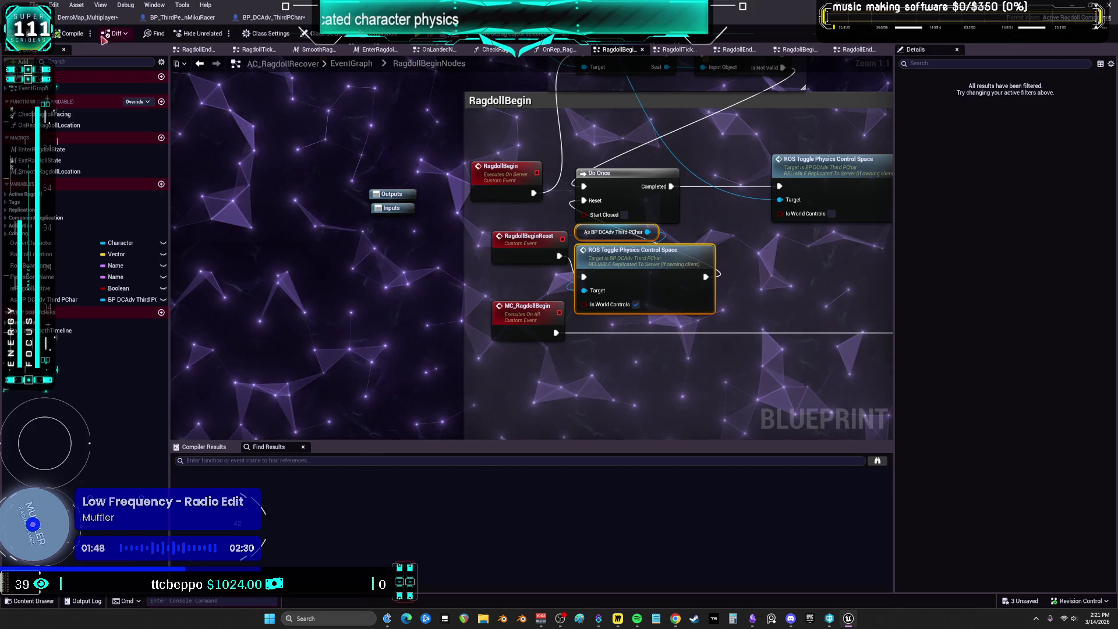
left_click(185, 18)
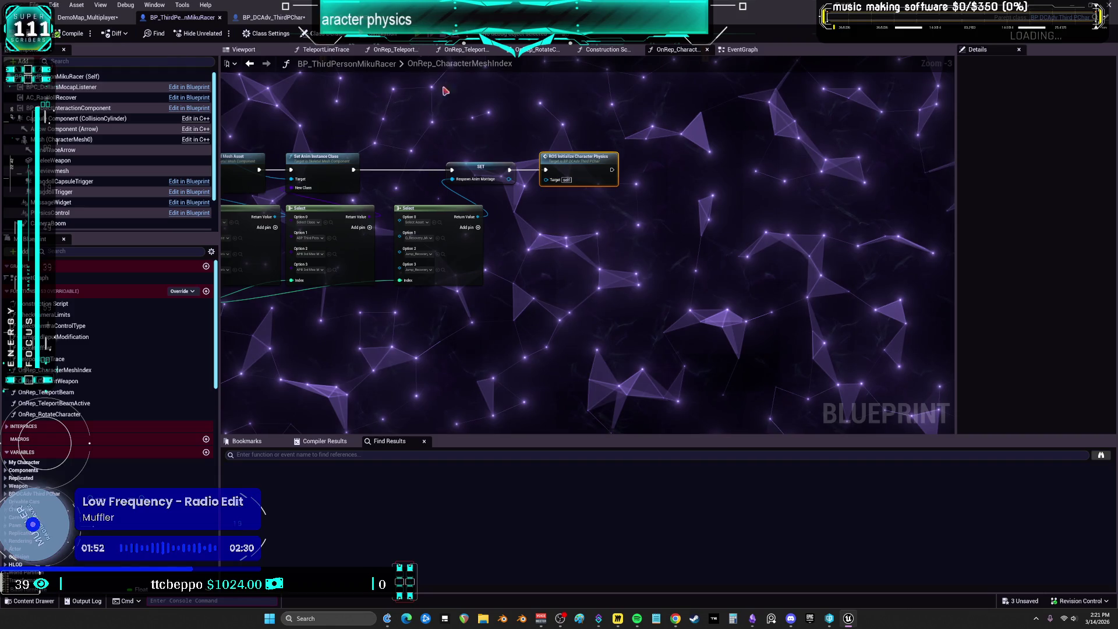
- Run a test play session, stop it from the server preview, and return to BP_DCAdv_ThirdPChar's CharacterPhysics graph
key("alt+p")
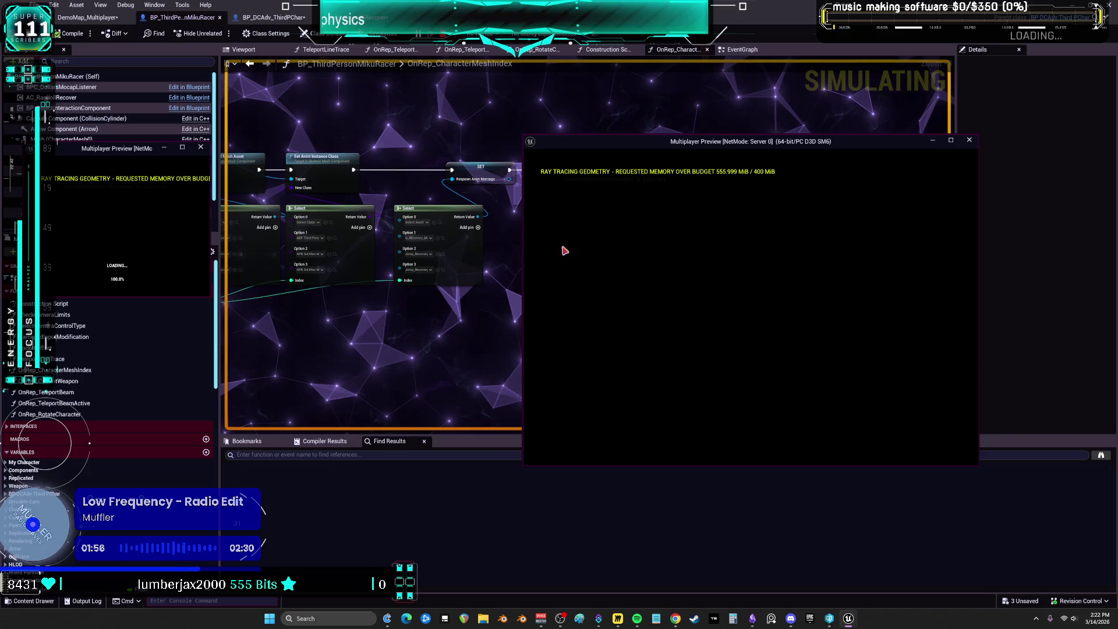
left_click(212, 300)
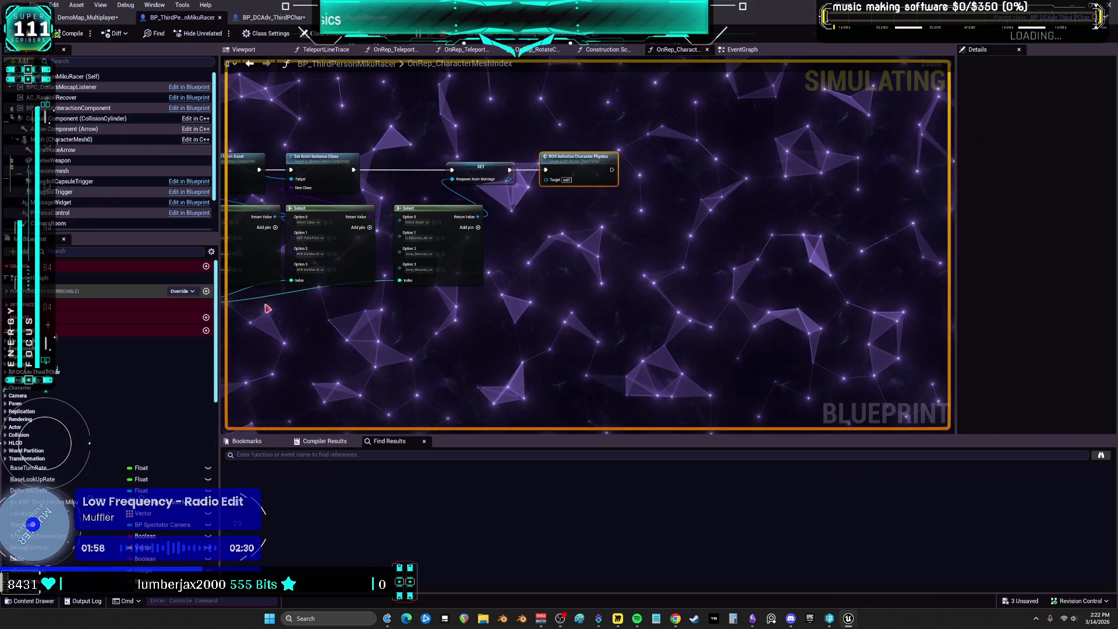
mouse_move(848, 619)
left_click(871, 564)
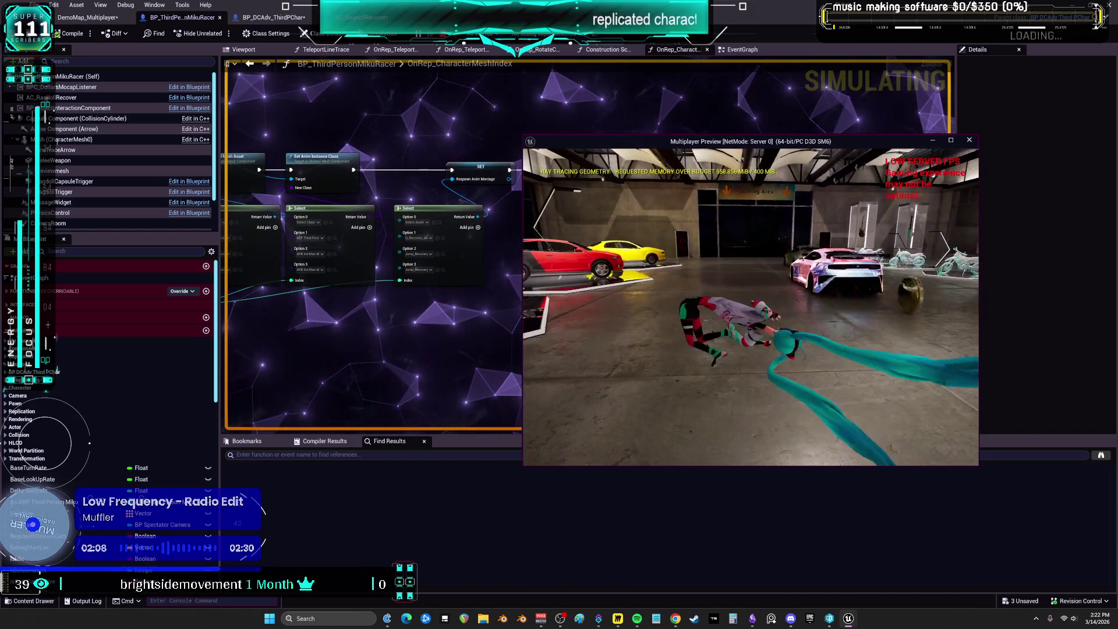
key("Escape")
left_click(274, 17)
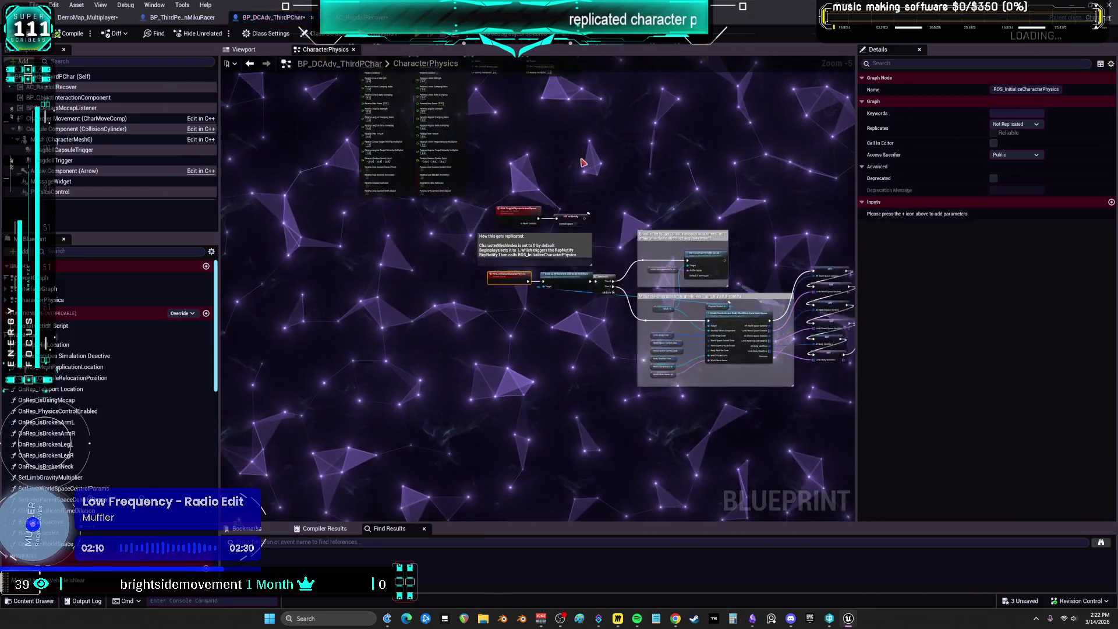
- Undo the accidental pin connection in the CharacterPhysics graph
scroll(646, 280, "down", 3)
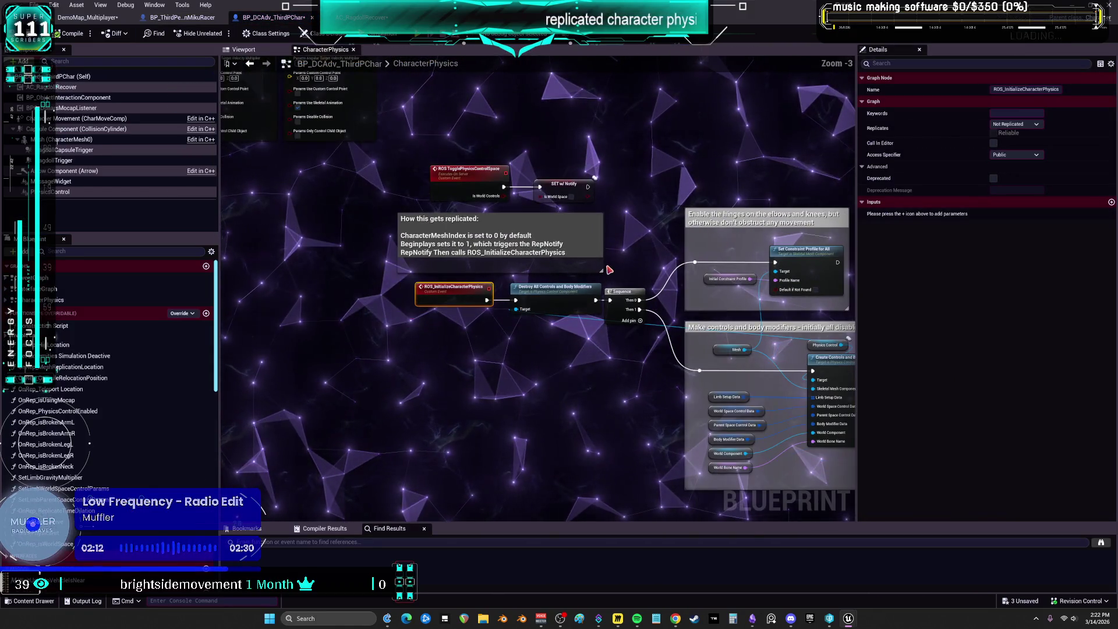
key("ctrl+z")
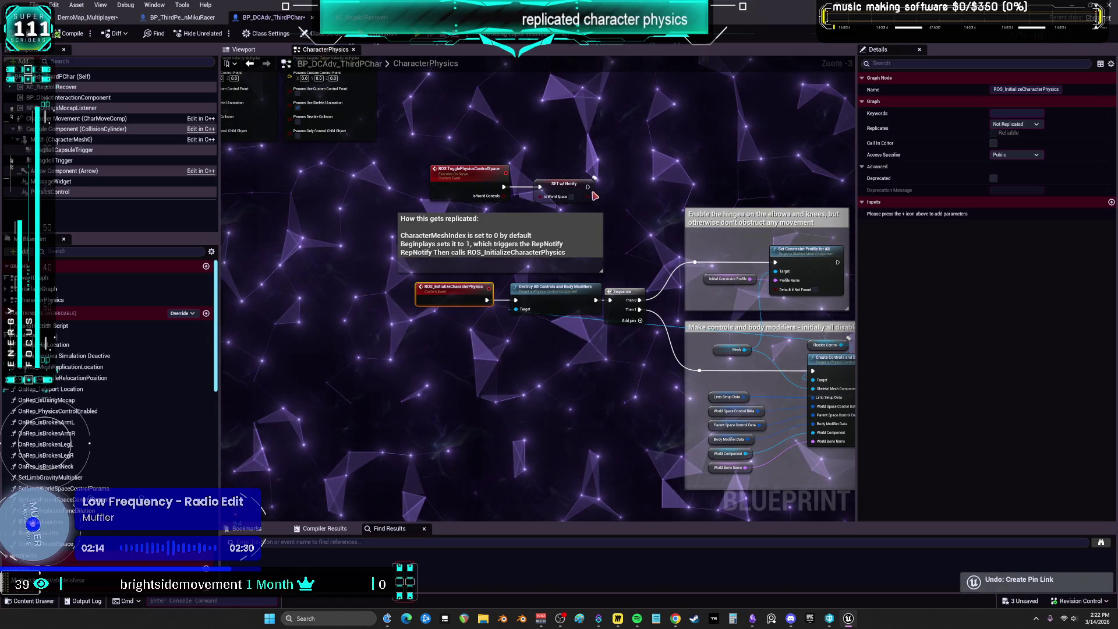
scroll(594, 196, "up", 3)
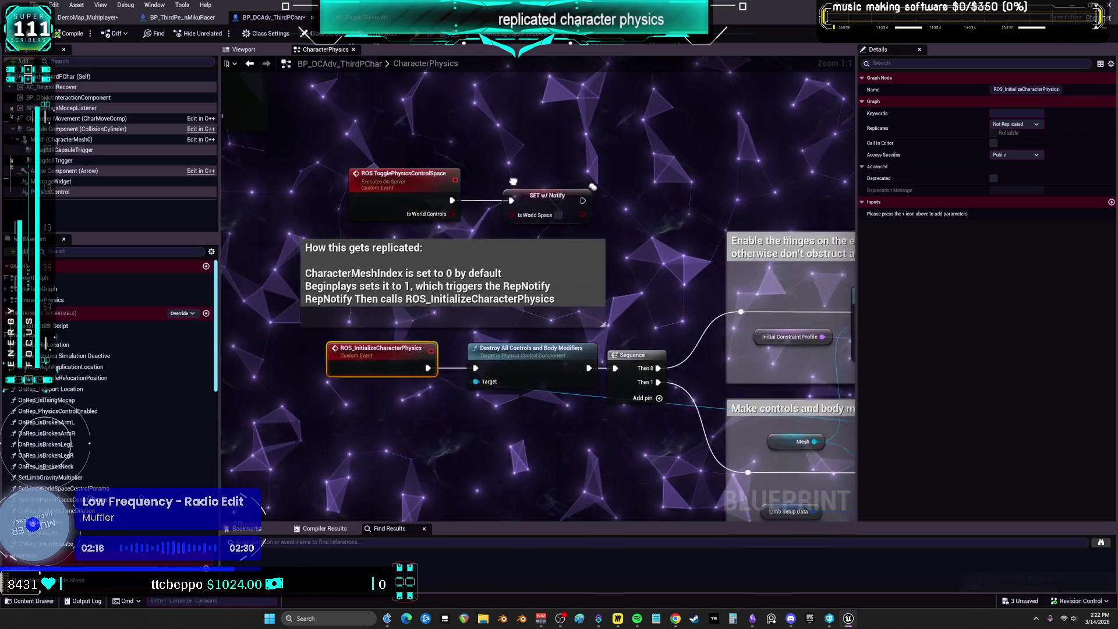
- Move the 'How this gets replicated' comment just above ROS_InitializeCharacterPhysics
left_click_drag(513, 181, 516, 231)
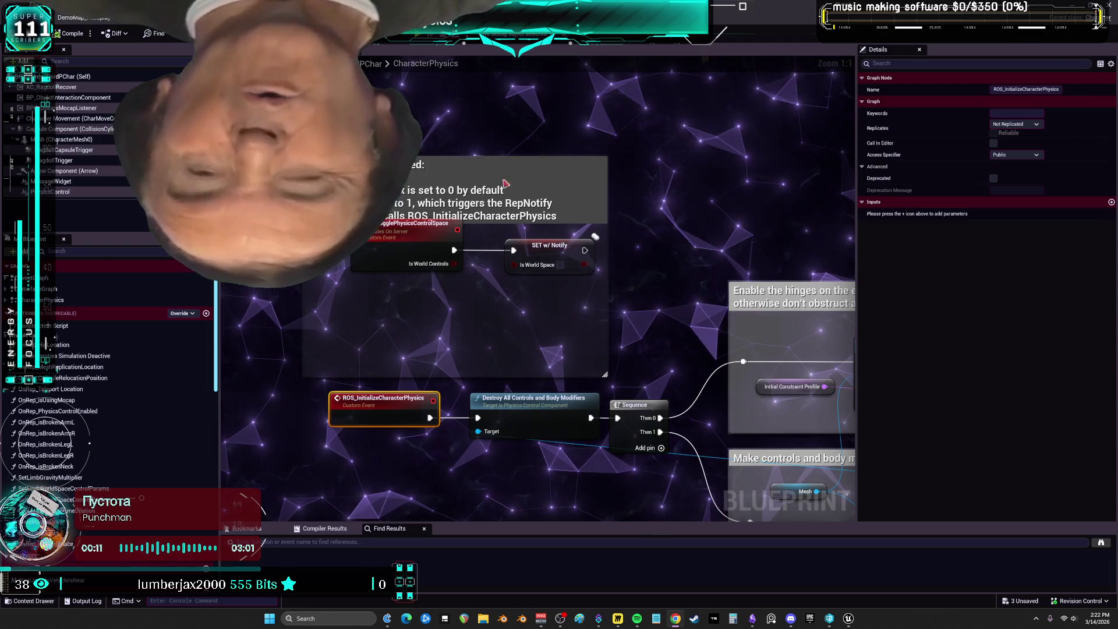
left_click_drag(475, 156, 474, 317)
left_click_drag(455, 264, 513, 264)
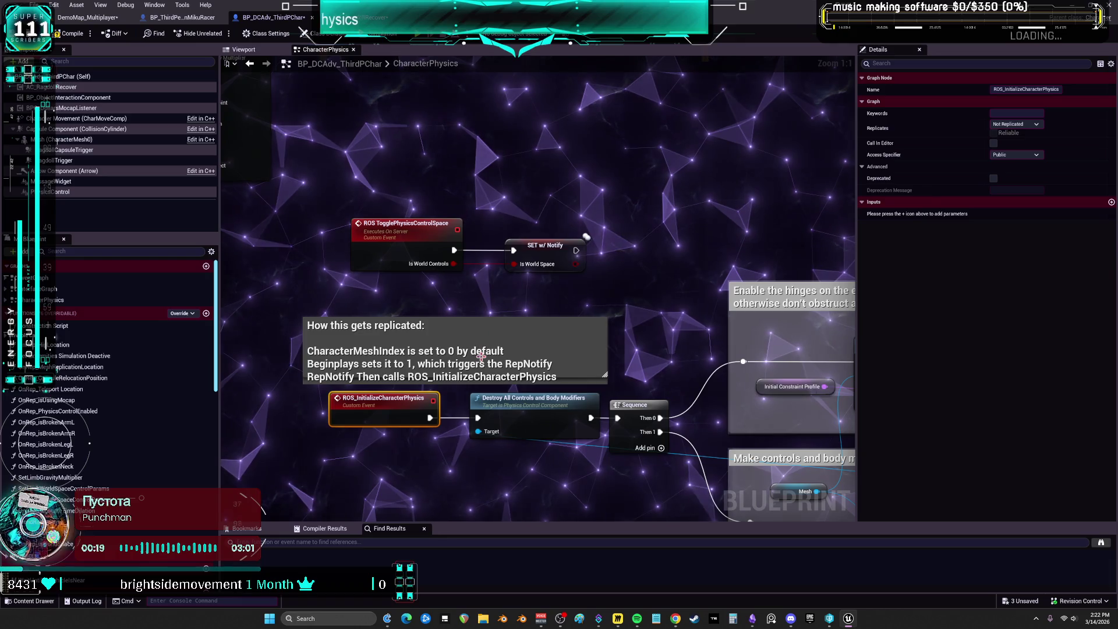
key("ctrl+Tab")
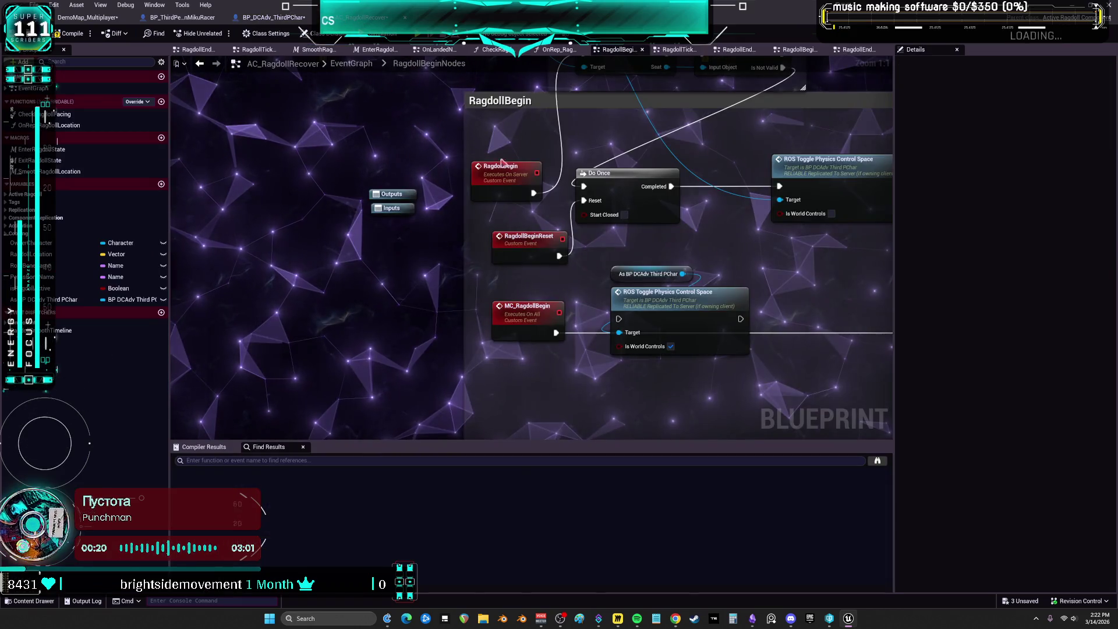
- Remove the cast and ROS Toggle Physics Control Space nodes from the RagdollBegin chain
mouse_move(547, 356)
left_mouse_down()
mouse_move(533, 255)
mouse_move(501, 252)
left_mouse_up()
left_click_drag(466, 350, 571, 267)
scroll(571, 266, "down", 2)
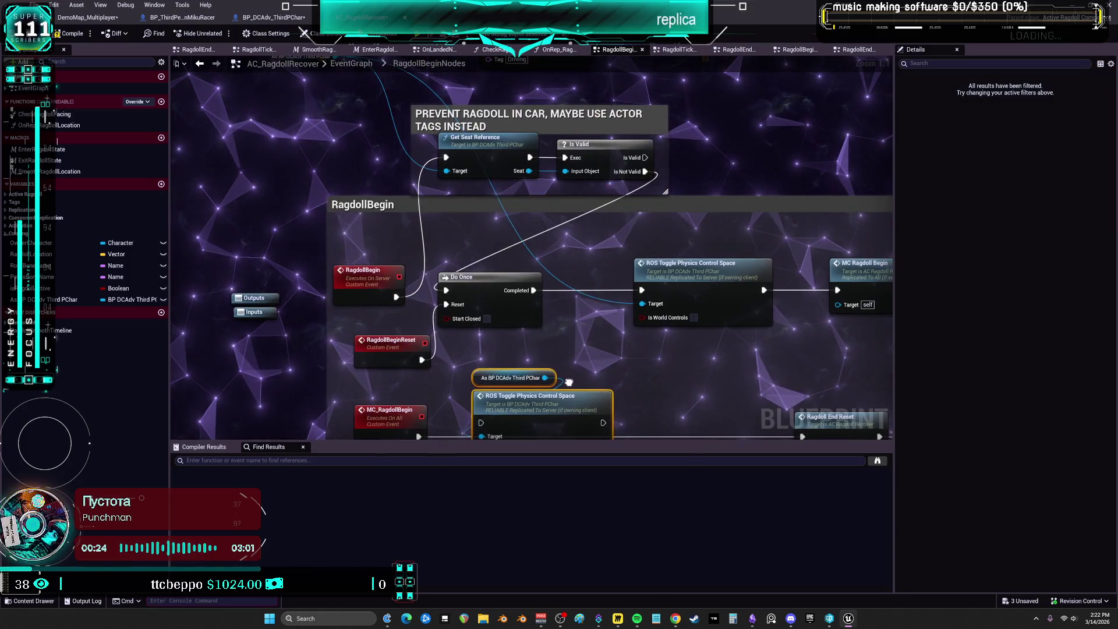
left_click_drag(536, 305, 531, 301)
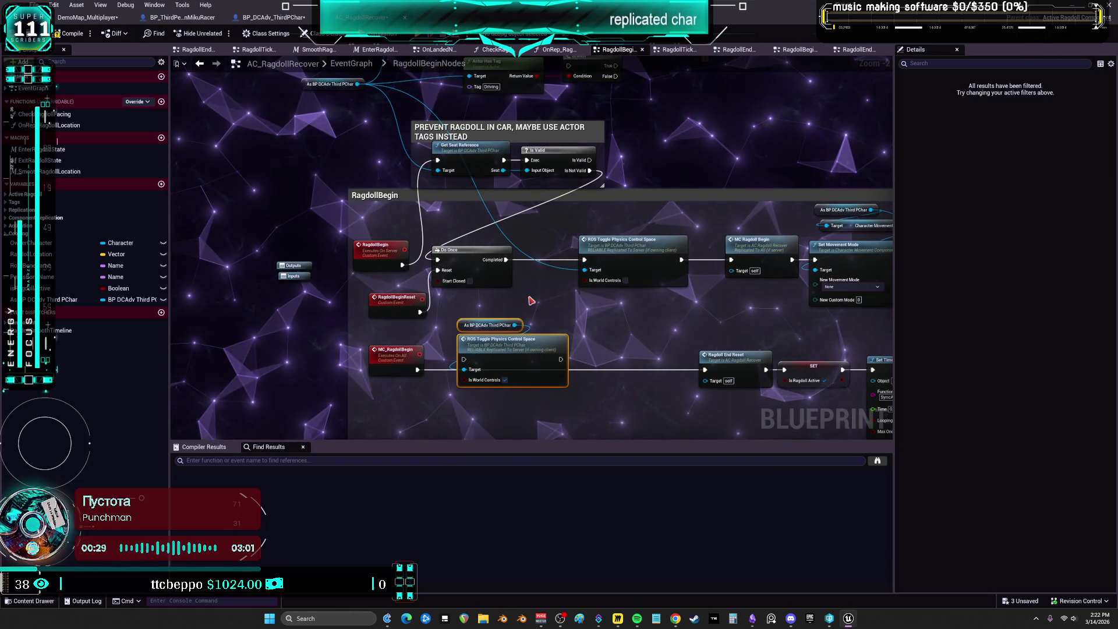
key("Delete")
left_click_drag(565, 315, 554, 296)
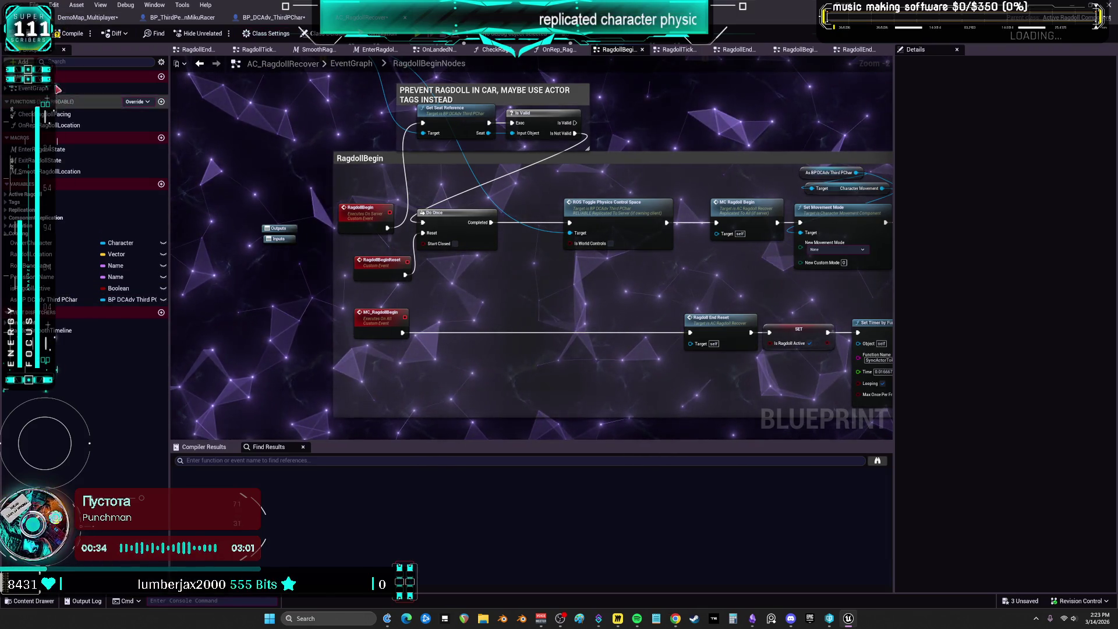
- Paste the pair into RagdollEndNodes beside MC Ragdoll End and wire RagdollEnd into ROS Toggle
key("alt+Left")
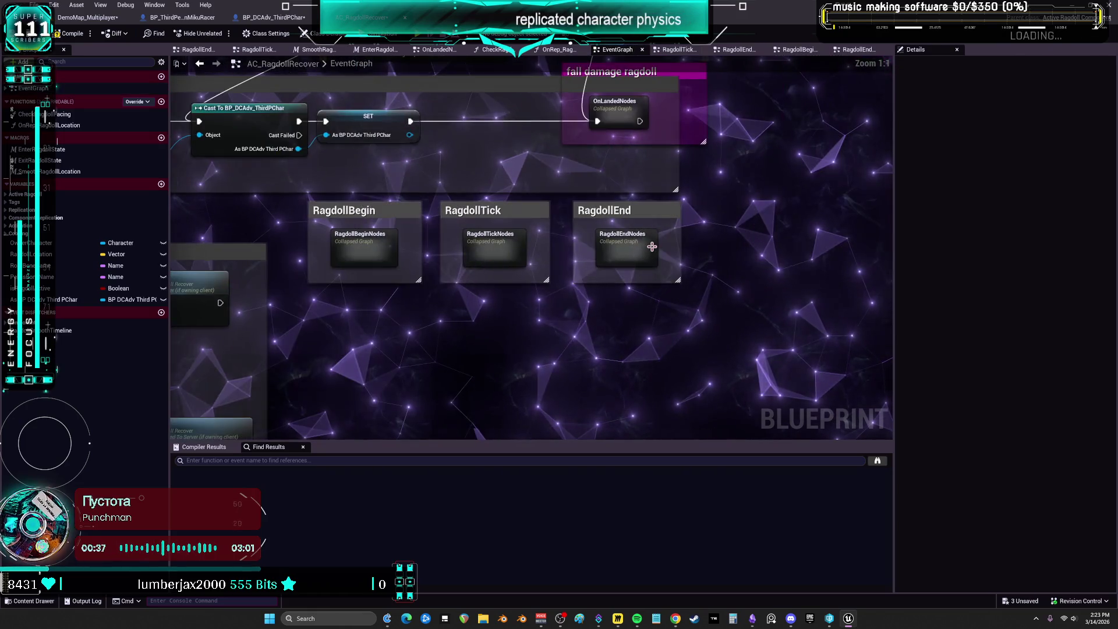
double_click(832, 230)
key("ctrl+v")
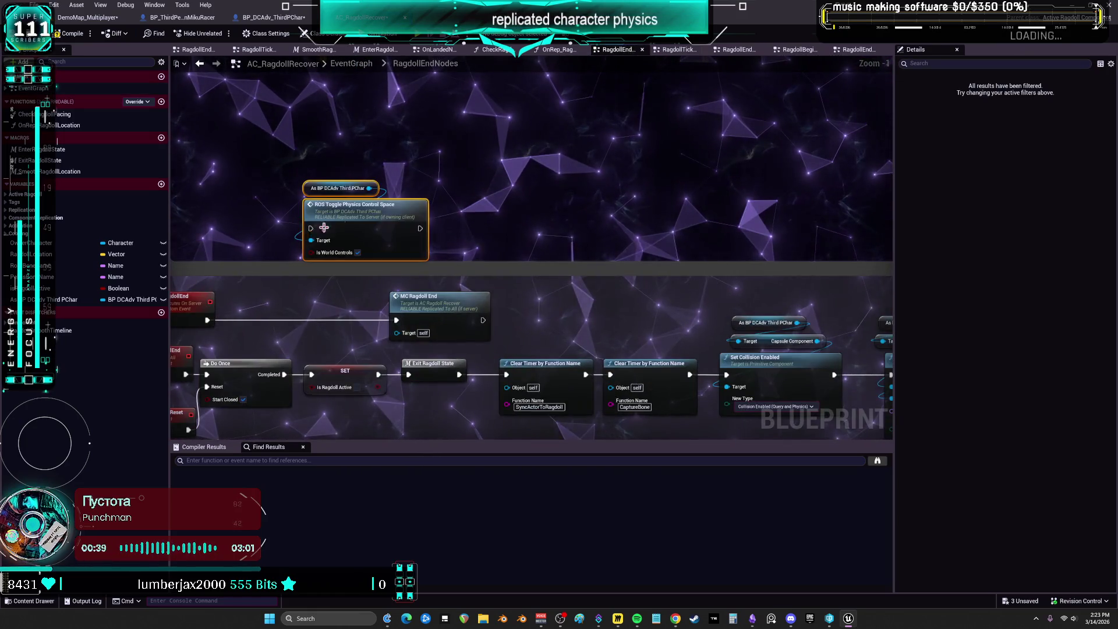
left_click_drag(280, 282, 492, 194)
mouse_move(423, 179)
left_mouse_down()
mouse_move(361, 264)
mouse_move(374, 265)
left_mouse_up()
left_click_drag(280, 282, 335, 277)
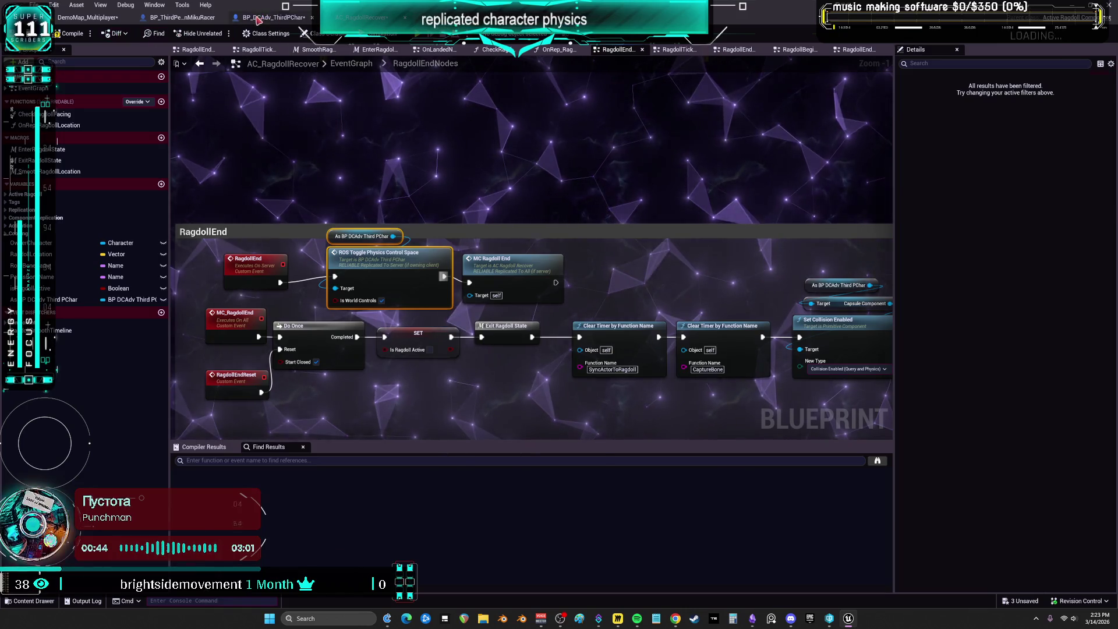
left_click(274, 18)
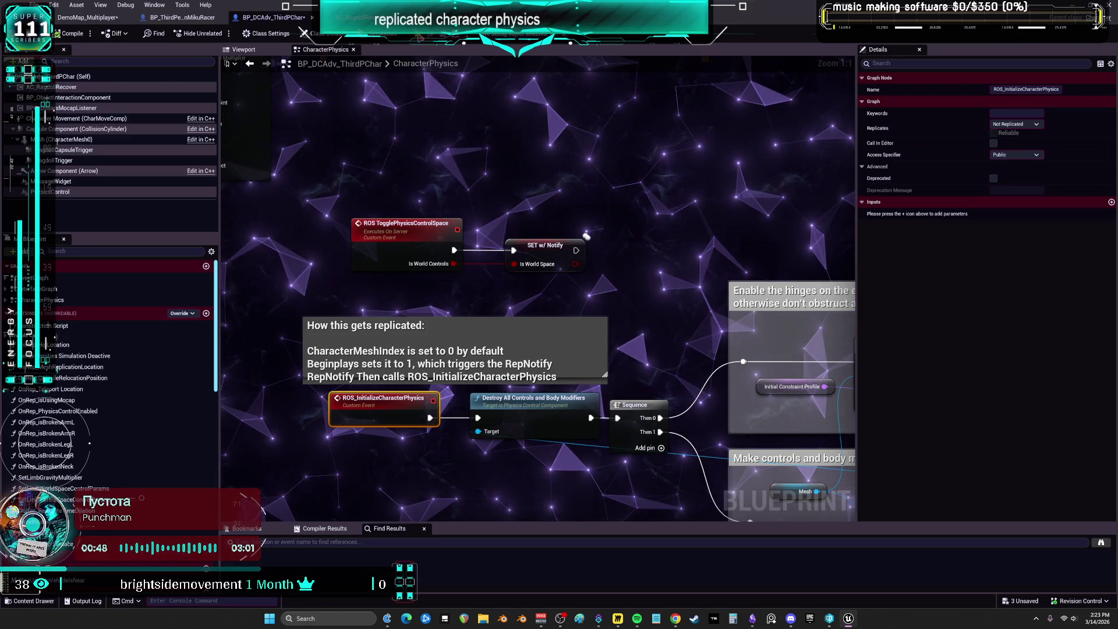
key("alt+p")
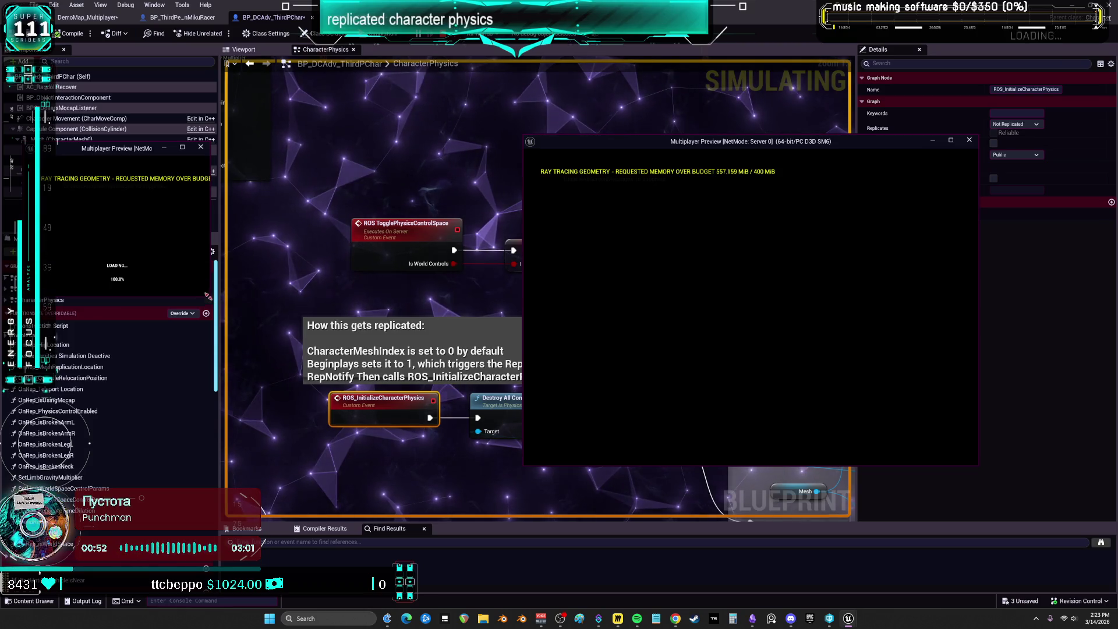
left_click(255, 337)
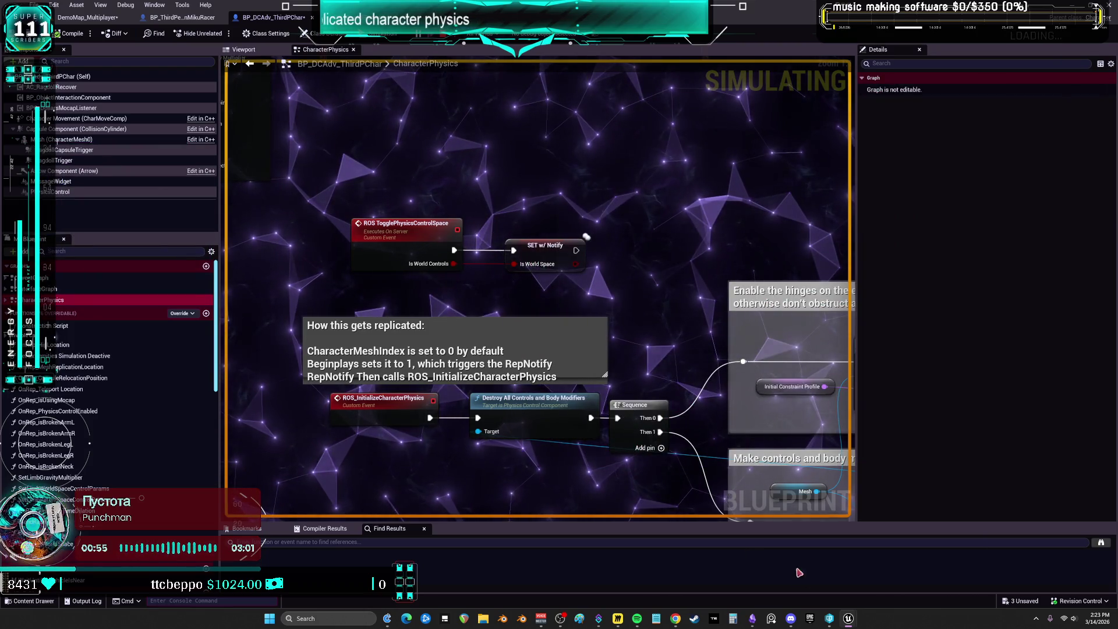
mouse_move(849, 619)
left_click(862, 574)
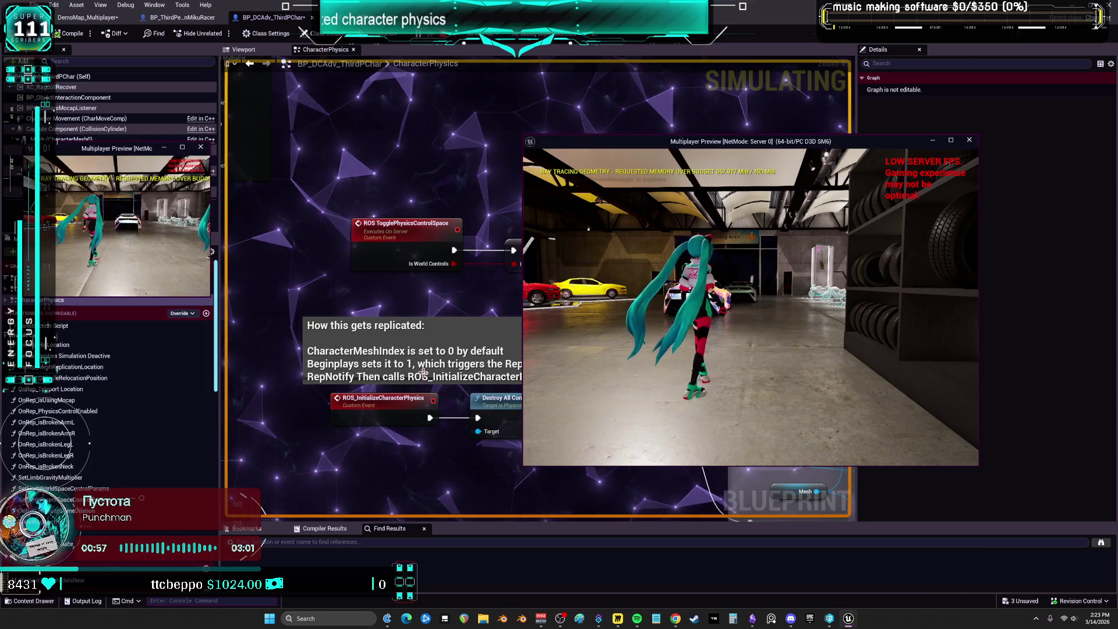
left_click_drag(209, 297, 489, 470)
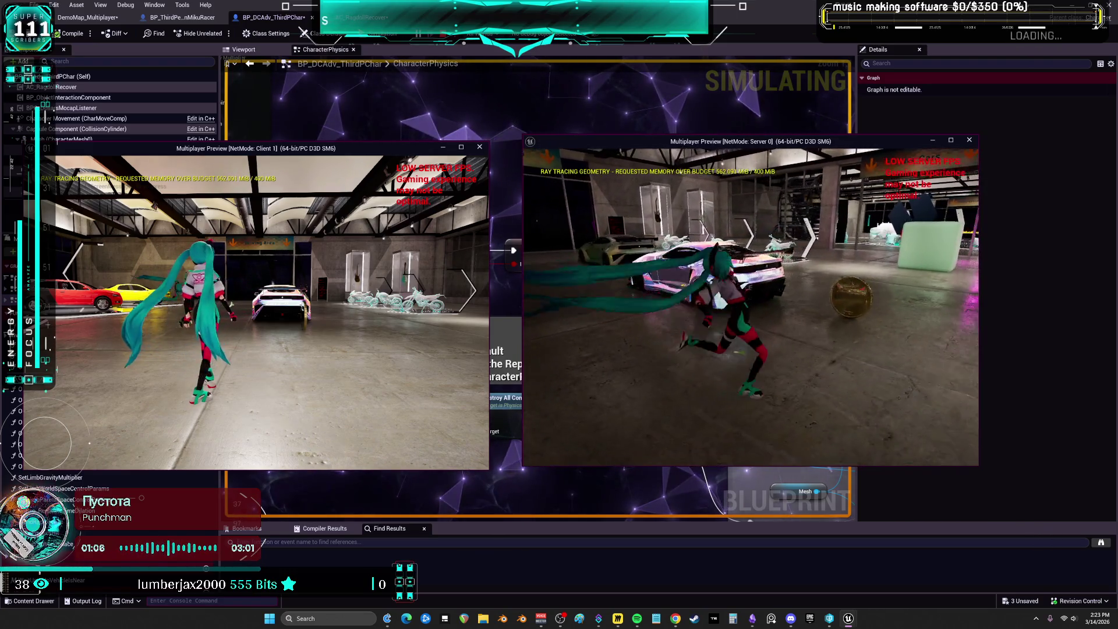
key("Escape")
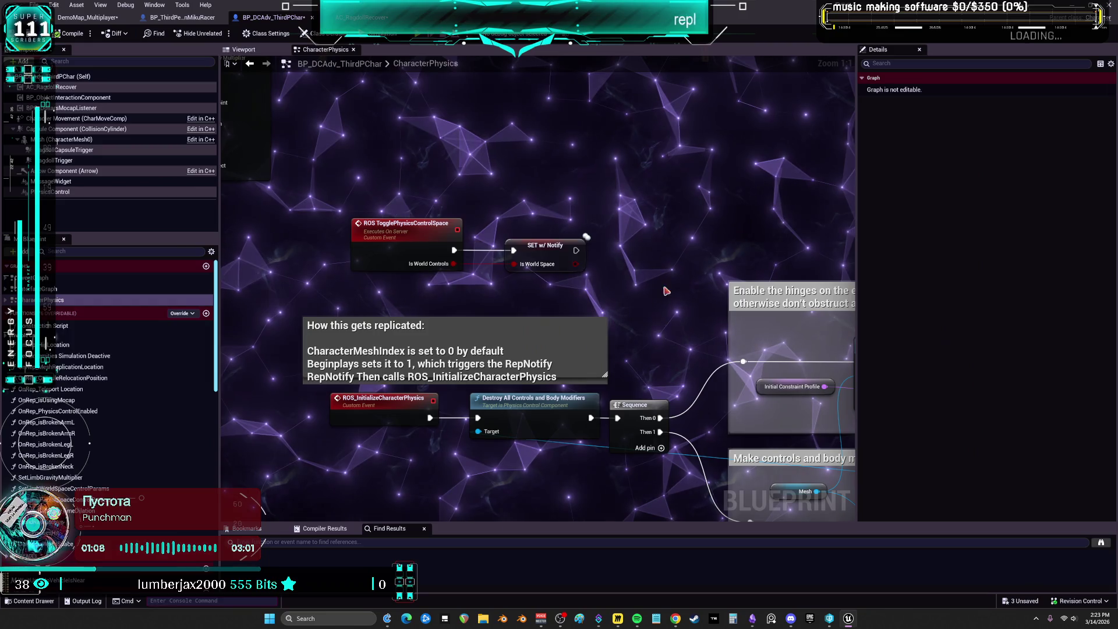
left_click(81, 19)
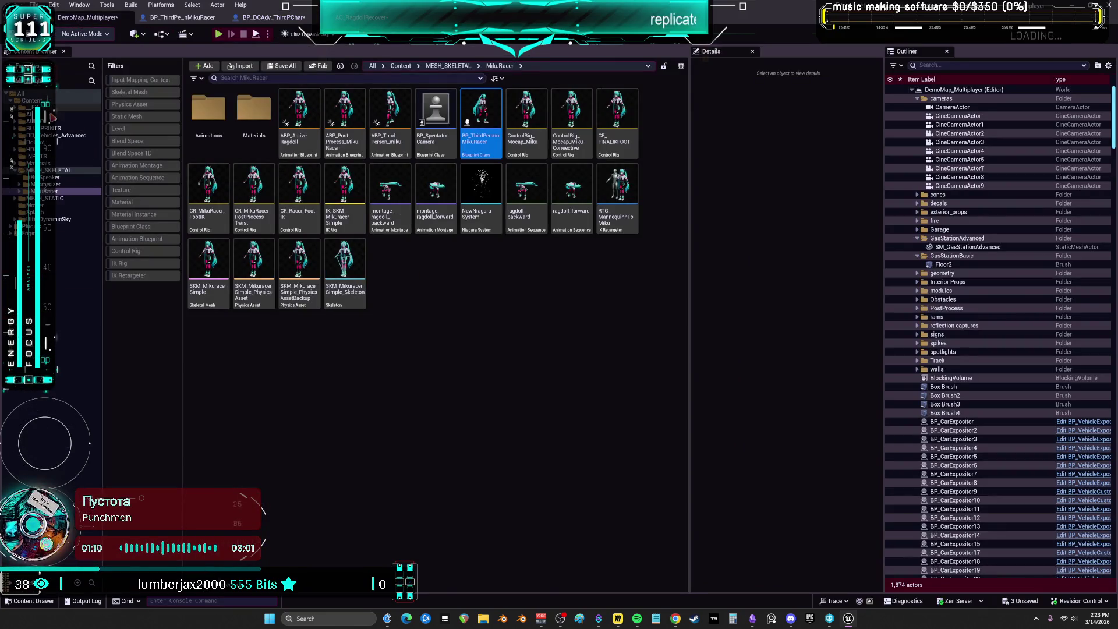
- Save all modified assets, checking out the listed Blueprints so they save
left_click(35, 5)
left_click(91, 134)
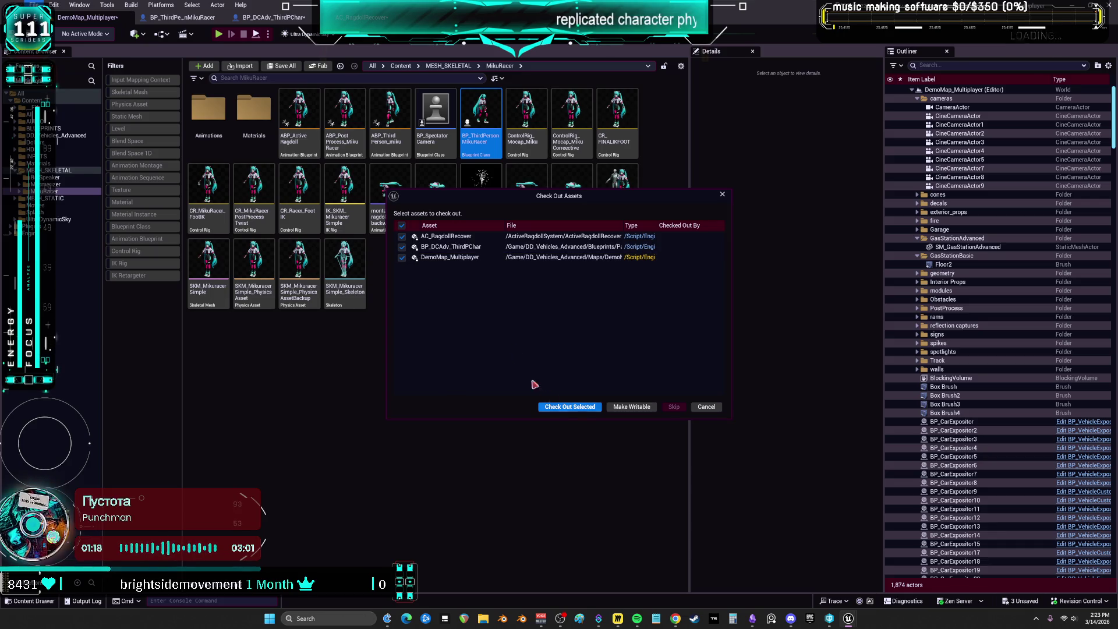
left_click(570, 407)
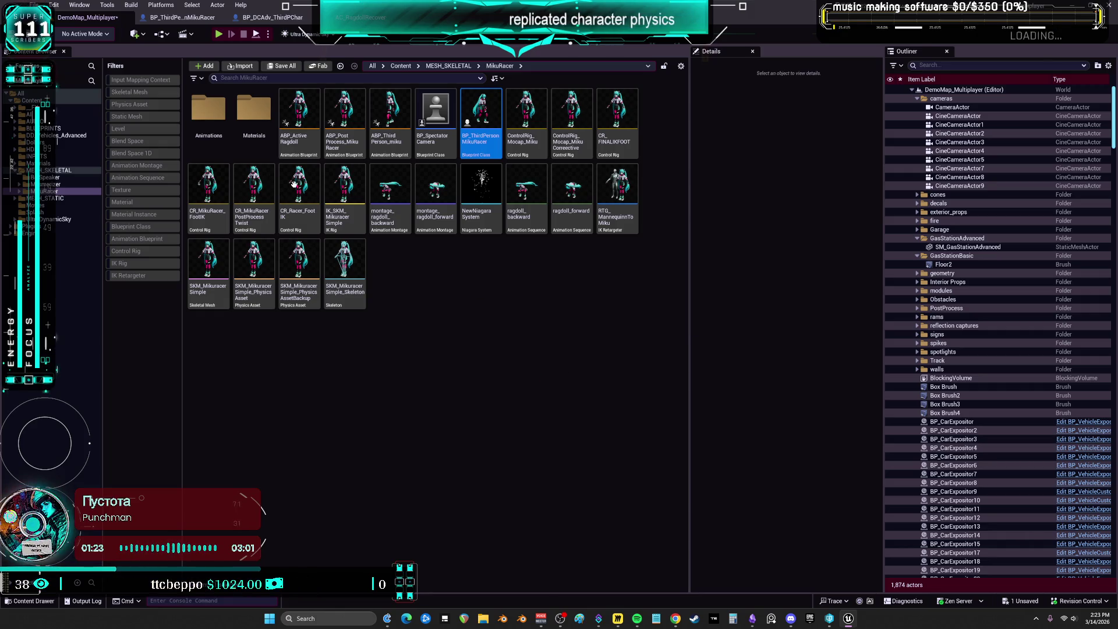
- Open a floating Viewport 1 window on the DemoMap_Multiplayer level
left_click(76, 6)
mouse_move(128, 92)
left_click(247, 95)
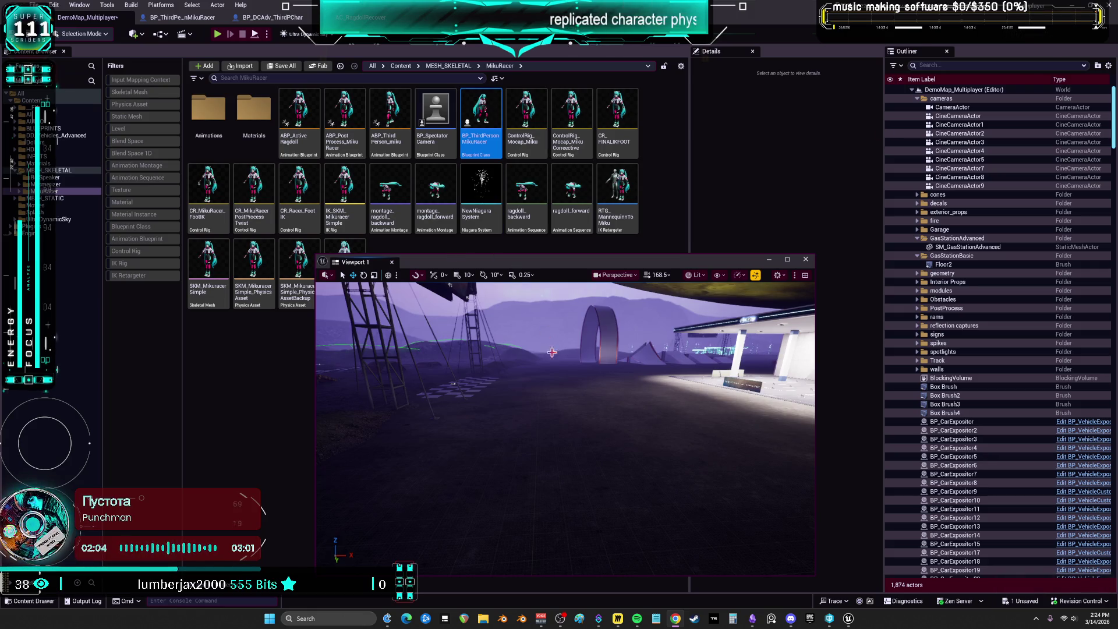
- Place a BP_LimitMultiBrickWall from the BLUEPRINTS > TheRagdoller folder into the level
key("w")
left_click_drag(629, 382, 628, 382)
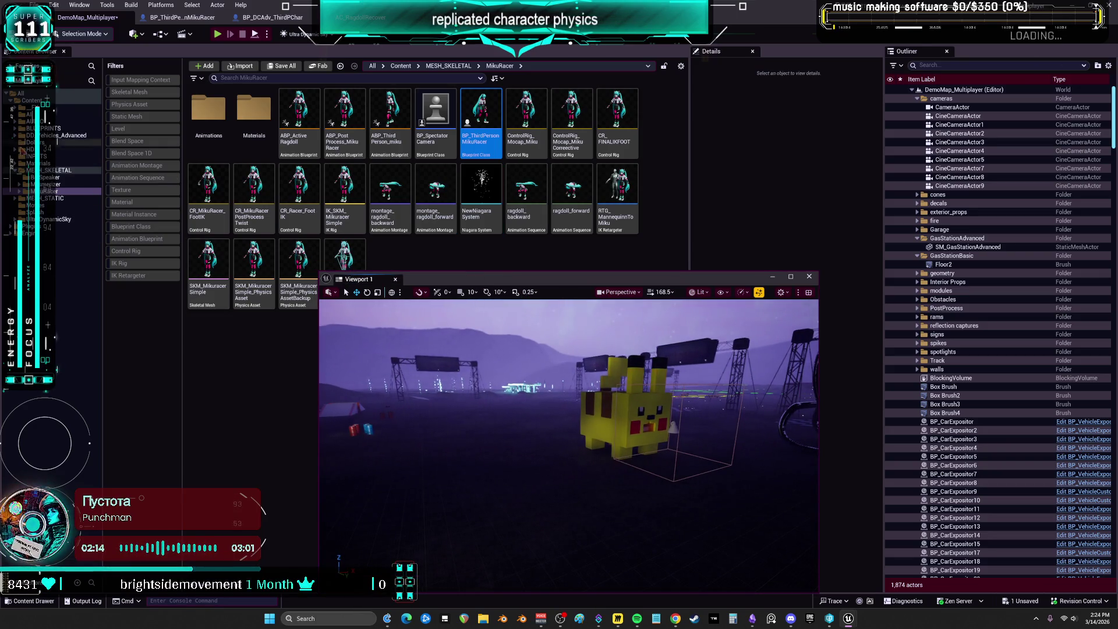
left_click(14, 129)
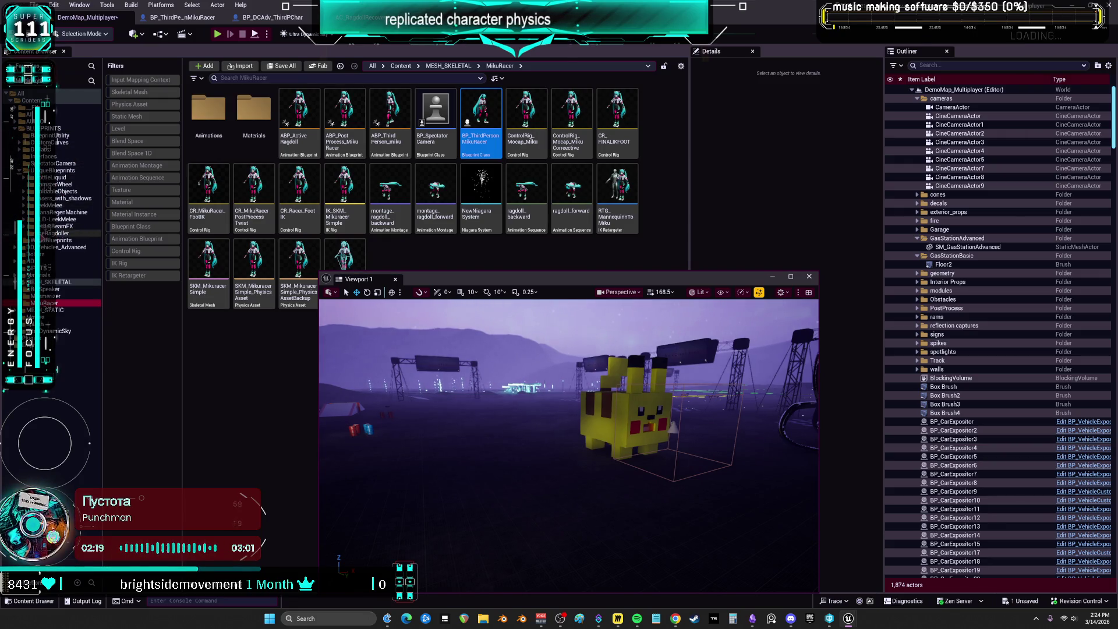
left_click(55, 233)
mouse_move(208, 123)
left_mouse_down()
mouse_move(217, 159)
mouse_move(499, 489)
mouse_move(617, 496)
left_mouse_up()
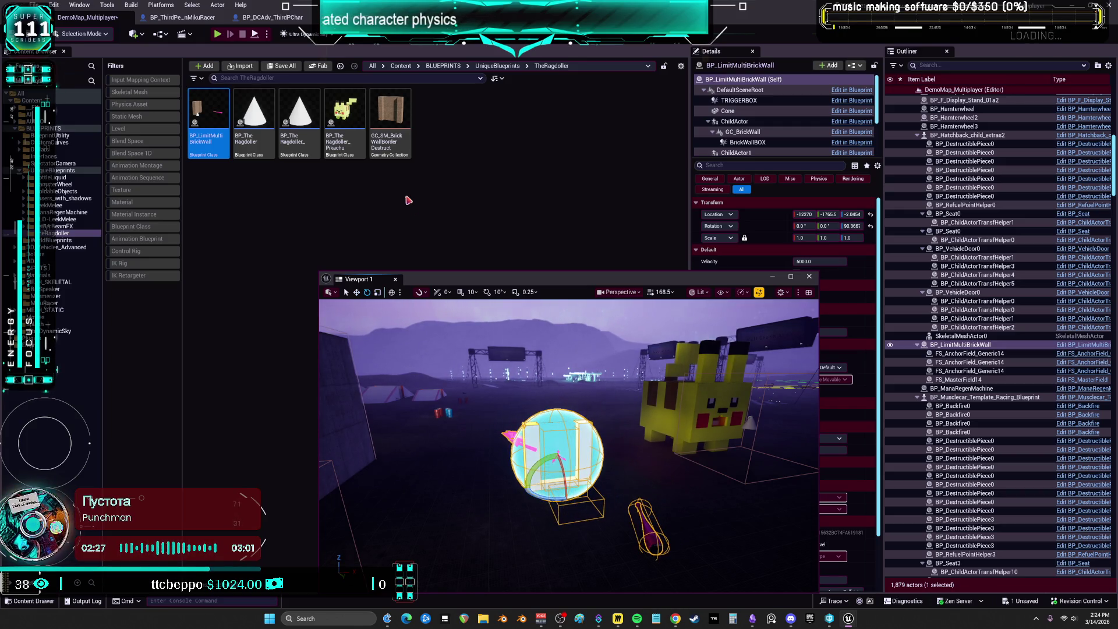
- Delete the placed wall, undo to restore it, and switch to the move gizmo
key("Delete")
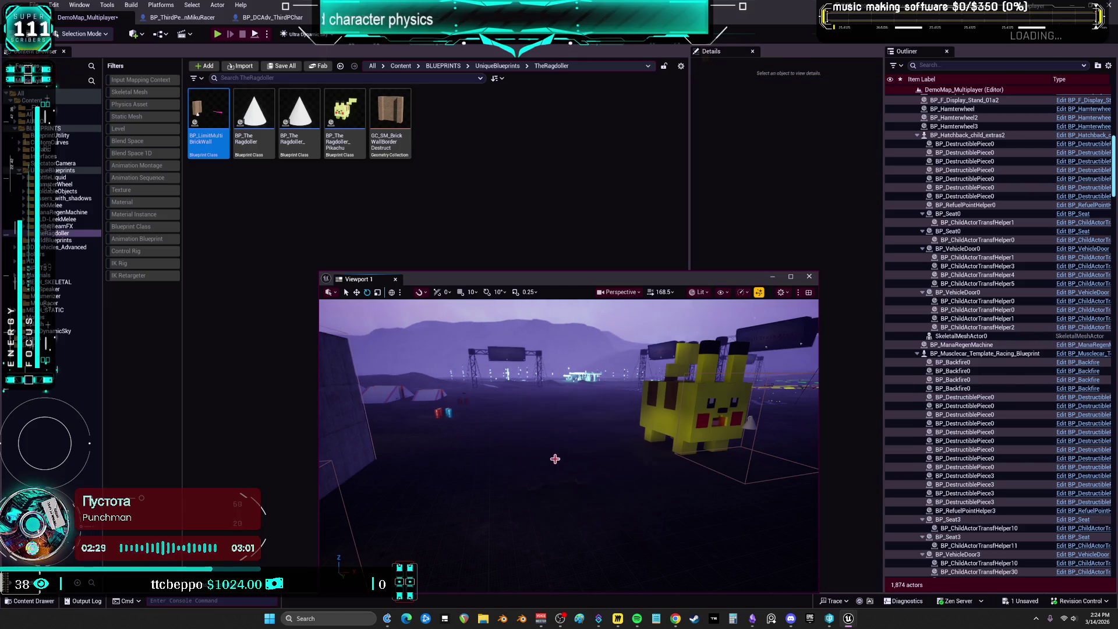
key("ctrl+z")
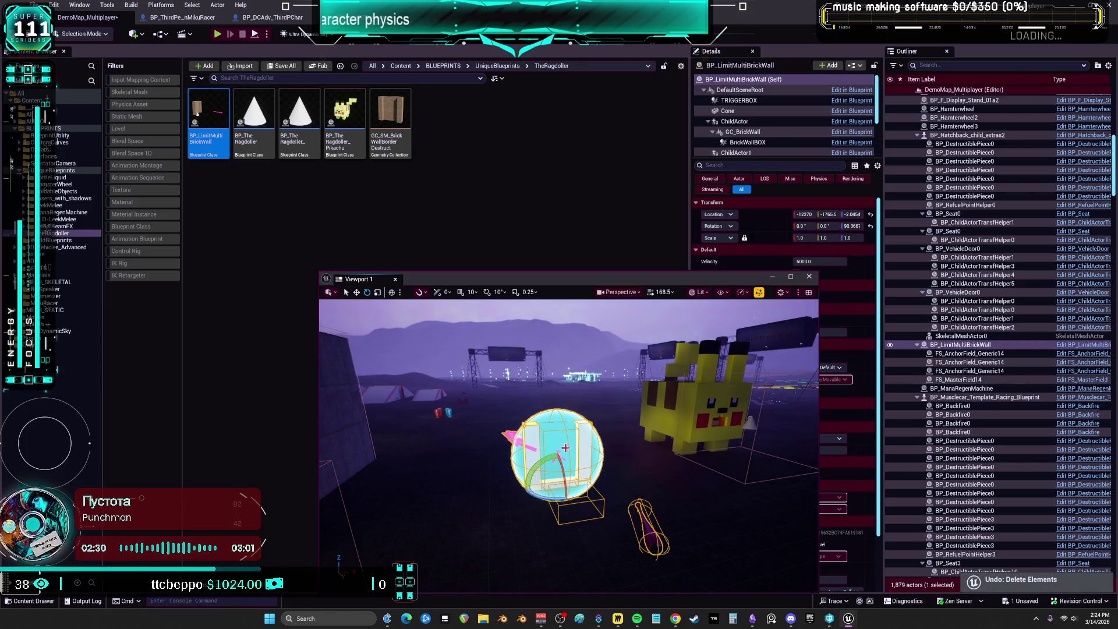
key("w")
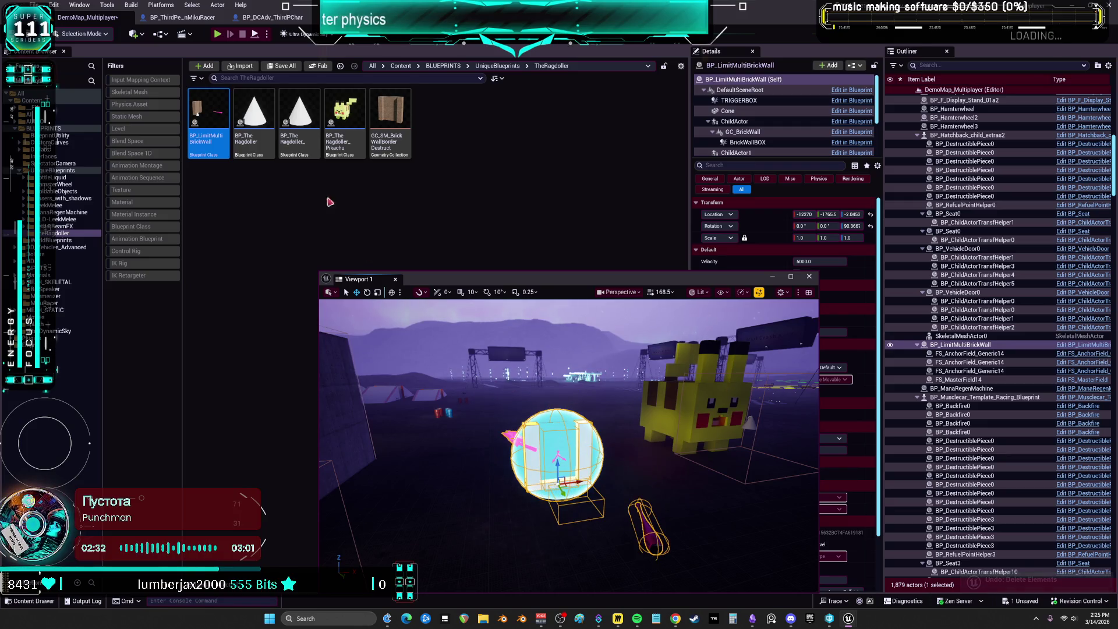
left_click(211, 112)
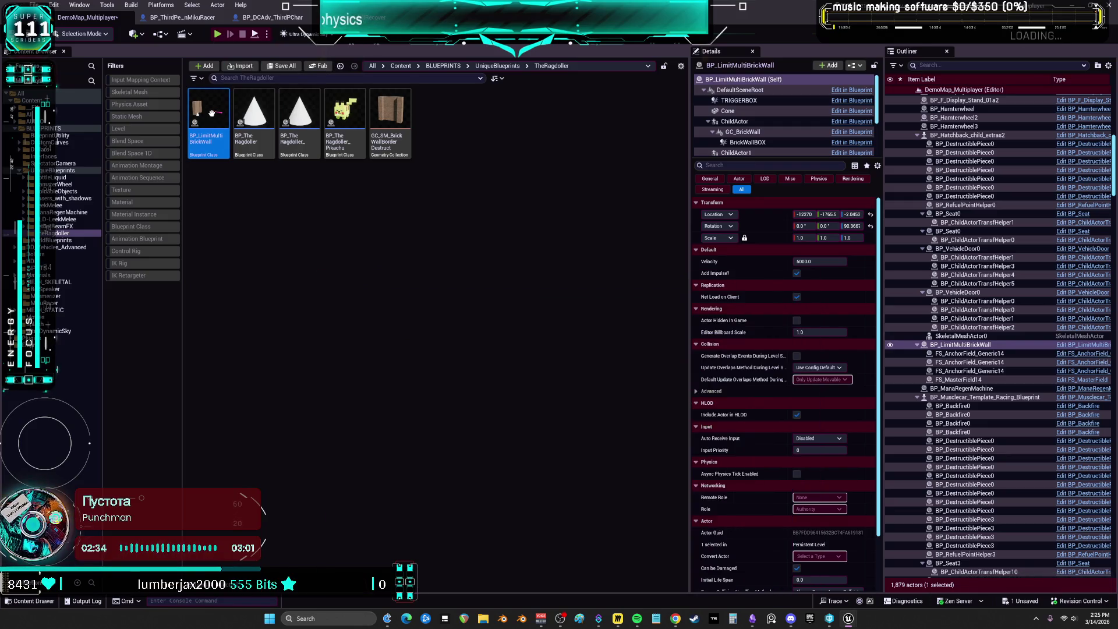
- Open BP_LimitMultiBrickWall and align Is Valid and Branch in a row beside On Component Begin Overlap
double_click(212, 112)
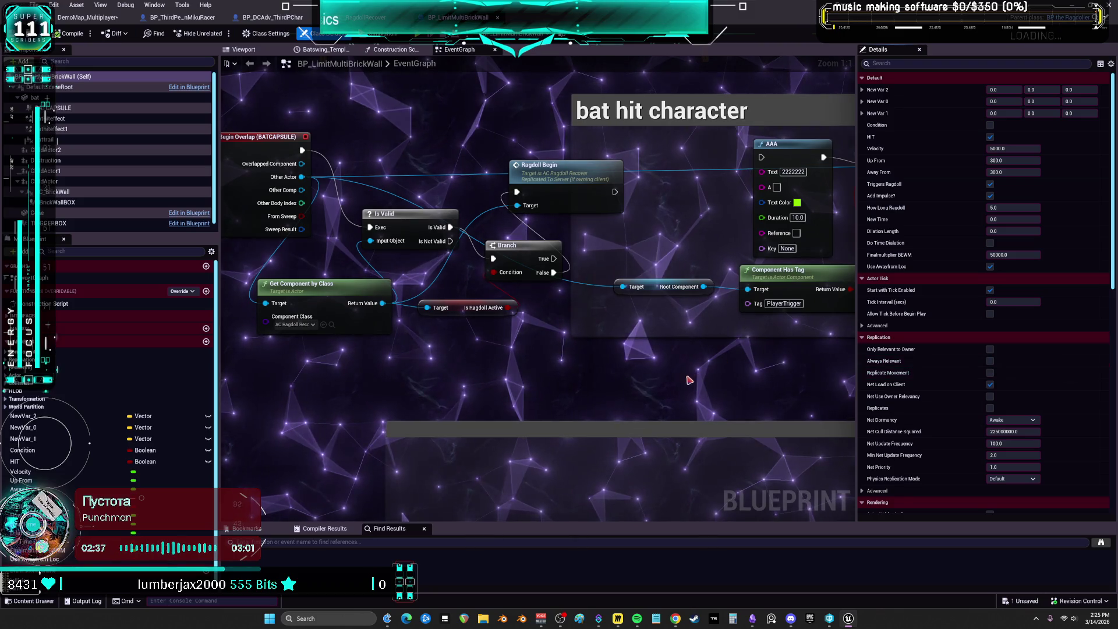
scroll(493, 324, "down", 3)
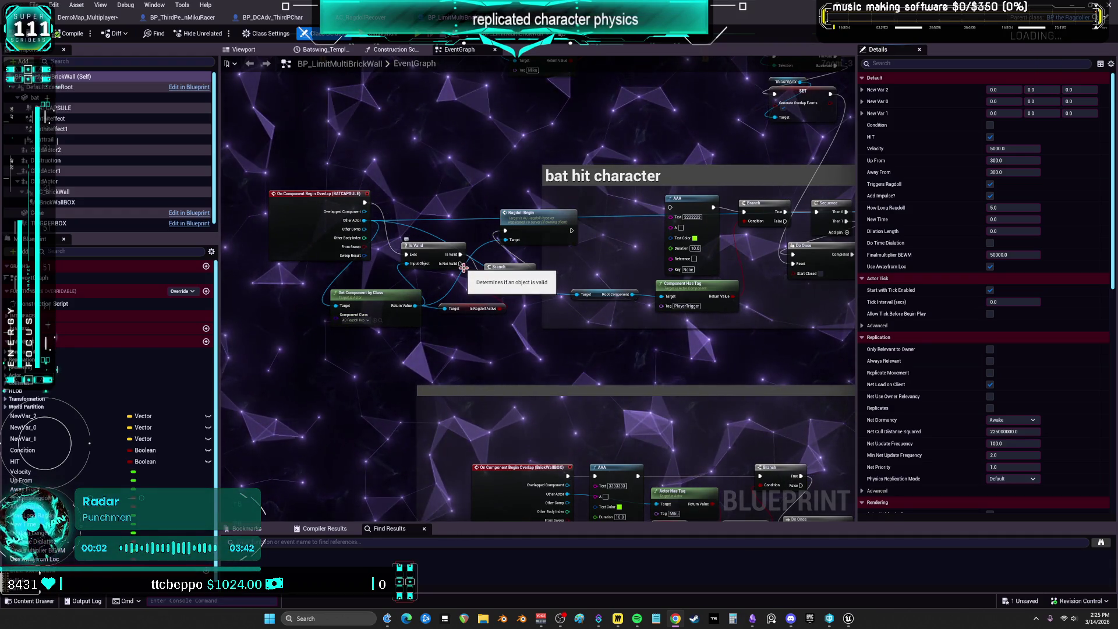
scroll(460, 269, "up", 2)
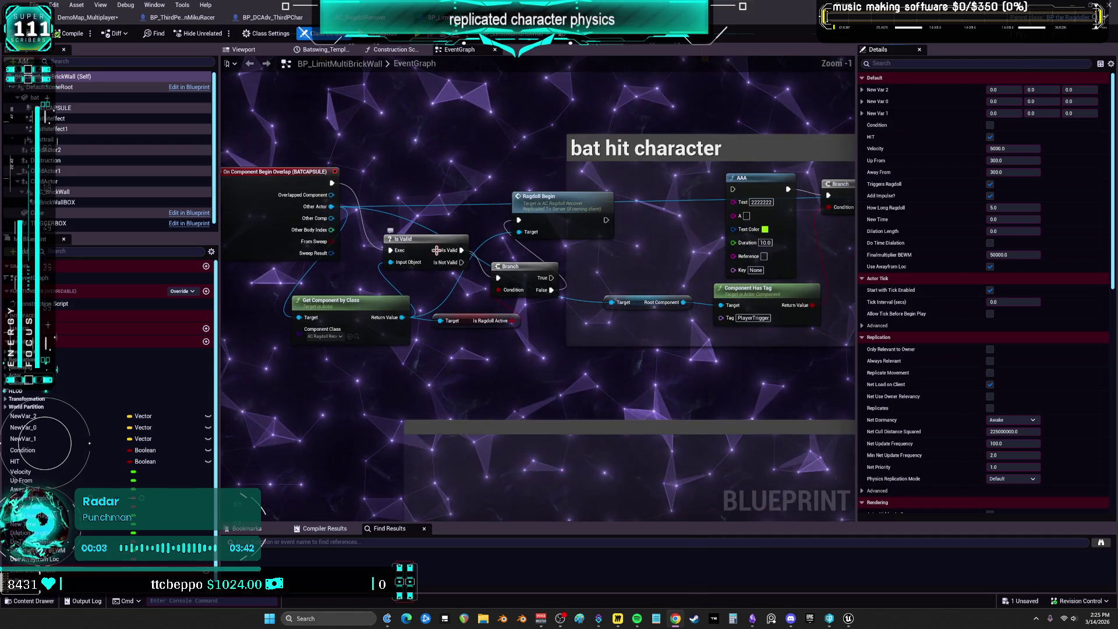
left_click_drag(432, 240, 437, 191)
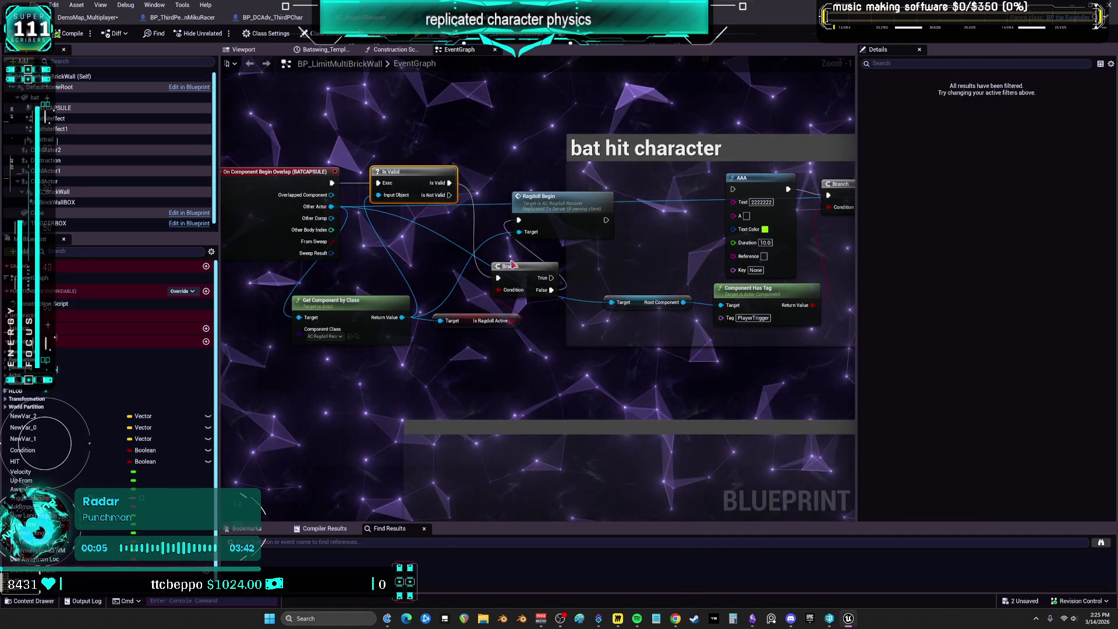
left_click_drag(515, 275, 489, 181)
mouse_move(583, 179)
left_mouse_down()
mouse_move(643, 172)
mouse_move(609, 243)
left_mouse_up()
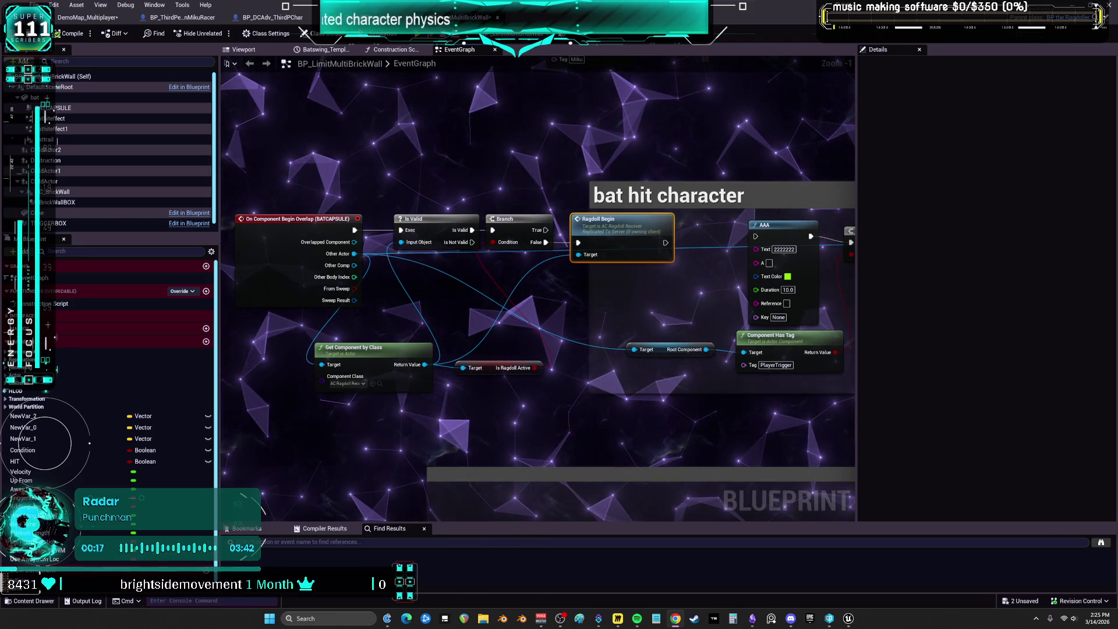
- Pan across the EventGraph to the bat hit character section, reviewing Ragdoll Begin, Component Has Tag and Switch
left_click_drag(776, 254, 562, 276)
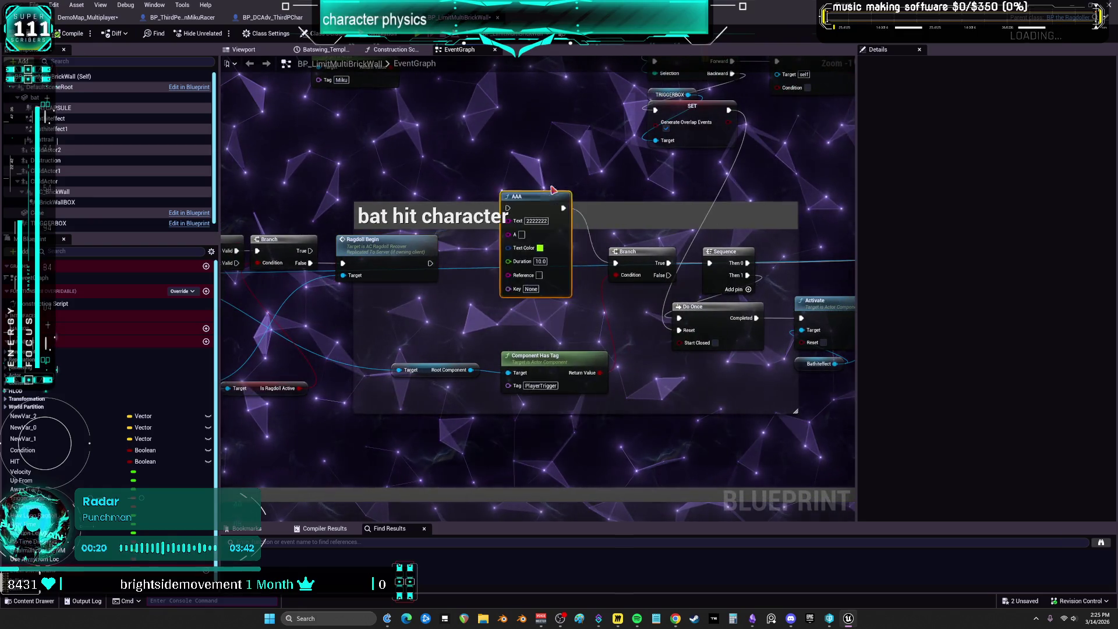
mouse_move(530, 96)
left_mouse_down()
mouse_move(641, 63)
mouse_move(400, 52)
left_mouse_up()
mouse_move(652, 360)
left_mouse_down()
mouse_move(542, 363)
mouse_move(332, 400)
mouse_move(101, 343)
mouse_move(100, 110)
mouse_move(152, 363)
left_mouse_up()
scroll(654, 344, "down", 4)
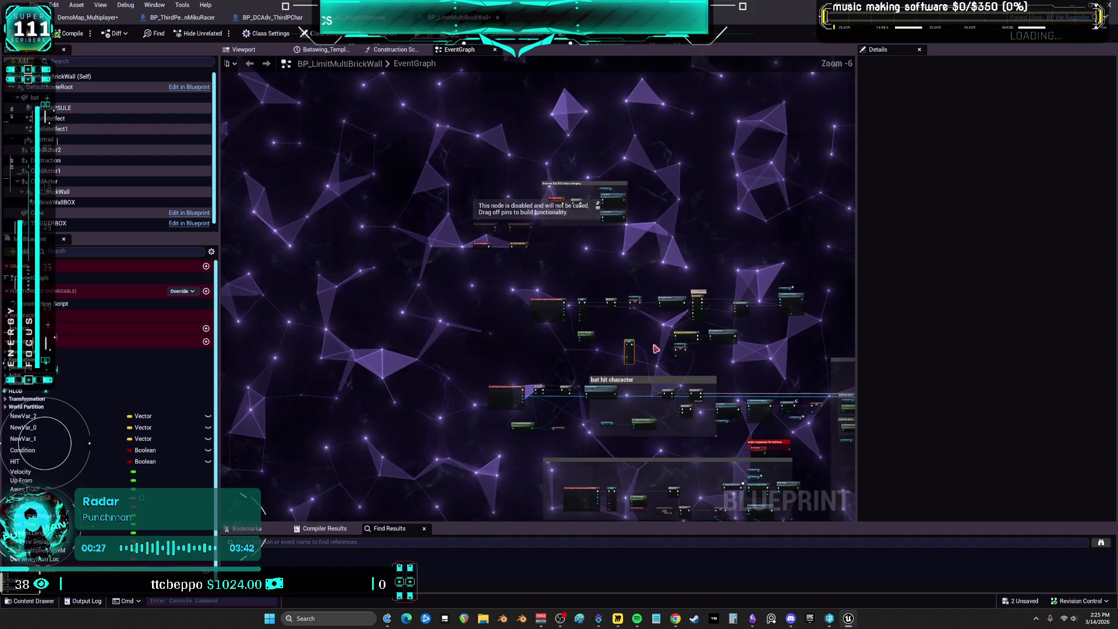
scroll(587, 250, "up", 4)
mouse_move(586, 250)
left_mouse_down()
mouse_move(616, 419)
mouse_move(455, 299)
left_mouse_up()
left_click_drag(332, 466, 540, 278)
mouse_move(318, 356)
left_mouse_down()
mouse_move(553, 293)
mouse_move(611, 175)
left_mouse_up()
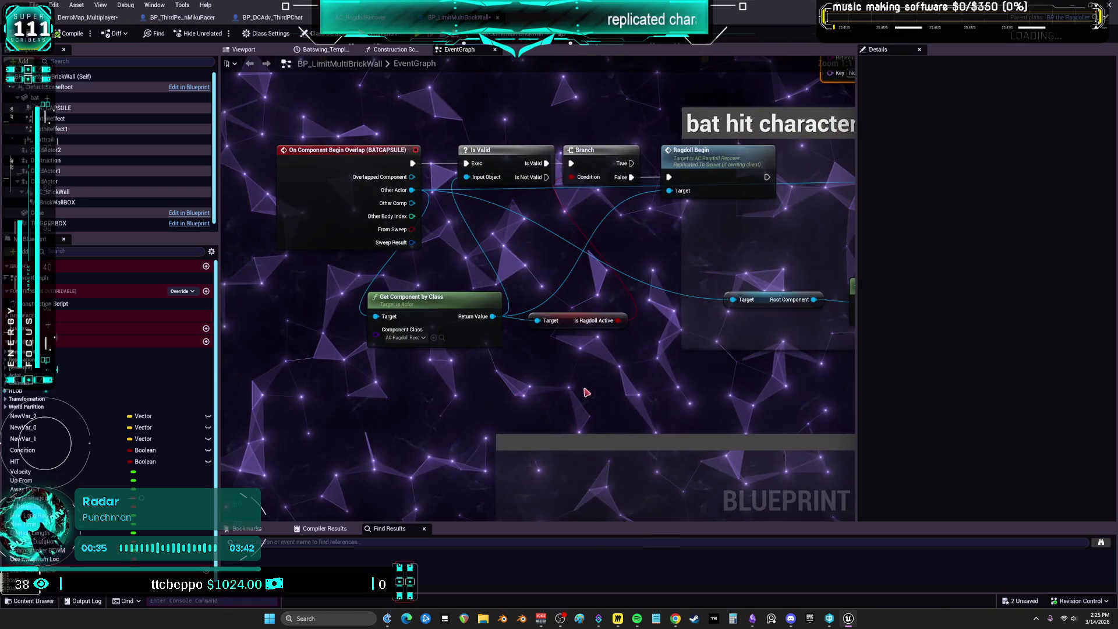
left_click(716, 150)
mouse_move(792, 293)
left_mouse_down()
mouse_move(707, 312)
mouse_move(572, 278)
mouse_move(366, 314)
left_mouse_up()
mouse_move(366, 245)
left_mouse_down()
mouse_move(542, 417)
mouse_move(567, 417)
mouse_move(423, 341)
mouse_move(265, 323)
left_mouse_up()
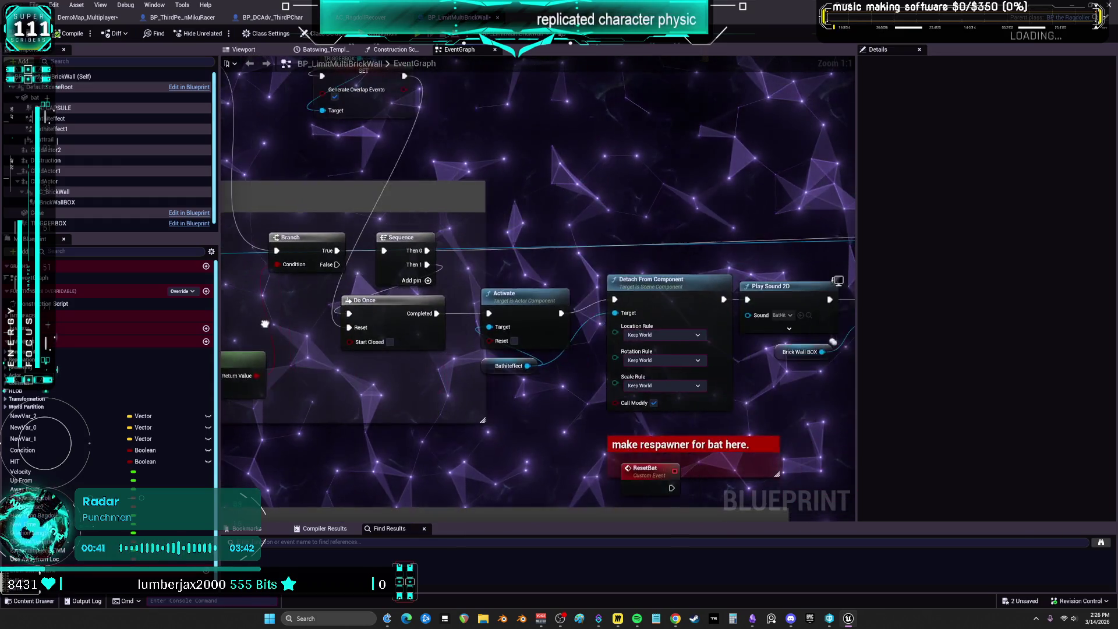
- Raise the ROS Impulse Bat Hit node into line beside the Skeletal Impulse nodes
left_click_drag(531, 424, 393, 396)
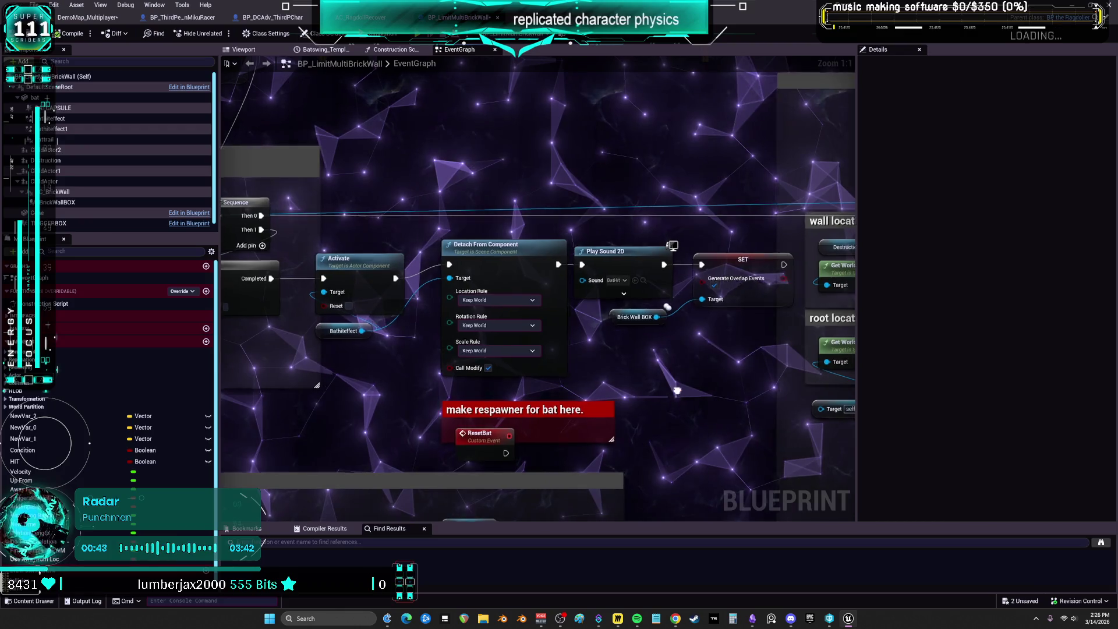
left_click_drag(728, 431, 533, 424)
mouse_move(794, 436)
left_mouse_down()
mouse_move(516, 401)
mouse_move(296, 396)
left_mouse_up()
left_click_drag(757, 359, 555, 369)
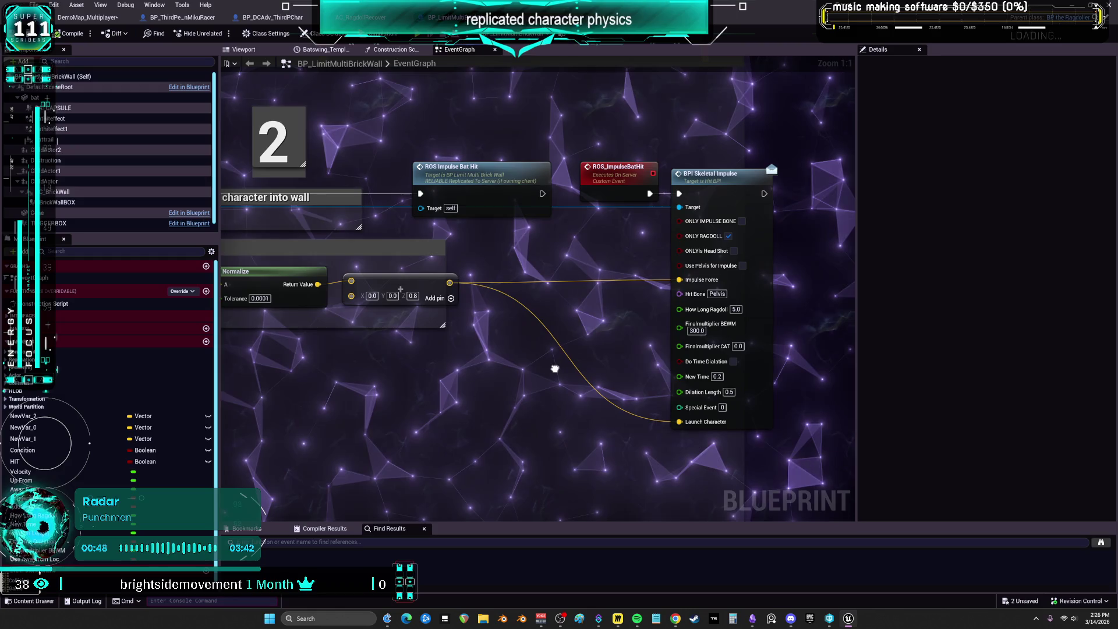
mouse_move(495, 210)
left_mouse_down()
mouse_move(425, 152)
mouse_move(493, 157)
mouse_move(492, 188)
left_mouse_up()
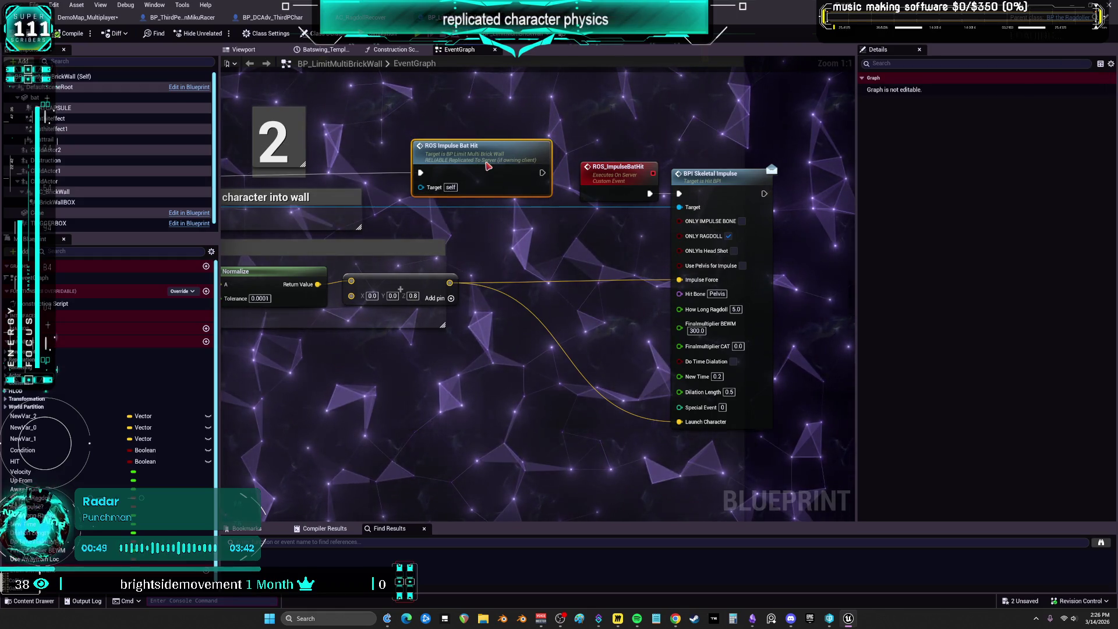
mouse_move(444, 287)
left_mouse_down()
mouse_move(845, 314)
mouse_move(815, 311)
left_mouse_up()
left_click_drag(495, 349, 770, 259)
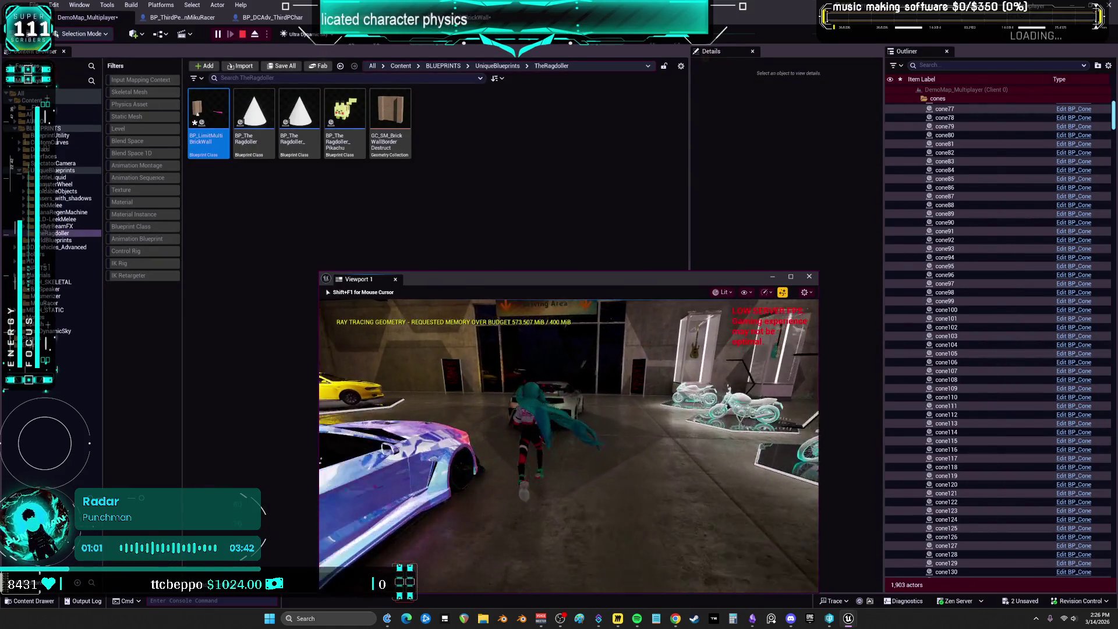
- Run the character past the car in a maximized game view and into the bat to ragdoll
key("w")
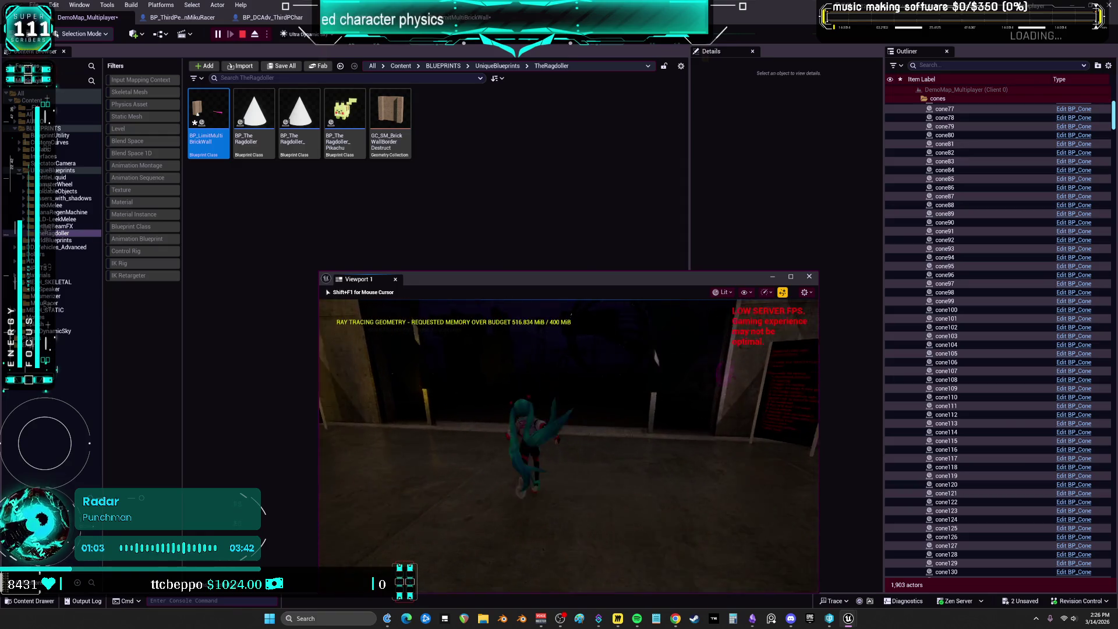
key("w")
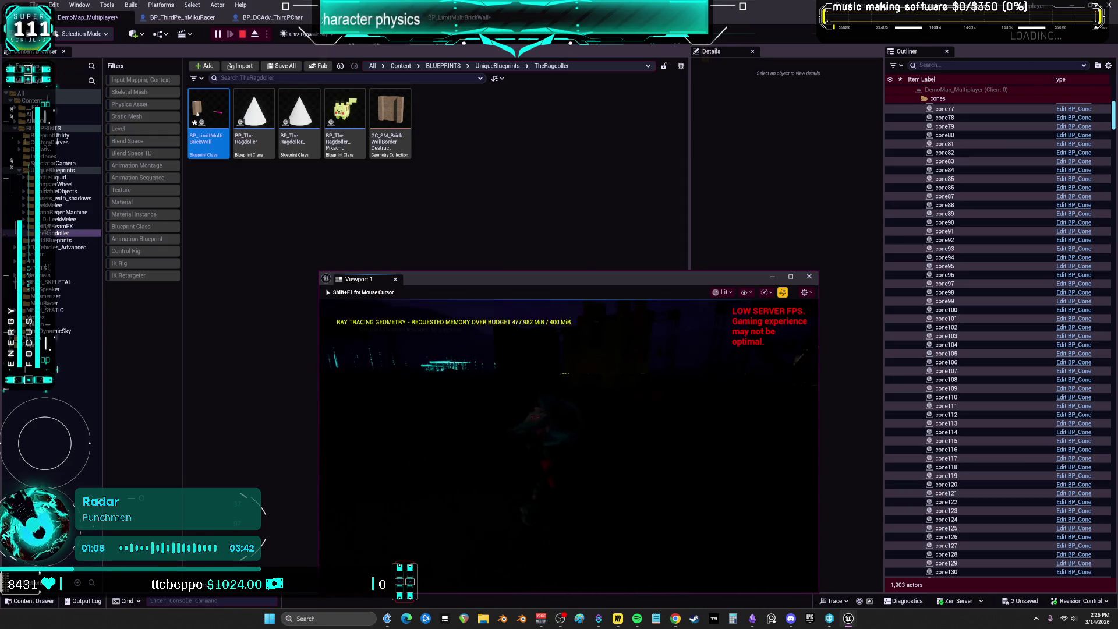
left_click(790, 276)
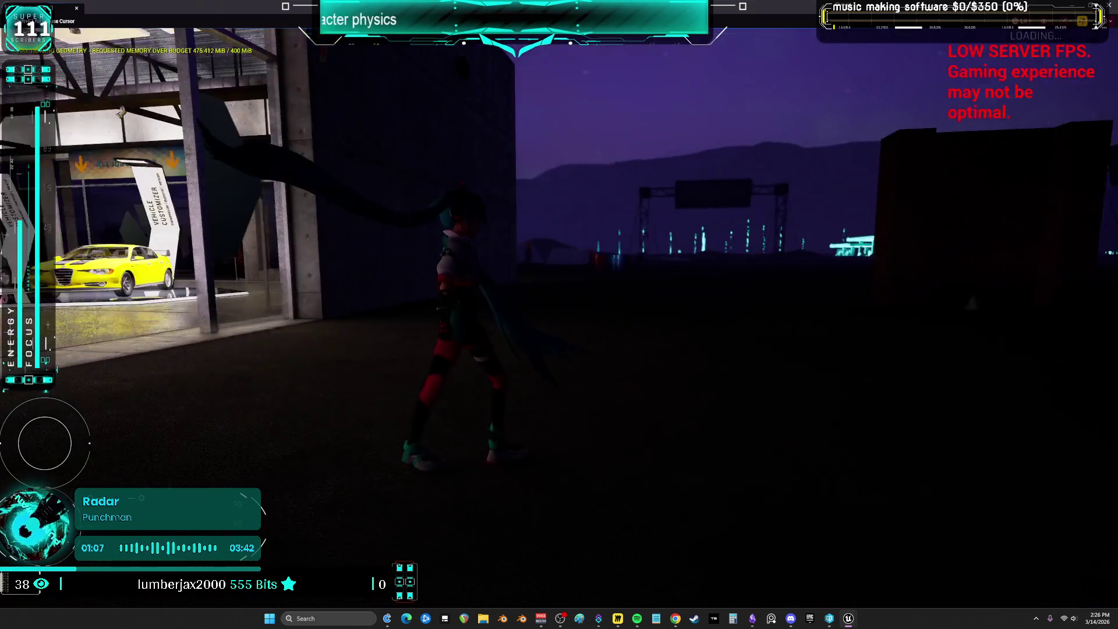
key("w")
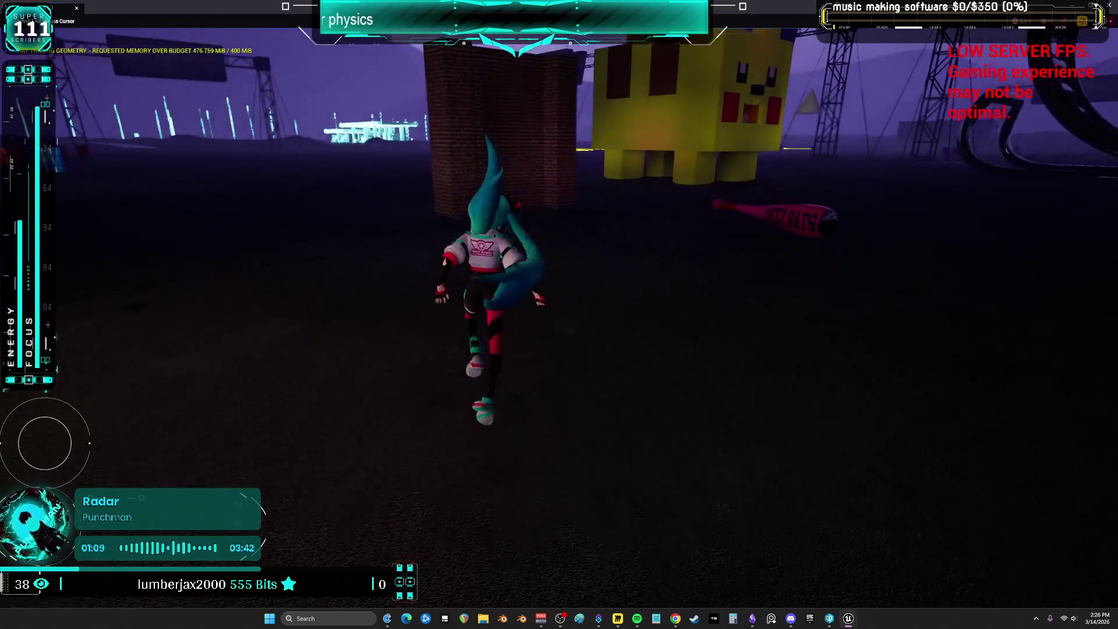
key("w")
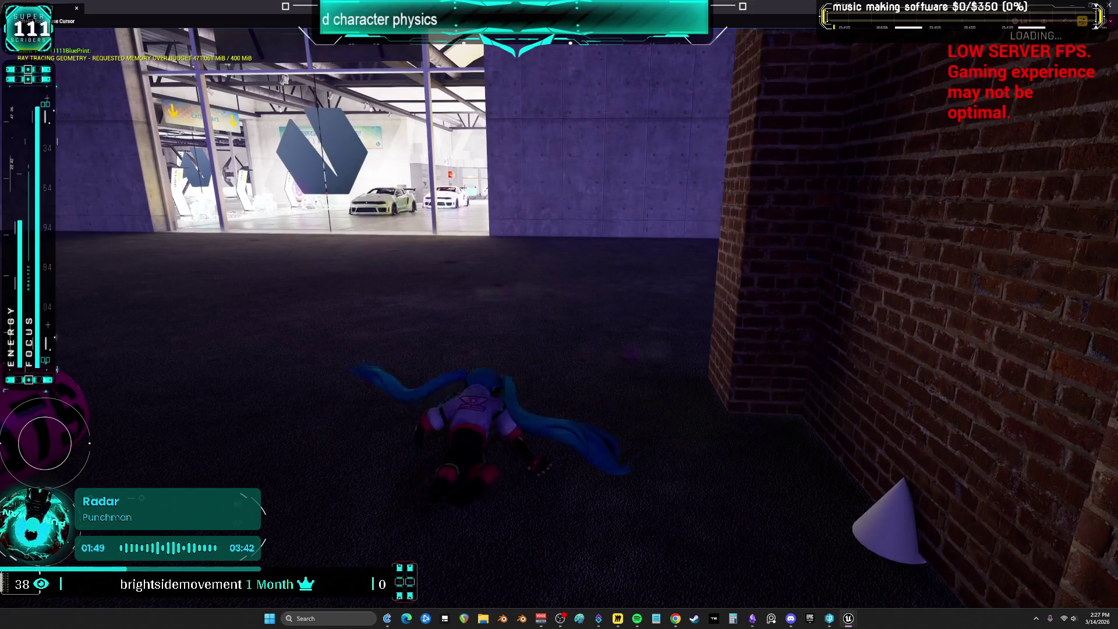
- Get the character running again, then end the play session and restore the editor layout
key("w")
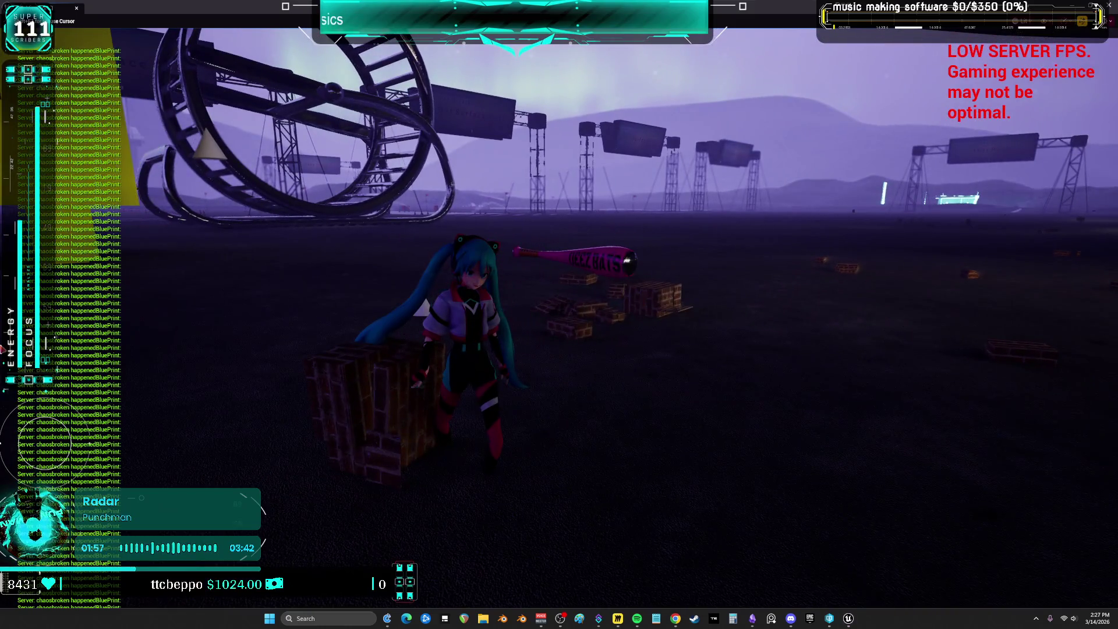
key("Escape")
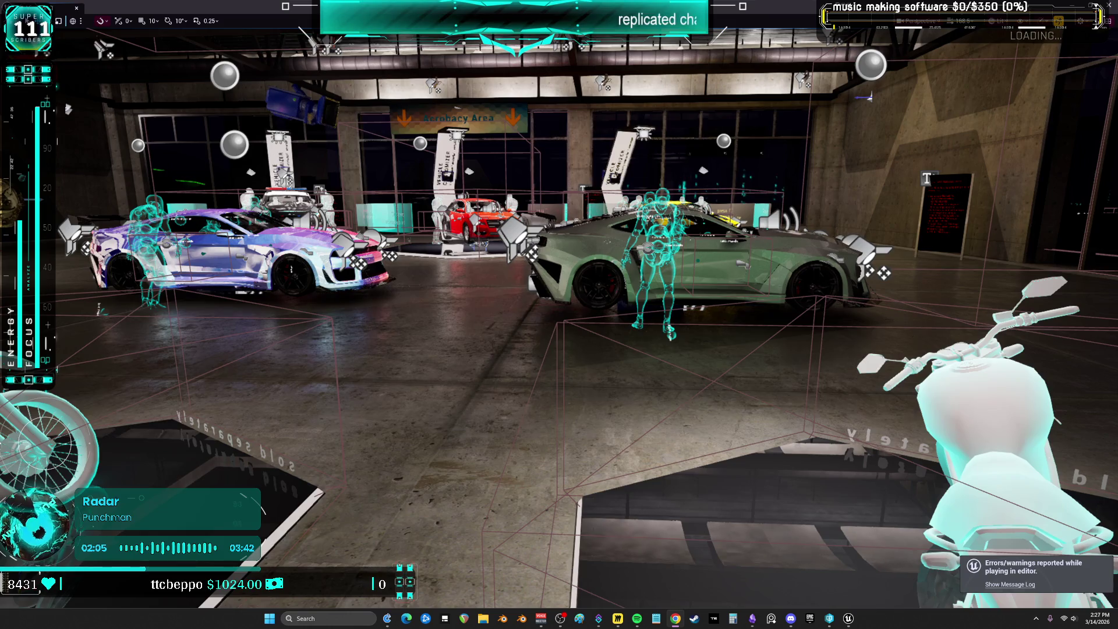
key("F11")
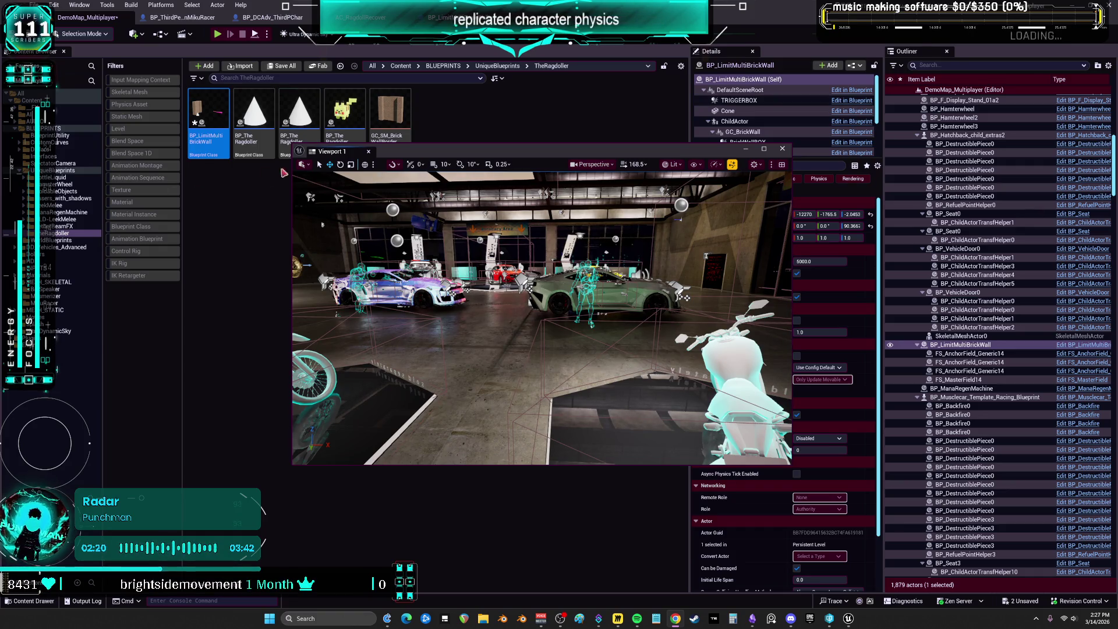
- Close Viewport 1 and open BP_DCAdv_ThirdPChar from DD_Vehicles_Advanced > Blueprints, filtered to Blueprint Class
left_click_drag(412, 156, 339, 268)
left_click(64, 261)
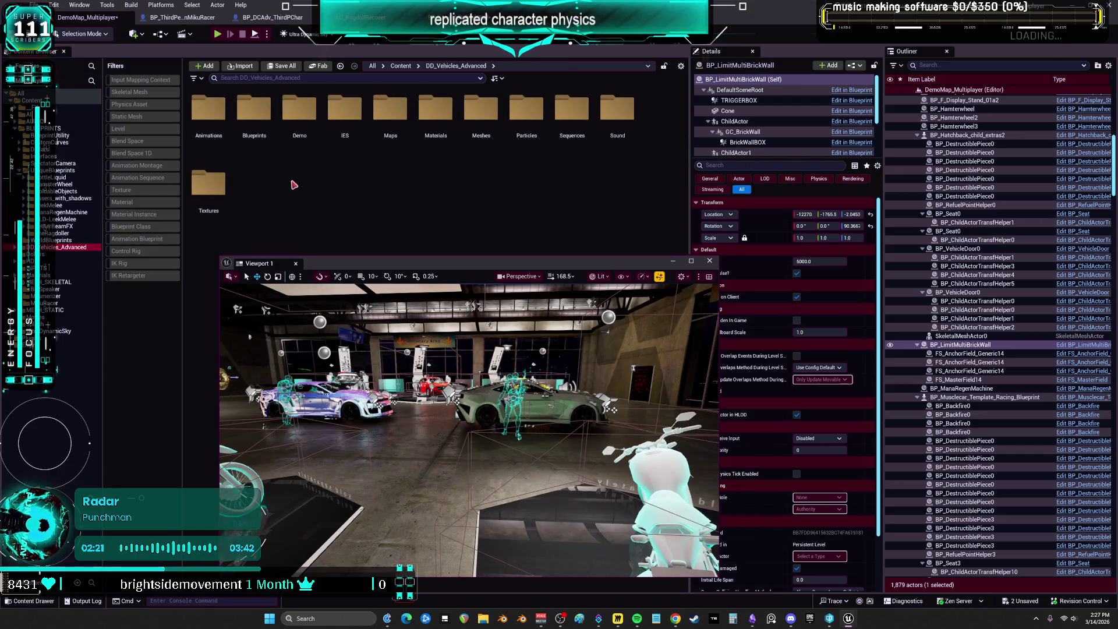
left_click(256, 117)
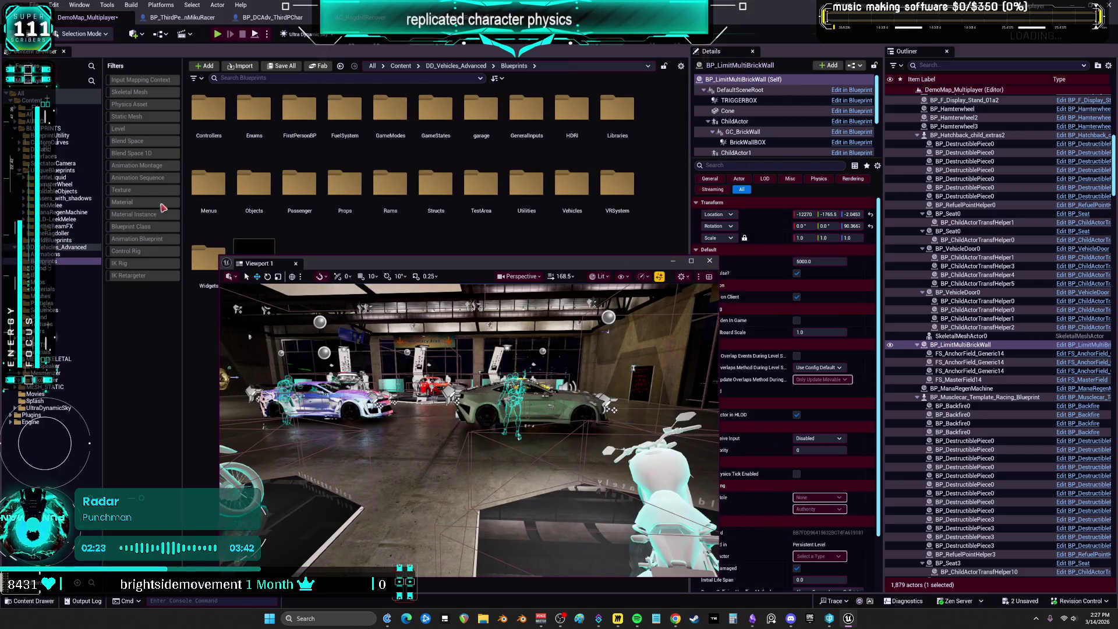
left_click(709, 260)
left_click(131, 226)
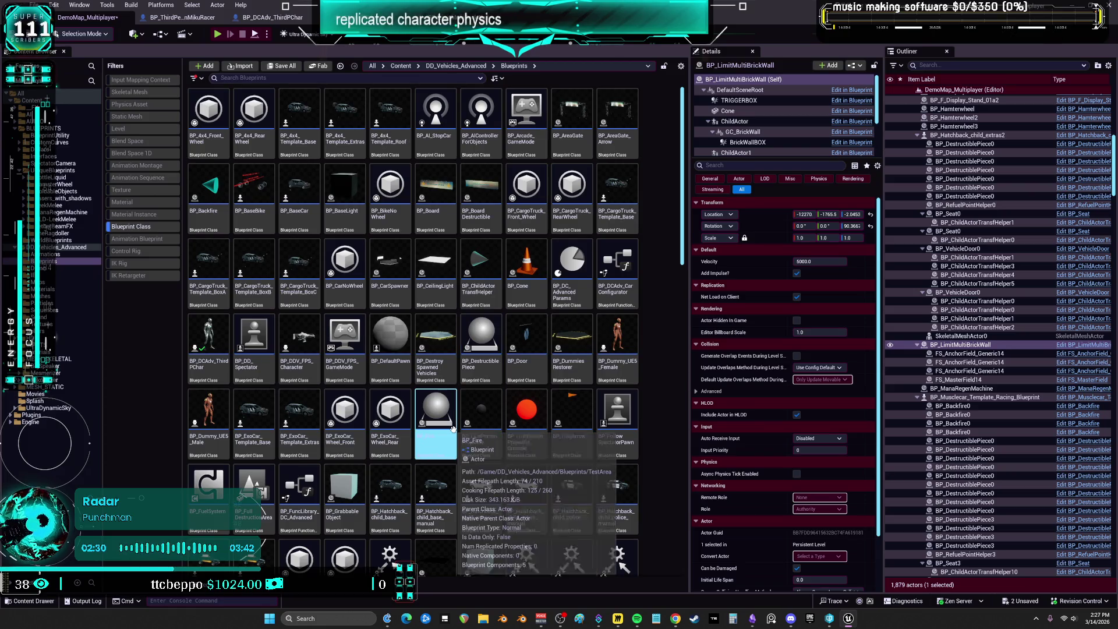
double_click(215, 341)
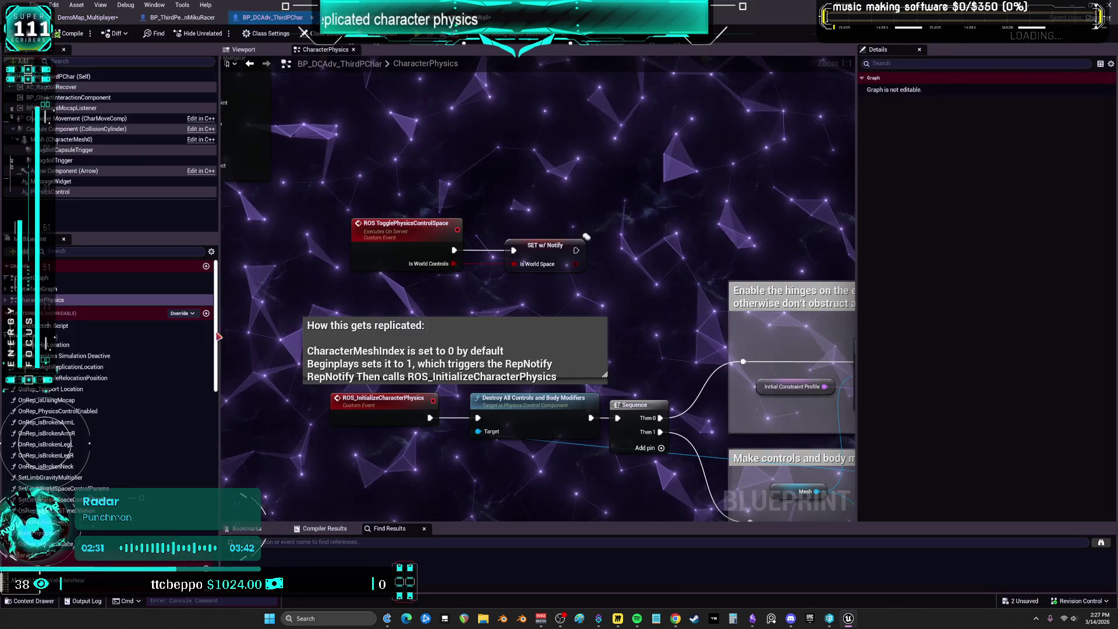
scroll(347, 301, "down", 8)
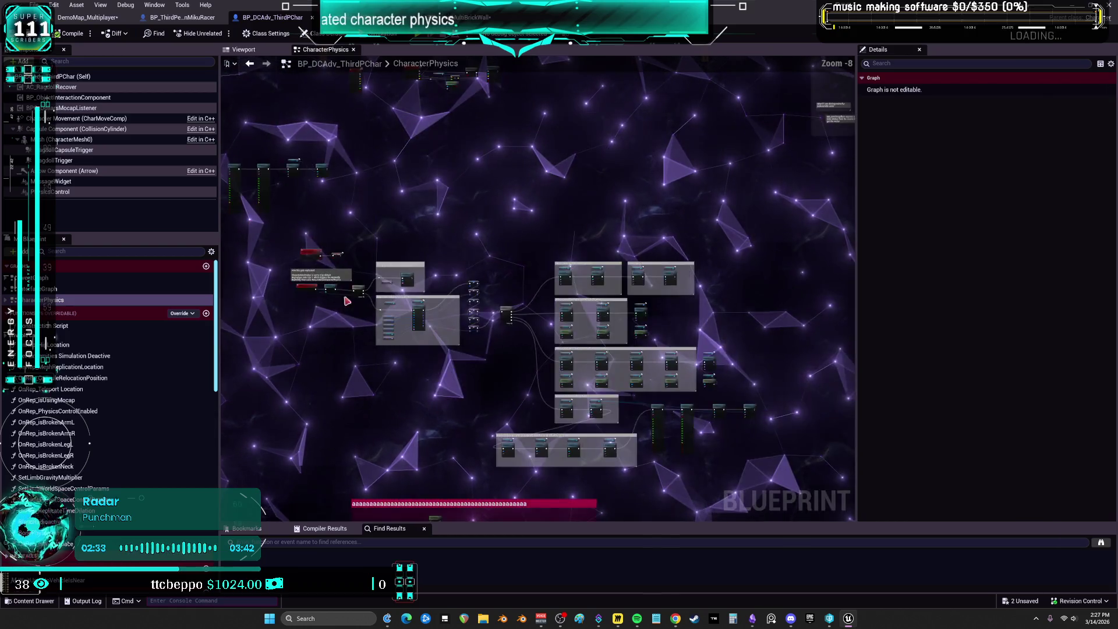
scroll(347, 301, "up", 3)
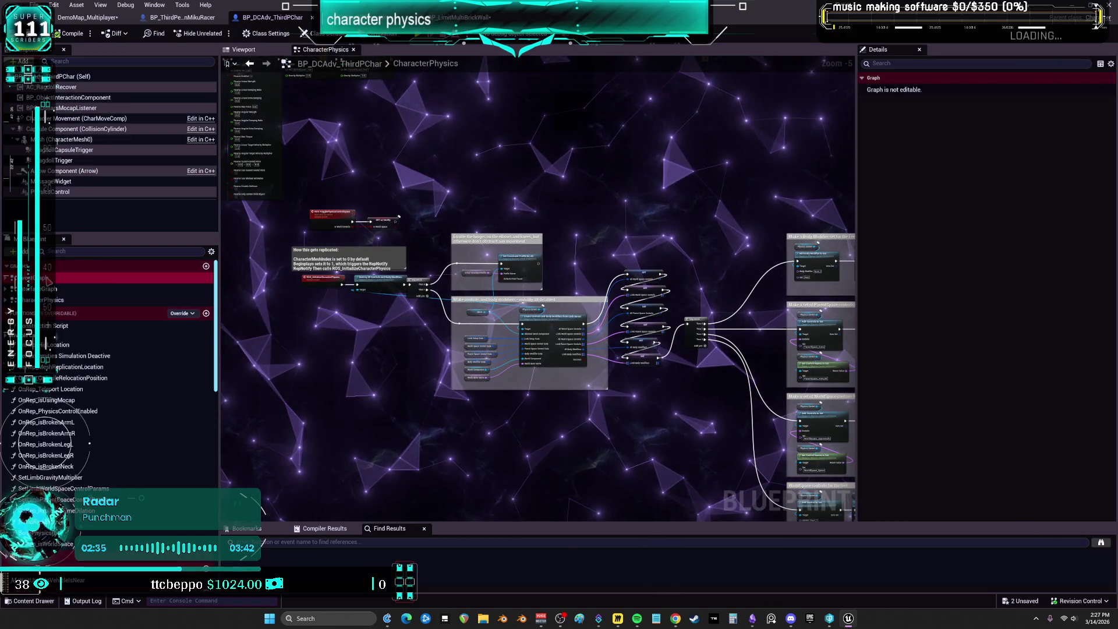
double_click(58, 278)
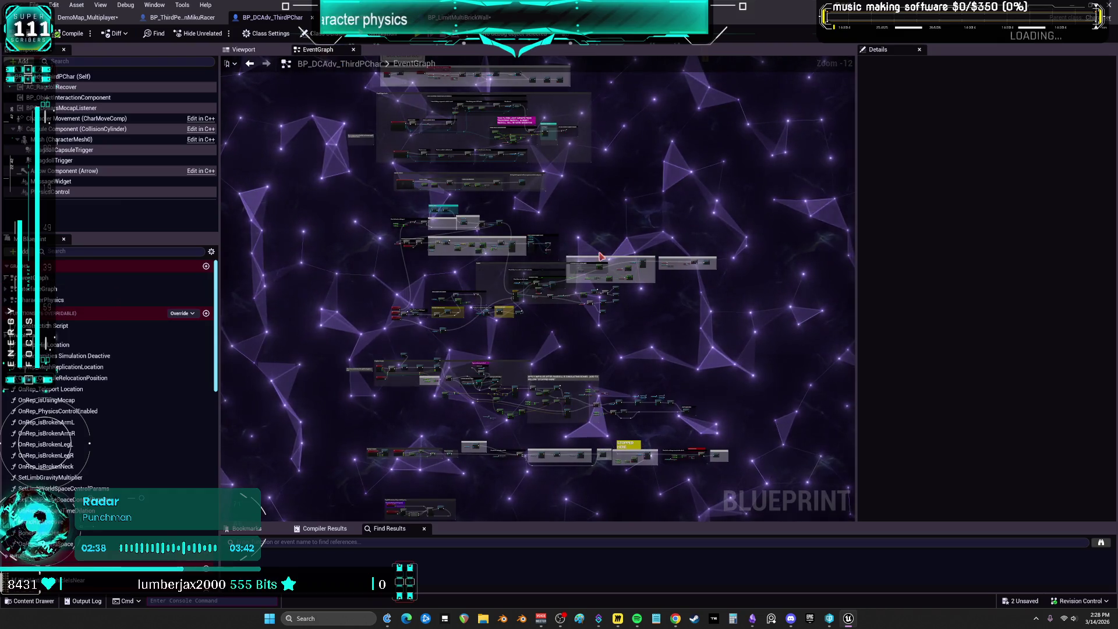
scroll(600, 257, "up", 7)
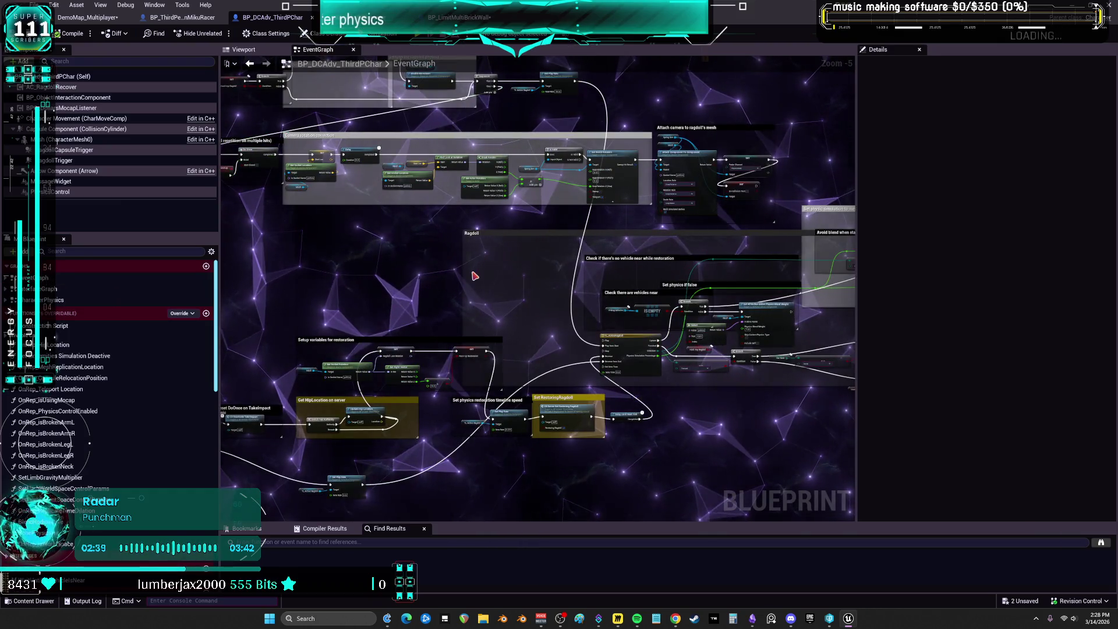
left_click_drag(475, 275, 583, 429)
mouse_move(563, 233)
left_mouse_down()
mouse_move(842, 290)
mouse_move(1081, 304)
left_mouse_up()
scroll(837, 251, "up", 3)
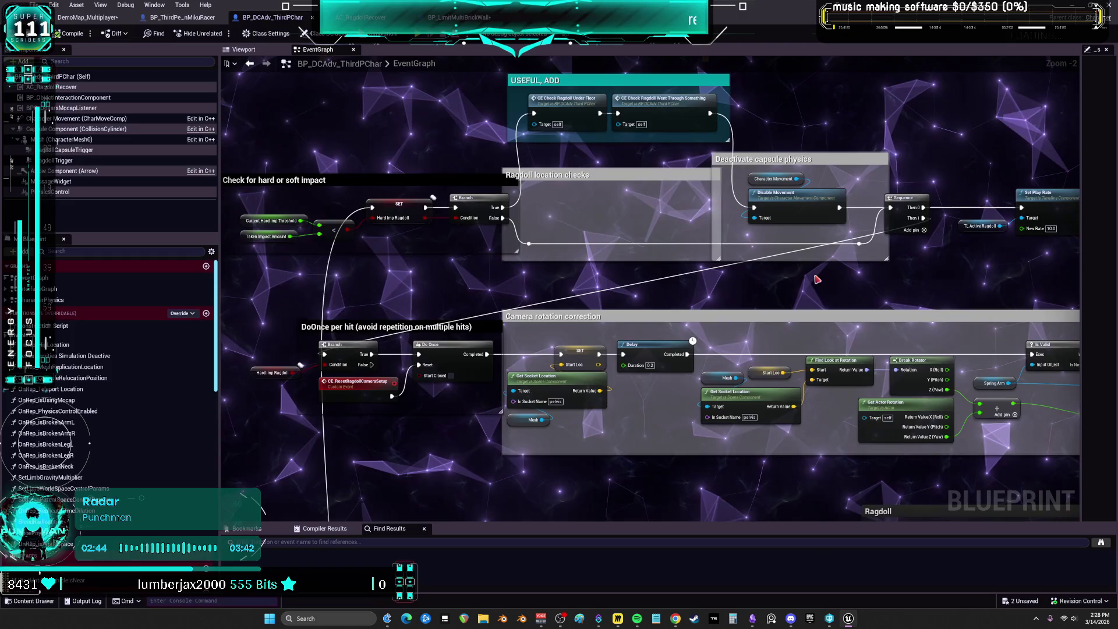
mouse_move(835, 467)
left_mouse_down()
mouse_move(832, 433)
mouse_move(752, 342)
left_mouse_up()
scroll(748, 327, "down", 4)
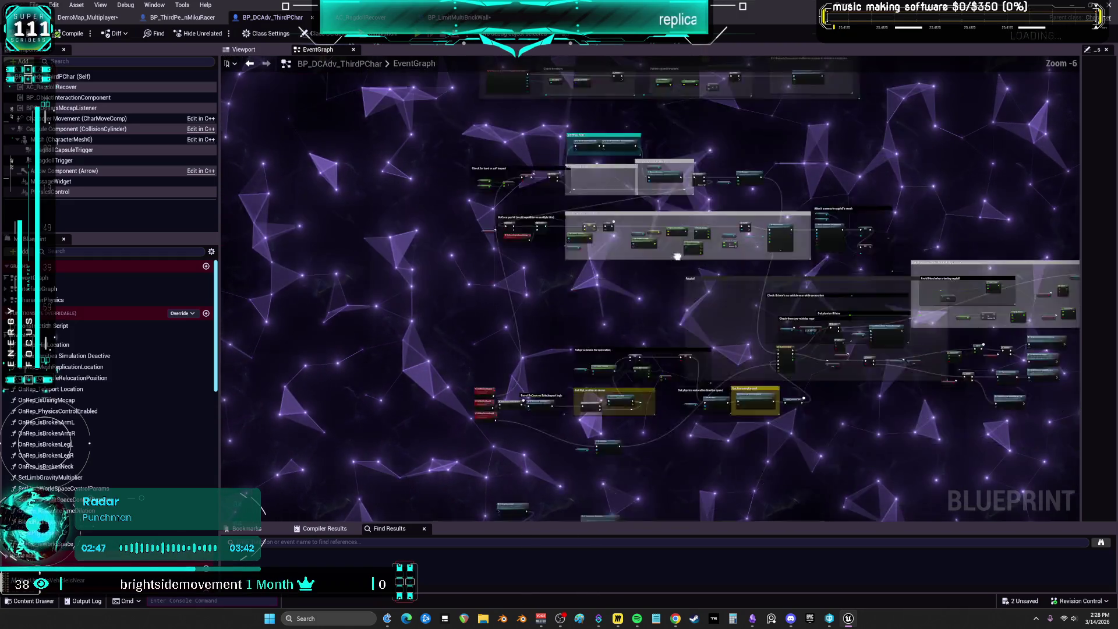
mouse_move(564, 157)
left_mouse_down()
mouse_move(739, 320)
mouse_move(639, 157)
mouse_move(620, 300)
mouse_move(632, 329)
left_mouse_up()
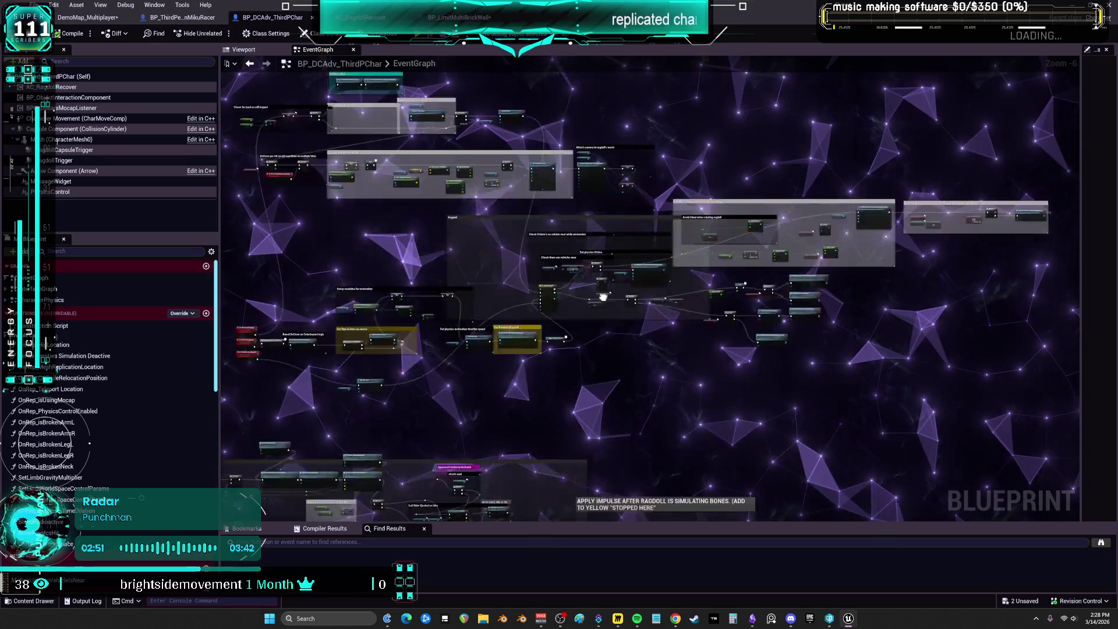
scroll(603, 298, "up", 5)
mouse_move(464, 175)
left_mouse_down()
mouse_move(361, 227)
mouse_move(757, 408)
mouse_move(350, 267)
mouse_move(464, 224)
mouse_move(709, 211)
mouse_move(601, 317)
mouse_move(590, 303)
mouse_move(583, 482)
left_mouse_up()
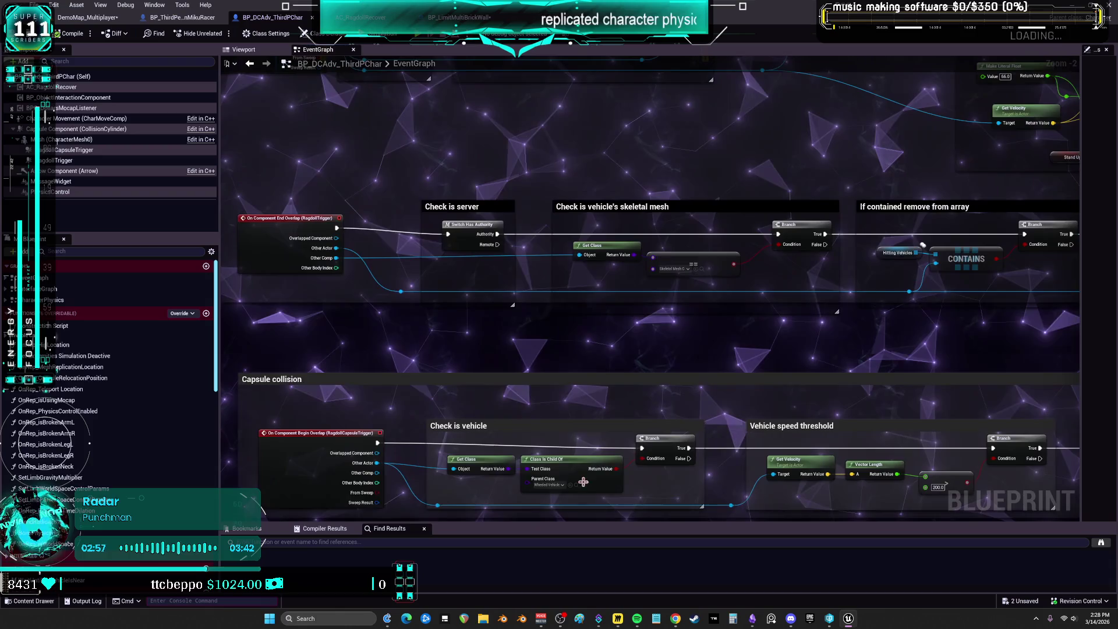
mouse_move(539, 192)
left_mouse_down()
mouse_move(610, 339)
mouse_move(381, 252)
mouse_move(674, 134)
mouse_move(1041, 23)
mouse_move(947, 29)
left_mouse_up()
left_click_drag(956, 110, 634, 99)
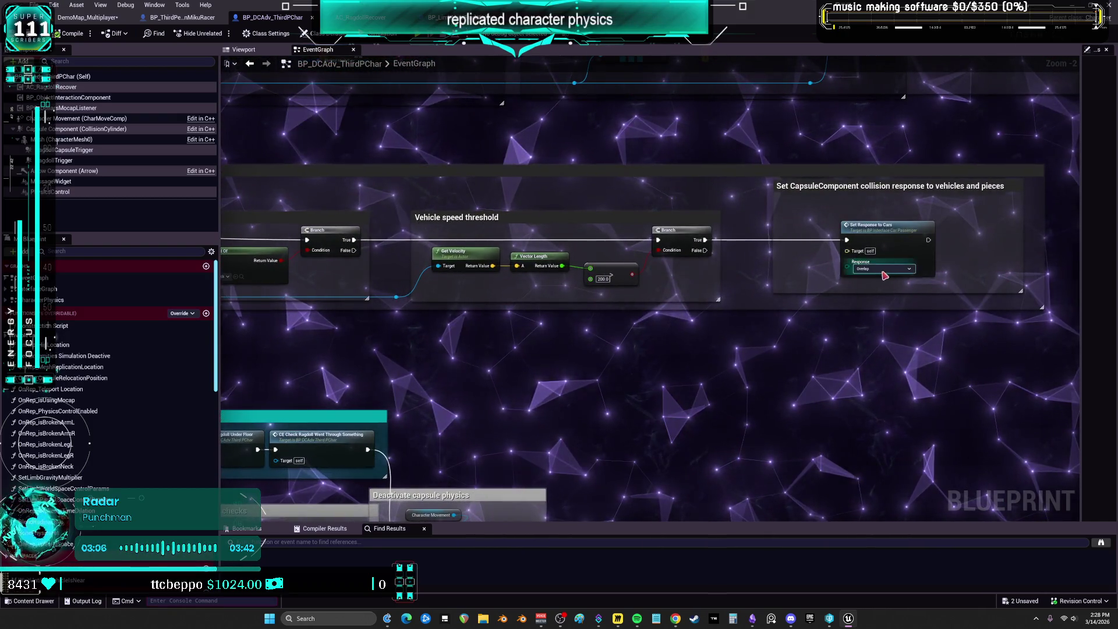
mouse_move(495, 325)
left_mouse_down()
mouse_move(585, 361)
mouse_move(683, 303)
left_mouse_up()
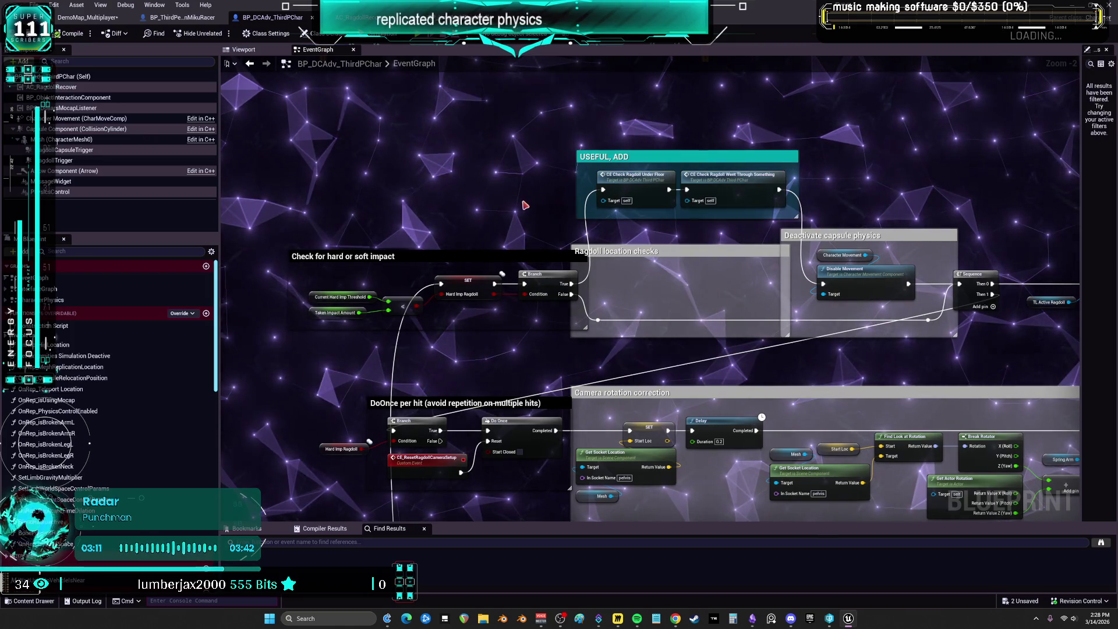
left_click_drag(475, 341, 468, 254)
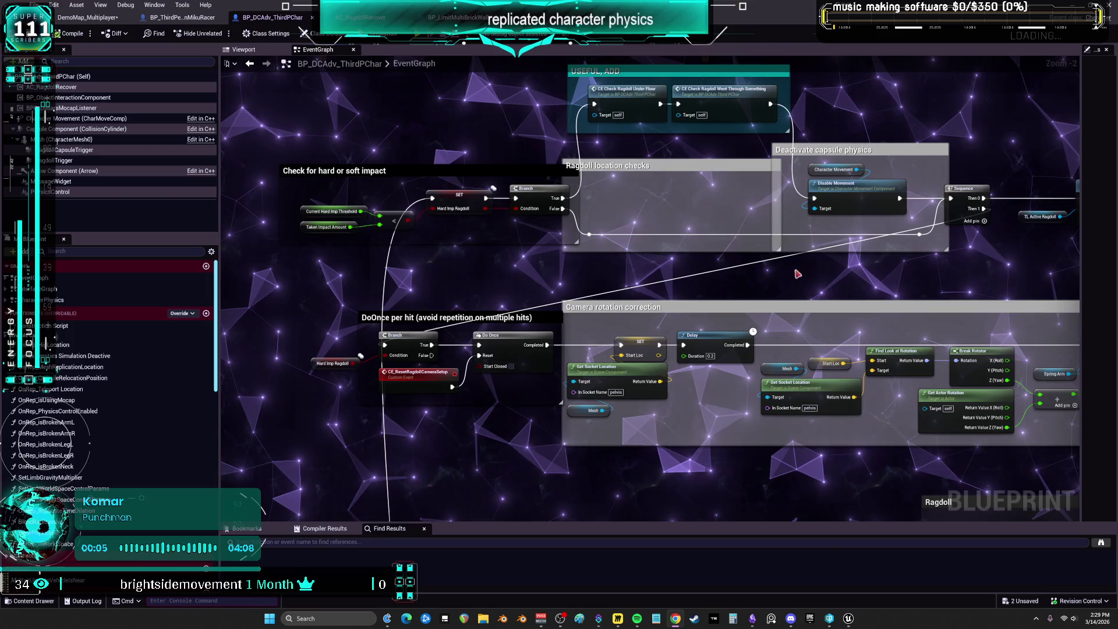
scroll(797, 274, "down", 3)
mouse_move(528, 387)
left_mouse_down()
mouse_move(497, 245)
mouse_move(464, 263)
left_mouse_up()
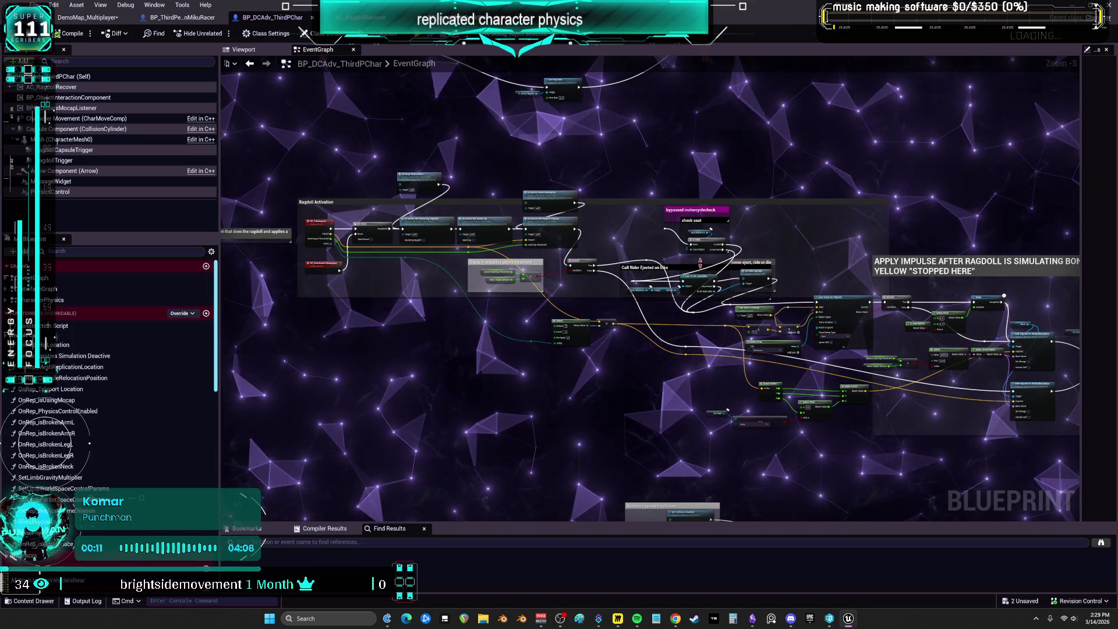
scroll(700, 262, "up", 4)
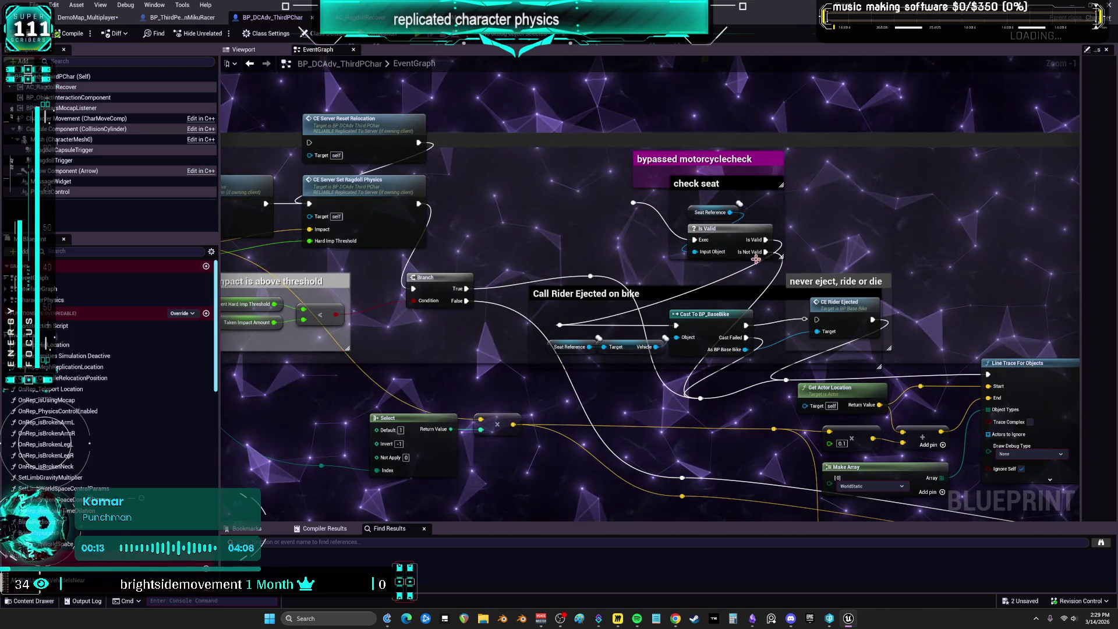
left_click_drag(852, 250, 791, 235)
left_click_drag(727, 298, 690, 321)
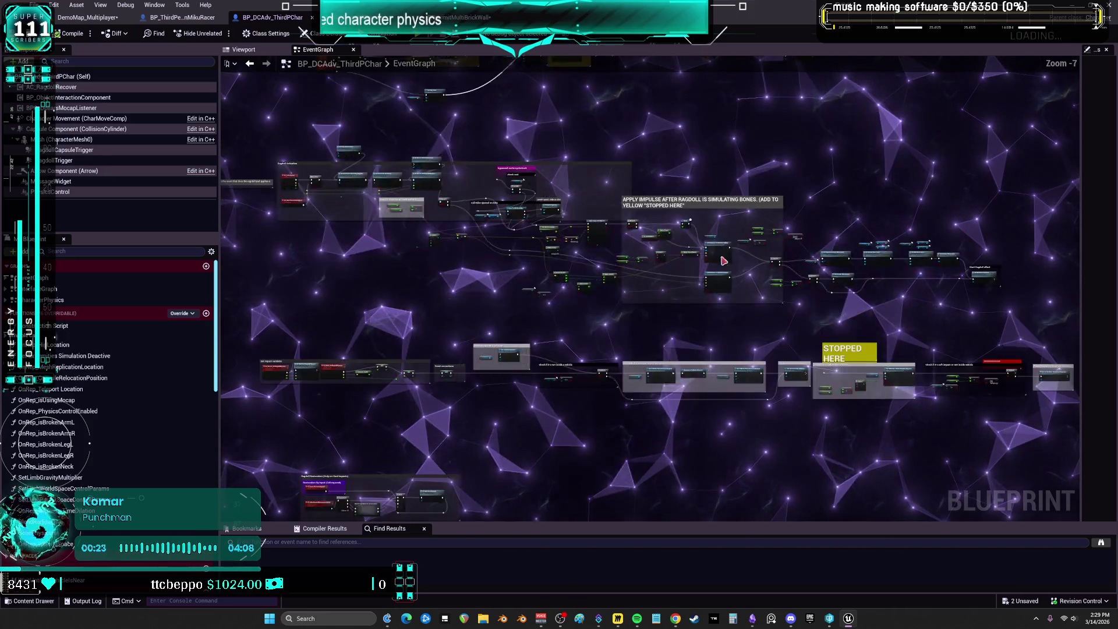
scroll(724, 261, "up", 6)
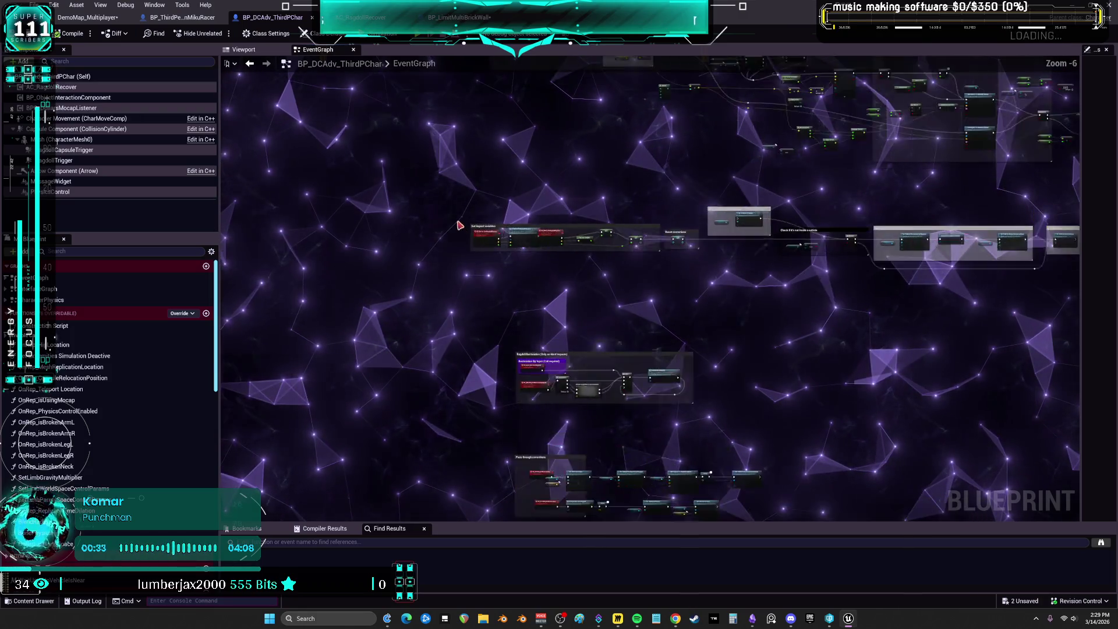
scroll(460, 226, "up", 3)
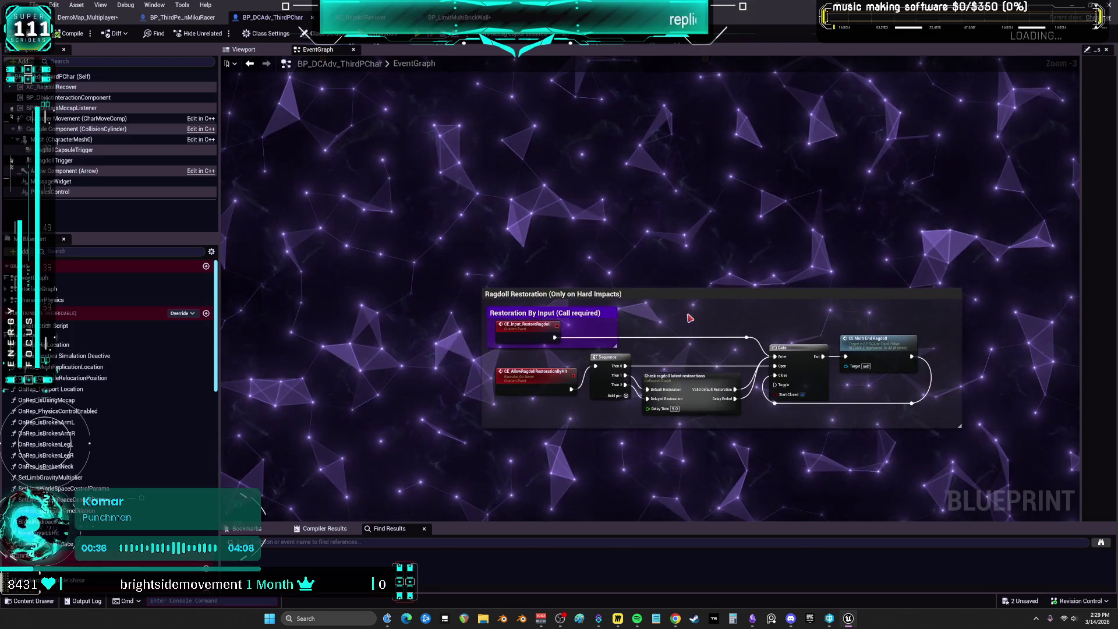
mouse_move(689, 494)
left_mouse_down()
mouse_move(623, 477)
mouse_move(621, 362)
left_mouse_up()
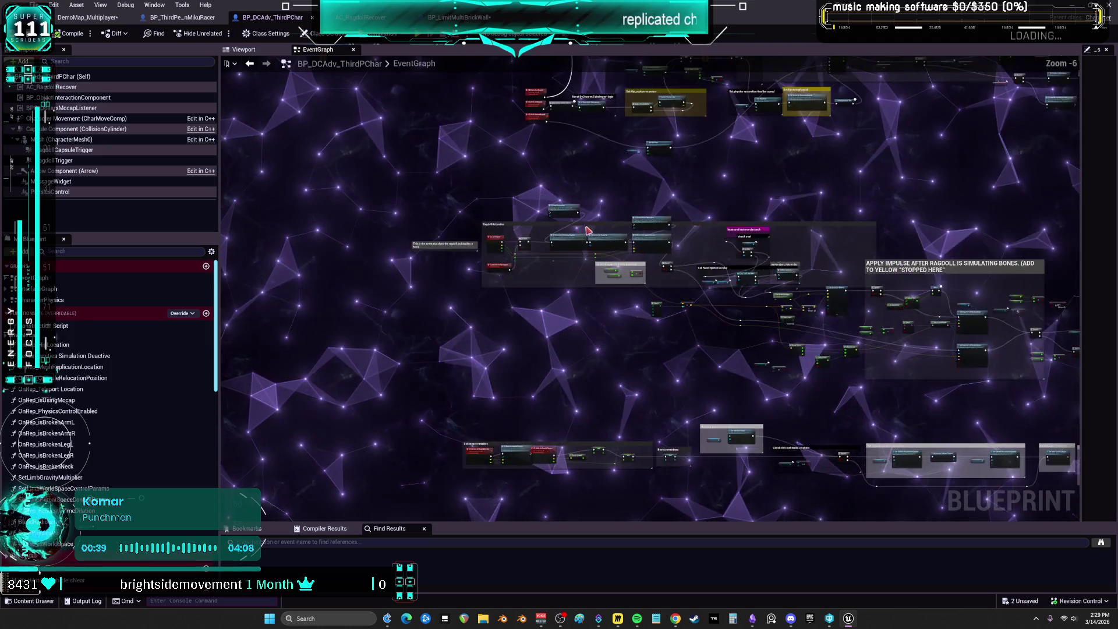
scroll(588, 231, "down", 1)
mouse_move(575, 400)
left_mouse_down()
mouse_move(578, 282)
mouse_move(522, 388)
left_mouse_up()
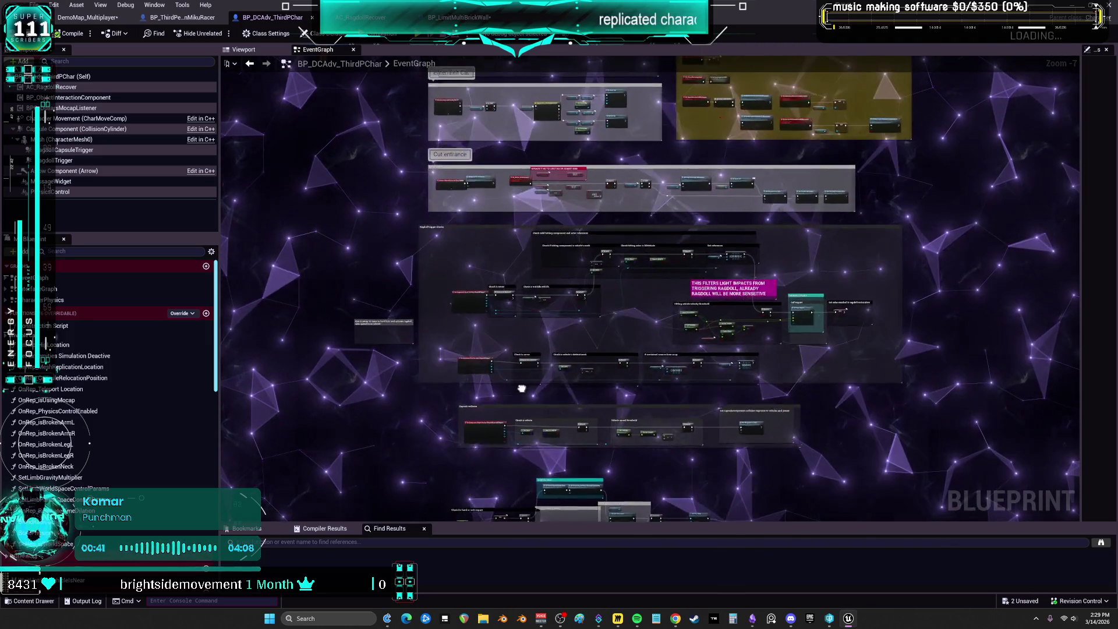
scroll(527, 274, "up", 5)
scroll(390, 289, "down", 4)
scroll(450, 250, "up", 4)
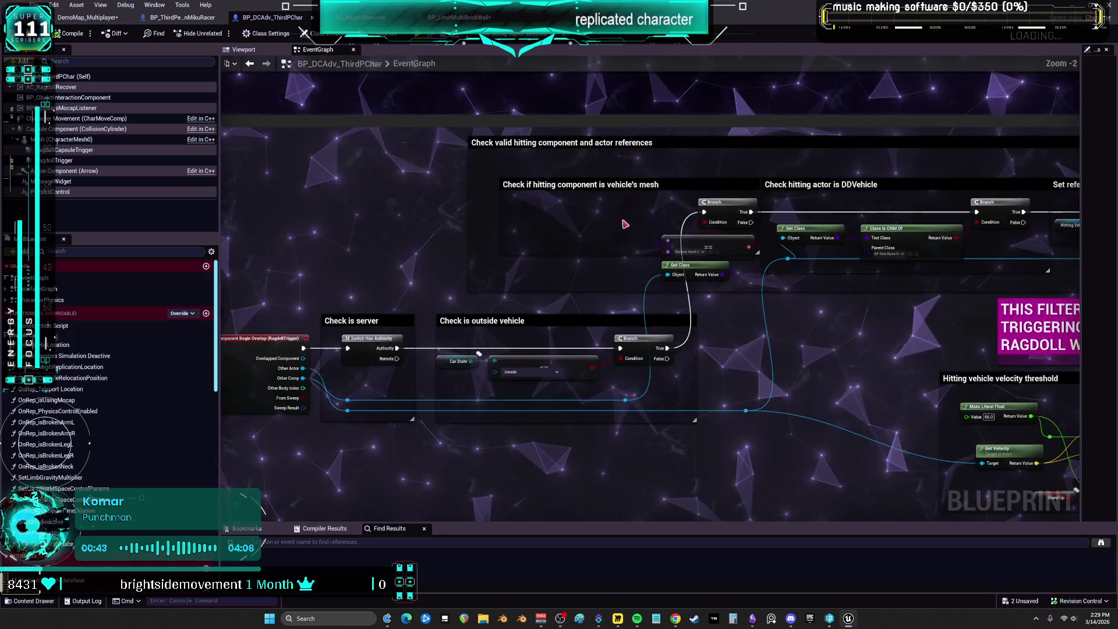
- Line up the outside-vehicle, skeletal mesh and DDVehicle Get Class, == and Branch nodes in one row
left_click_drag(418, 450, 564, 397)
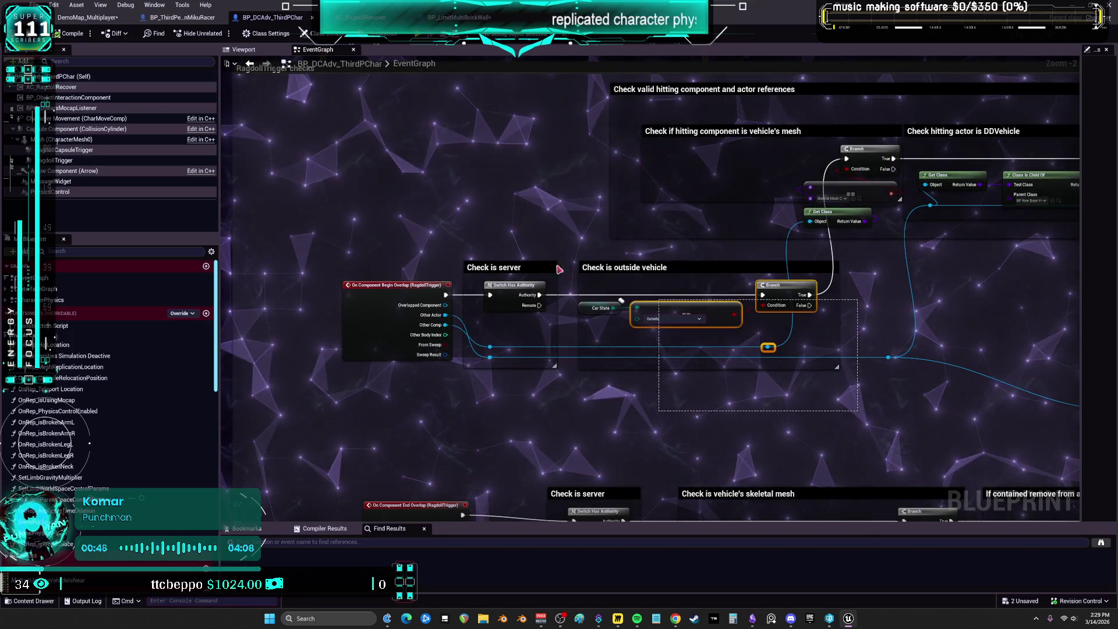
left_click_drag(390, 237, 398, 235)
mouse_move(734, 303)
left_mouse_down()
mouse_move(778, 307)
mouse_move(670, 291)
mouse_move(690, 256)
mouse_move(655, 244)
left_mouse_up()
scroll(689, 256, "up", 1)
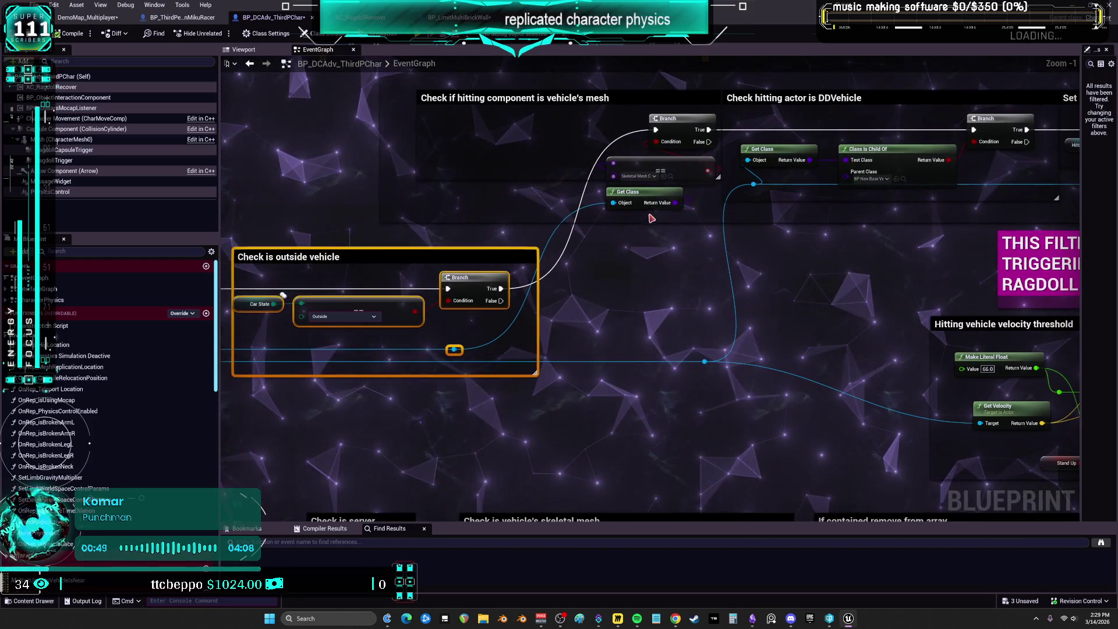
left_click_drag(641, 198, 512, 339)
mouse_move(657, 172)
left_mouse_down()
mouse_move(669, 301)
mouse_move(619, 342)
left_mouse_up()
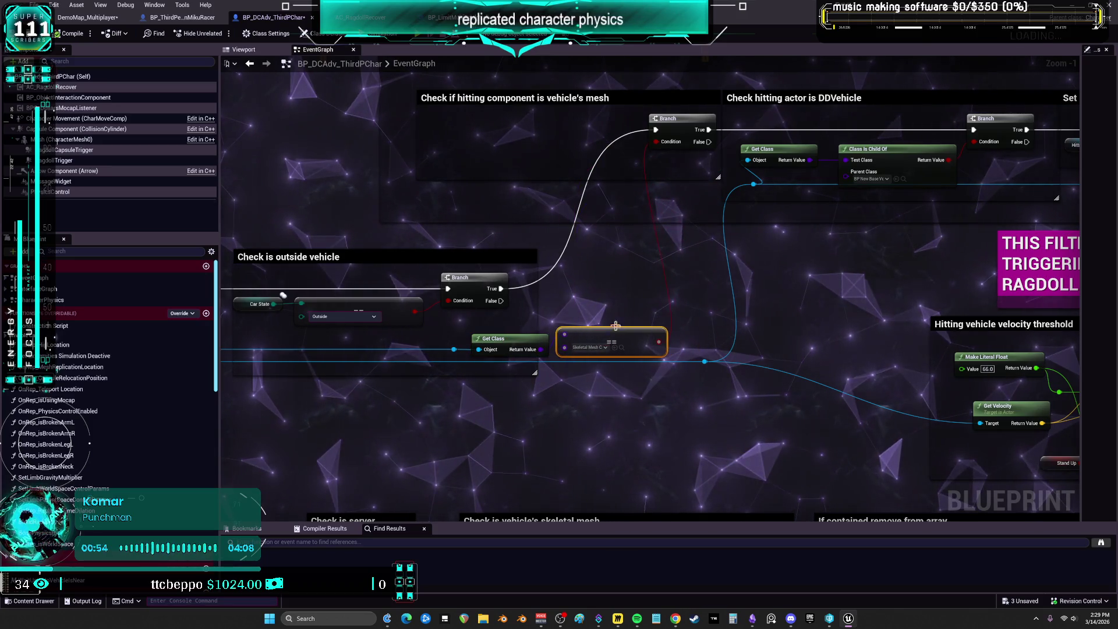
left_click_drag(685, 131, 600, 290)
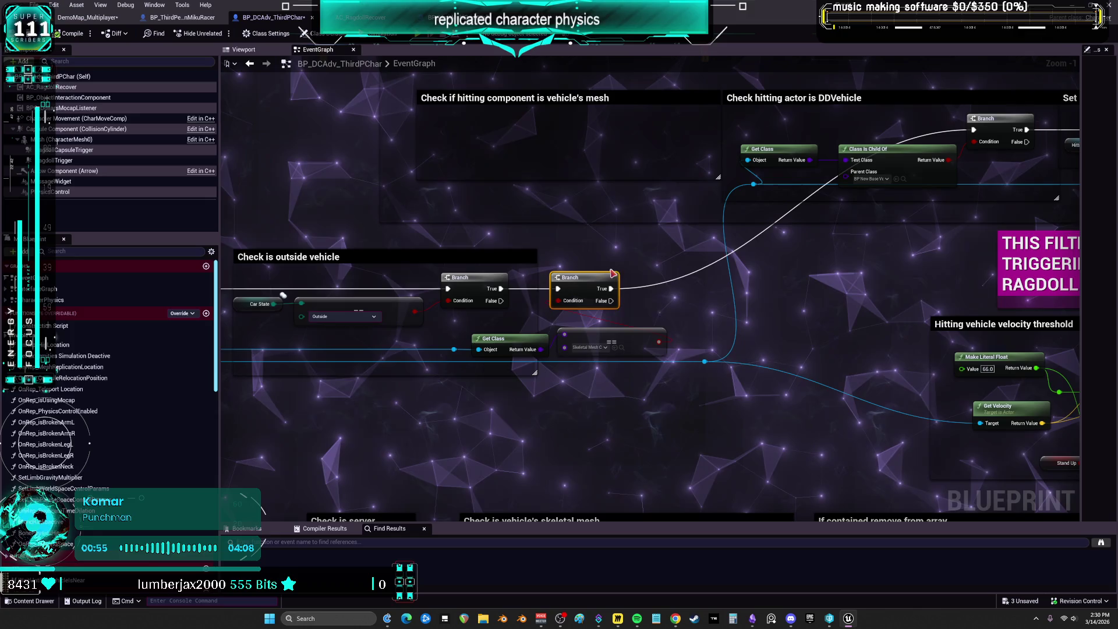
left_click_drag(790, 259, 679, 259)
left_click_drag(890, 132, 686, 291)
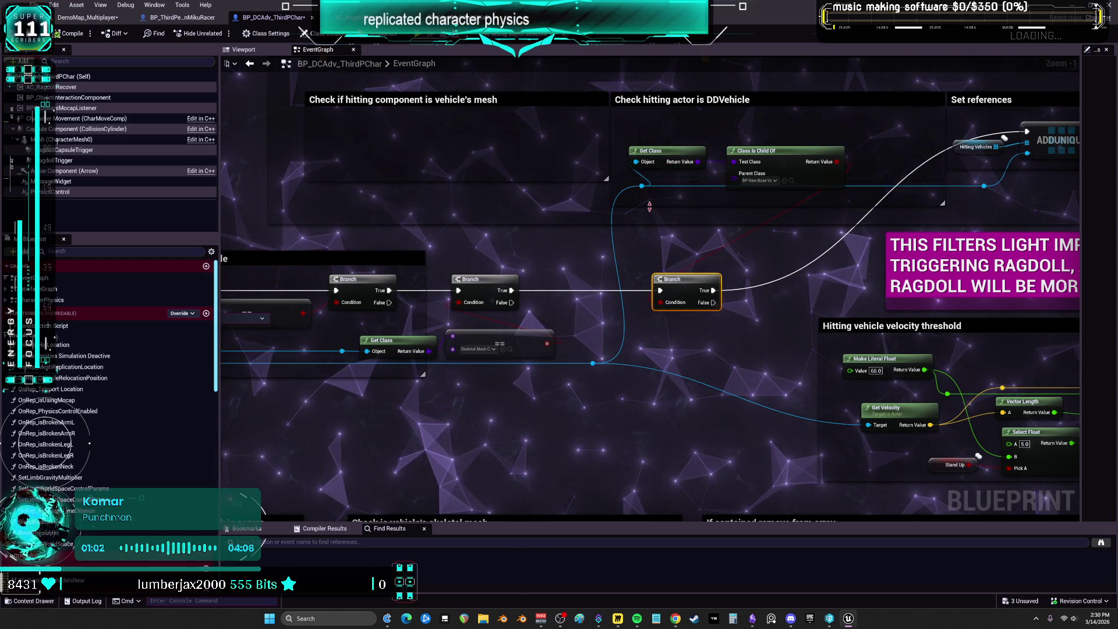
- Shrink and lower the mesh and 'Check hitting actor is DDVehicle' comments to fit beside their Branches
mouse_move(427, 99)
left_mouse_down()
mouse_move(448, 274)
mouse_move(441, 323)
left_mouse_up()
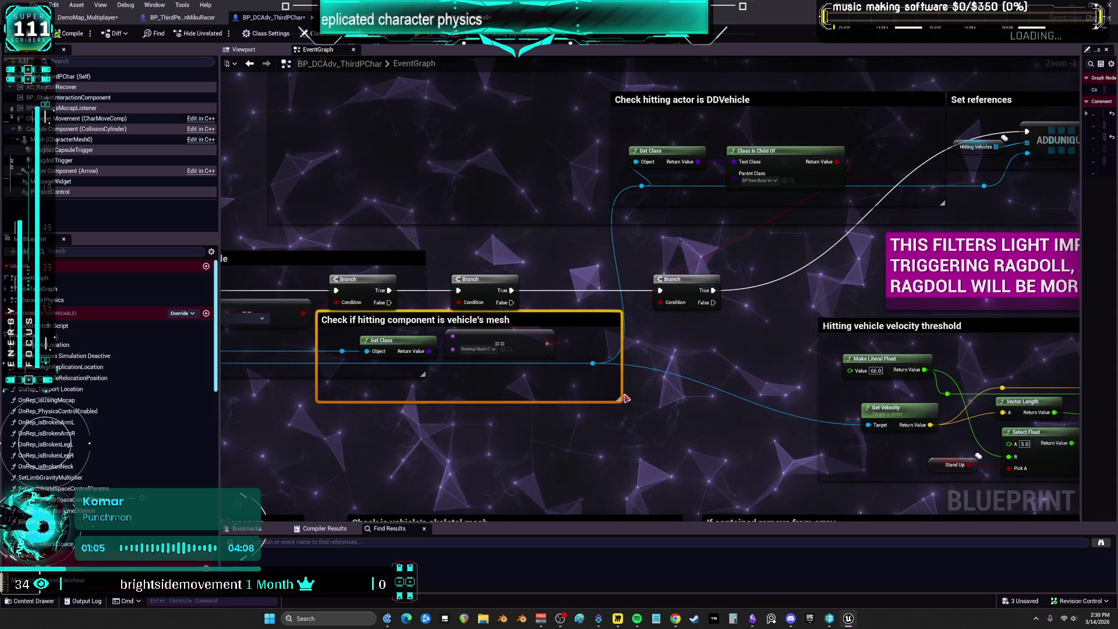
left_click_drag(619, 399, 568, 398)
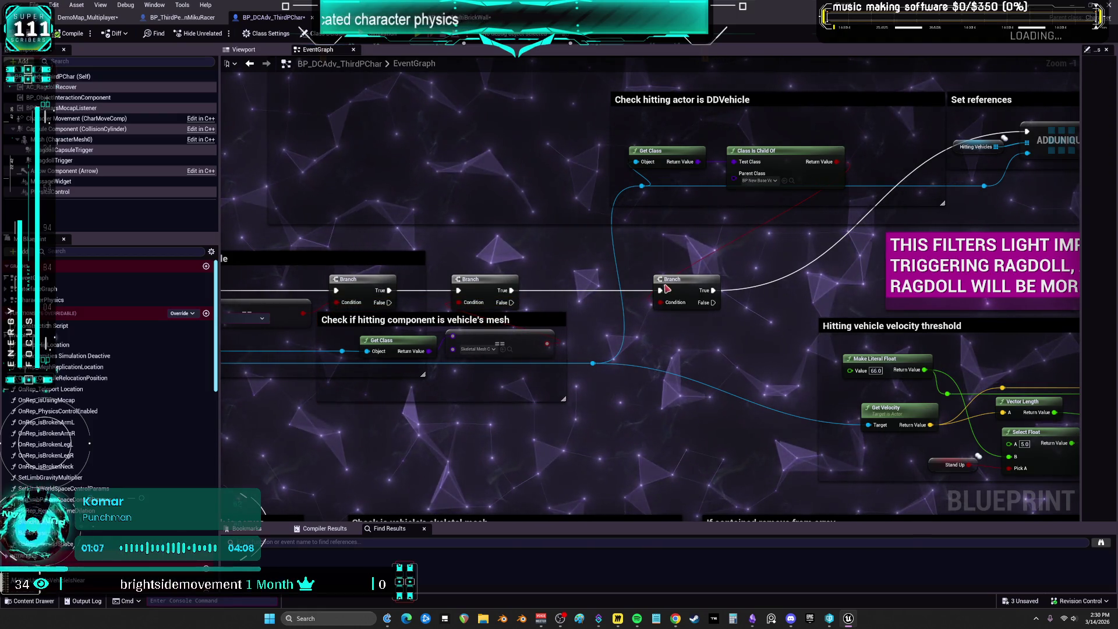
left_click_drag(679, 279, 629, 279)
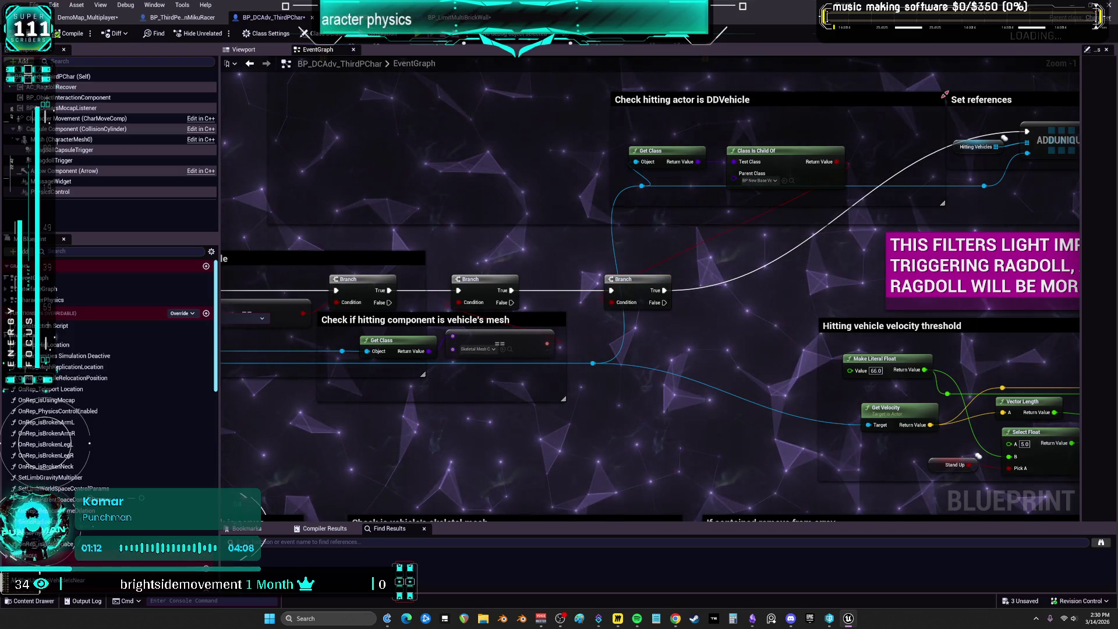
left_click_drag(944, 91, 871, 129)
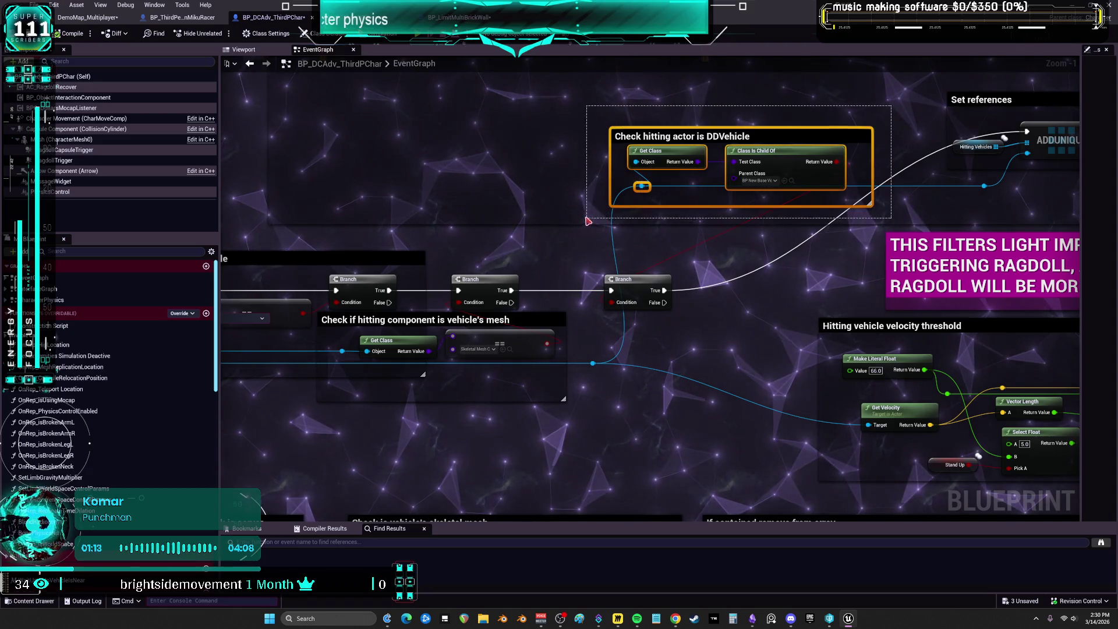
mouse_move(790, 162)
left_mouse_down()
mouse_move(722, 436)
mouse_move(737, 242)
mouse_move(704, 231)
left_mouse_up()
left_click_drag(593, 362, 563, 364)
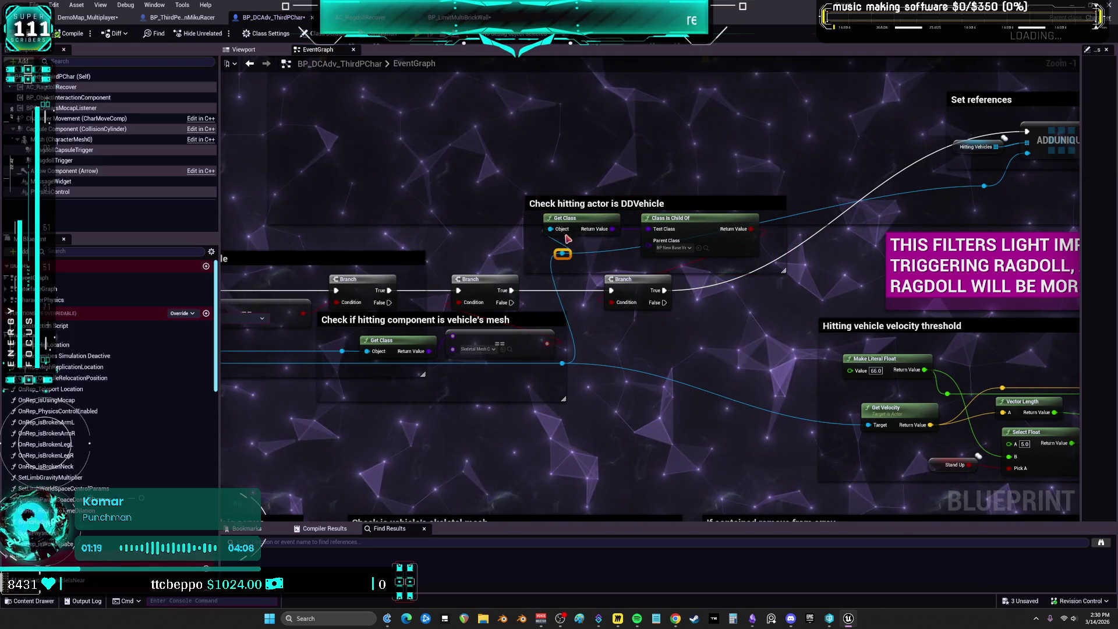
mouse_move(576, 218)
left_mouse_down()
mouse_move(588, 224)
mouse_move(550, 253)
left_mouse_up()
left_click_drag(823, 216, 692, 223)
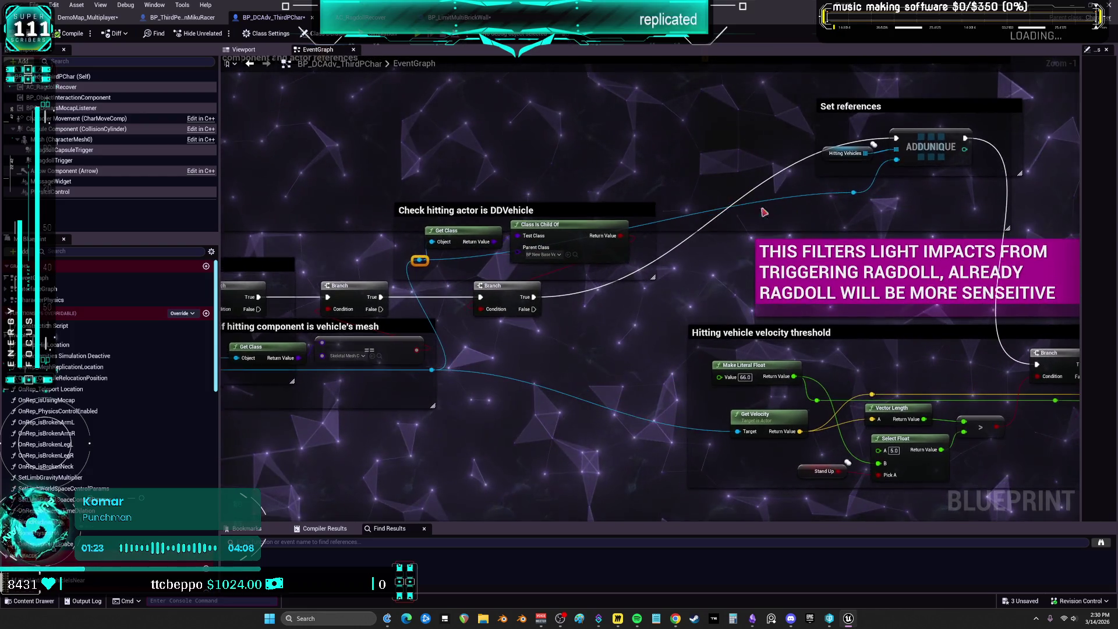
- Move the Set references group and magenta light-impacts note lower, and nudge the Stand Up node up
left_click_drag(823, 261, 646, 261)
mouse_move(857, 206)
left_mouse_down()
mouse_move(718, 203)
mouse_move(731, 233)
mouse_move(718, 292)
left_mouse_up()
left_click(766, 249)
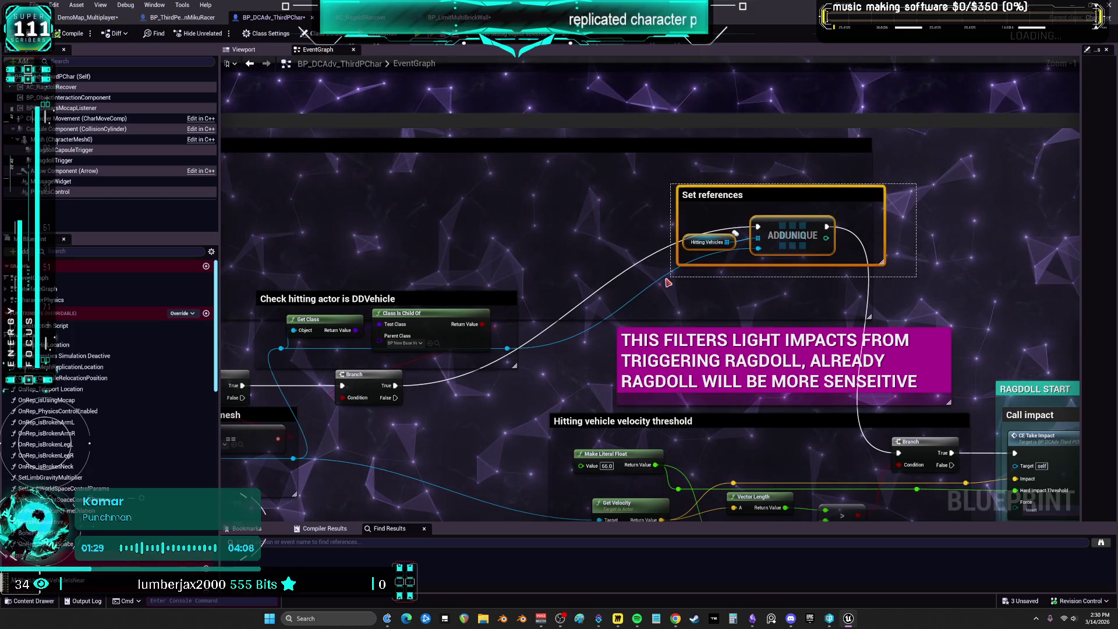
mouse_move(767, 249)
left_mouse_down()
mouse_move(655, 326)
mouse_move(584, 403)
mouse_move(619, 368)
mouse_move(615, 378)
left_mouse_up()
left_click(629, 384)
mouse_move(794, 311)
left_mouse_down()
mouse_move(781, 224)
mouse_move(803, 377)
mouse_move(644, 445)
mouse_move(721, 451)
mouse_move(700, 324)
left_mouse_up()
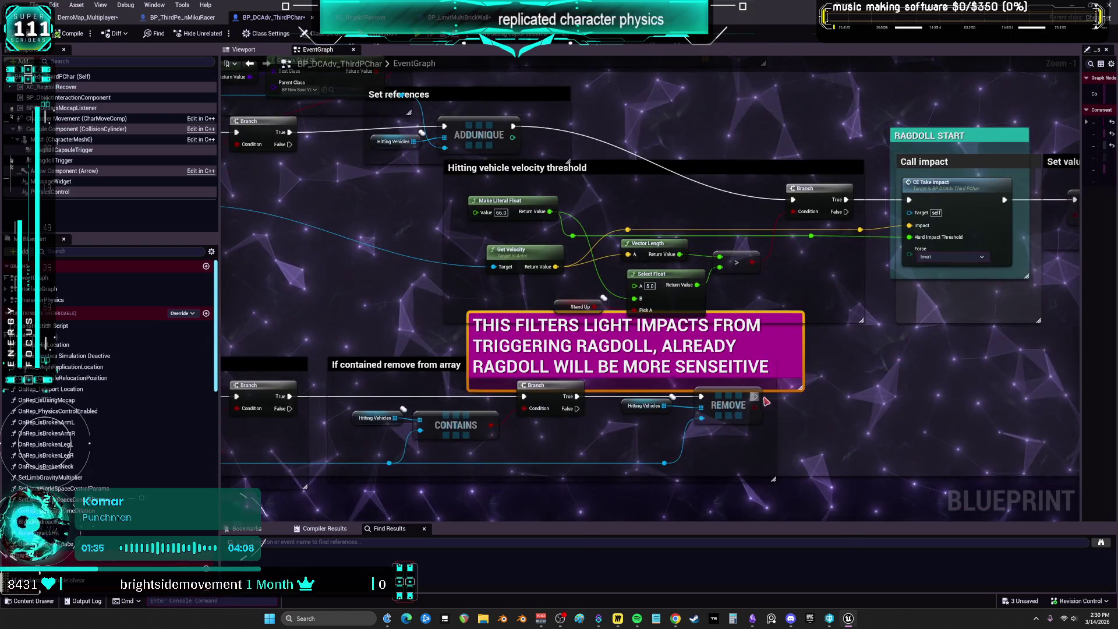
left_click_drag(779, 355, 803, 348)
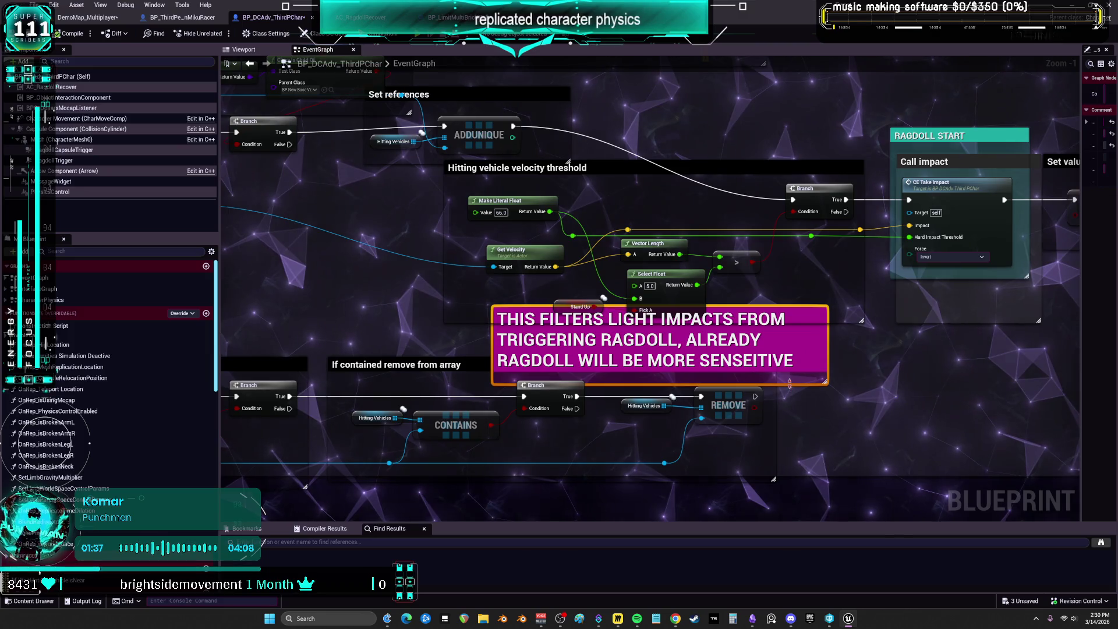
left_click(661, 293)
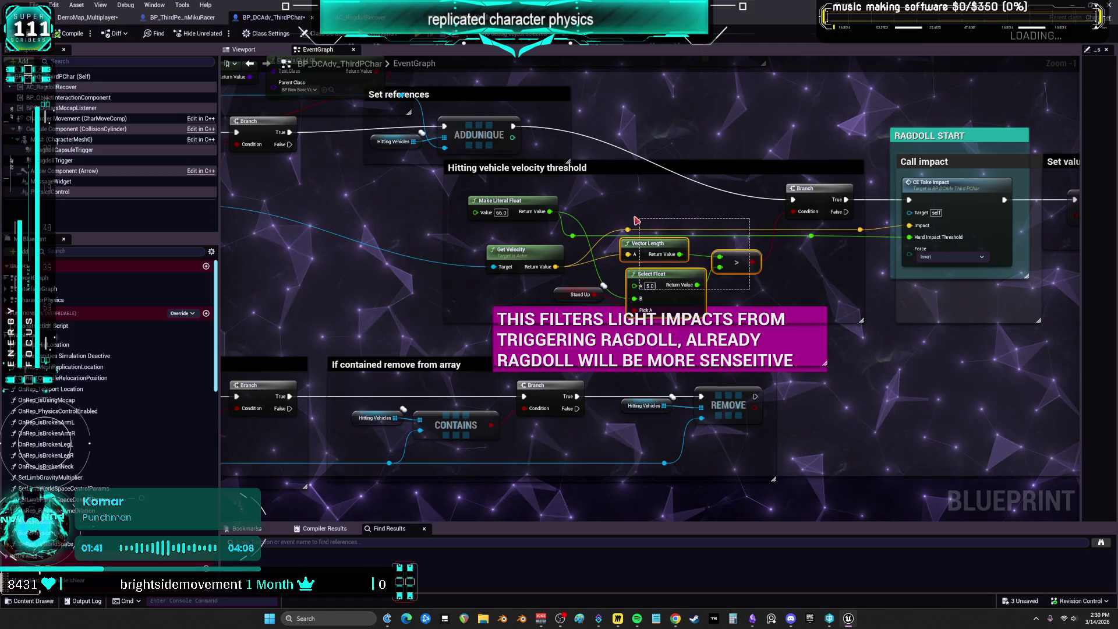
mouse_move(604, 285)
left_mouse_down()
mouse_move(535, 353)
mouse_move(515, 393)
mouse_move(608, 463)
mouse_move(990, 618)
left_mouse_up()
- Select the End Overlap Branch, CONTAINS and REMOVE nodes together
mouse_move(407, 303)
left_mouse_down()
mouse_move(647, 278)
mouse_move(771, 210)
mouse_move(728, 419)
mouse_move(449, 253)
mouse_move(767, 257)
left_mouse_up()
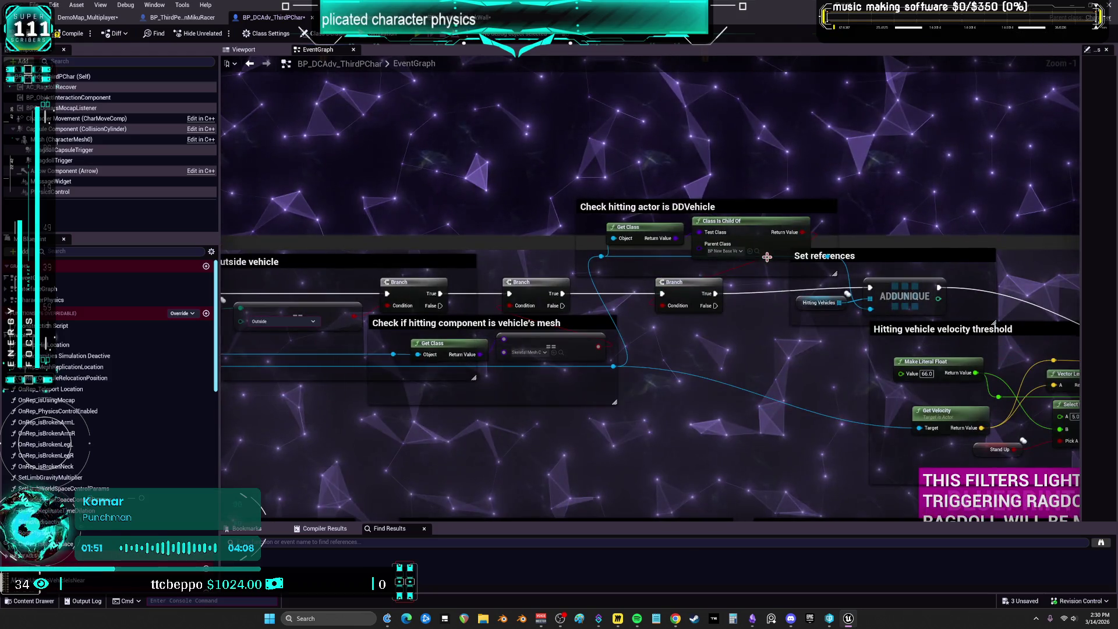
mouse_move(719, 322)
left_mouse_down()
mouse_move(581, 269)
mouse_move(652, 257)
mouse_move(693, 232)
left_mouse_up()
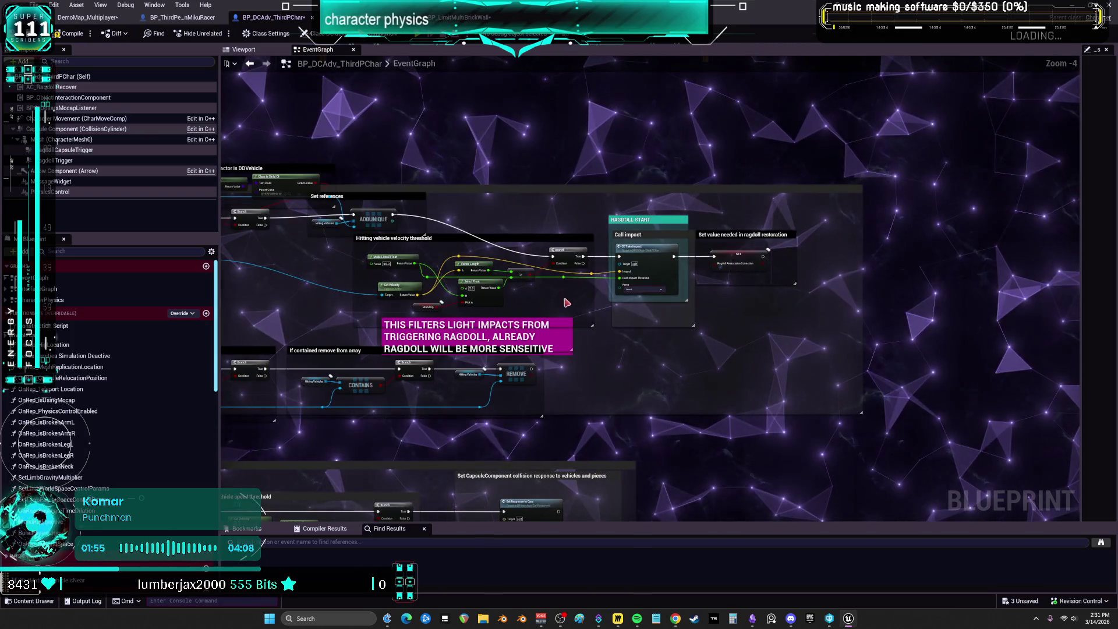
left_click_drag(566, 303, 801, 227)
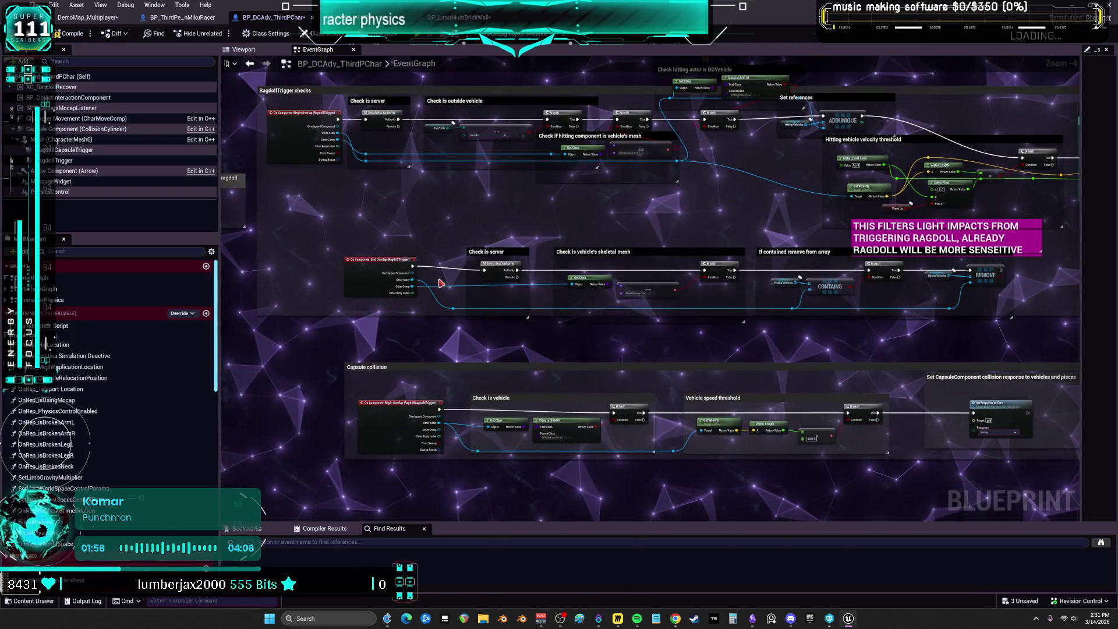
scroll(441, 284, "up", 4)
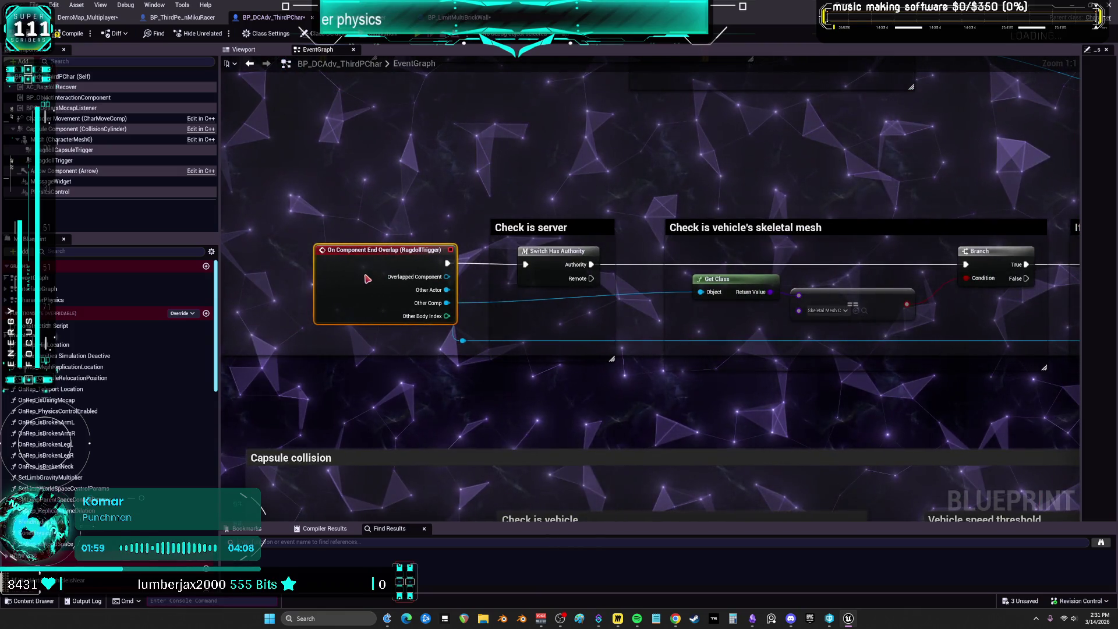
left_click_drag(941, 247, 481, 254)
scroll(770, 271, "down", 3)
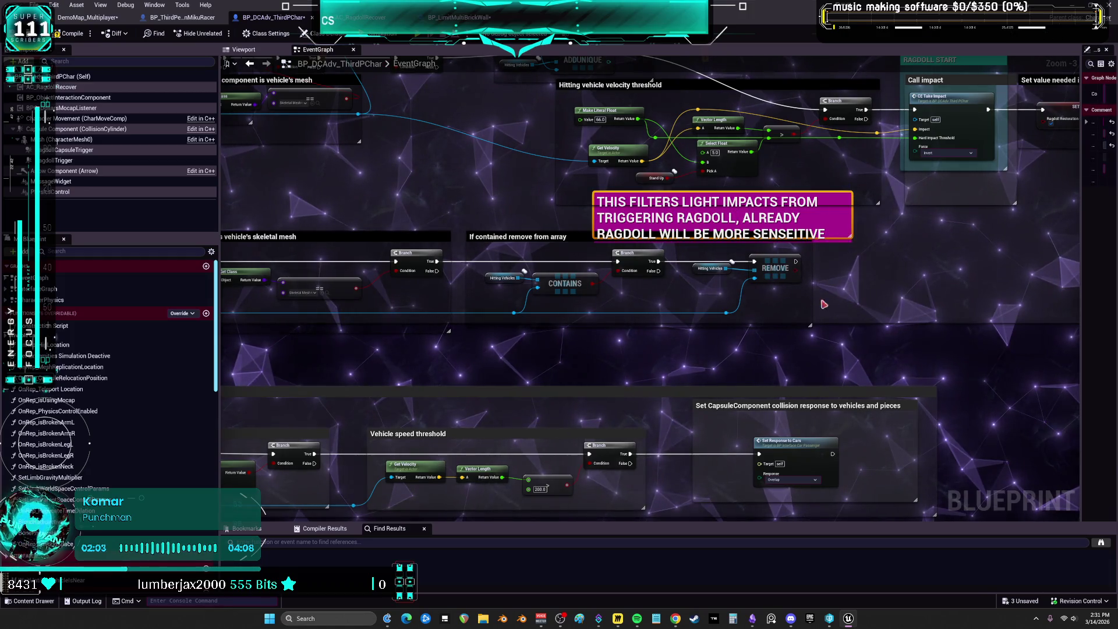
mouse_move(858, 302)
left_mouse_down()
mouse_move(330, 274)
mouse_move(522, 262)
left_mouse_up()
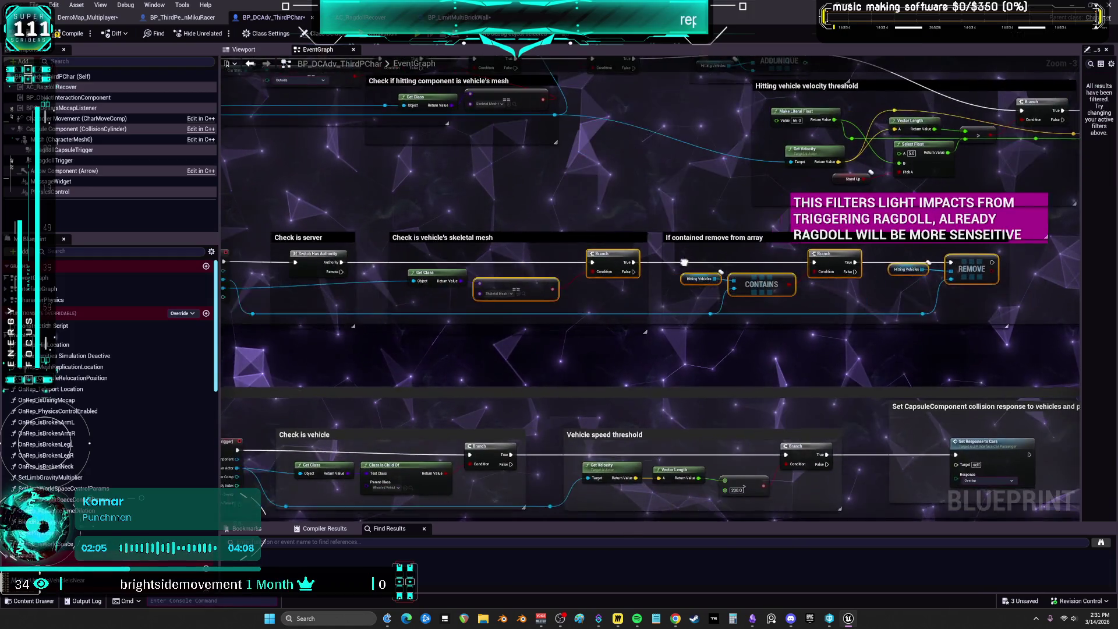
left_click_drag(396, 268, 643, 265)
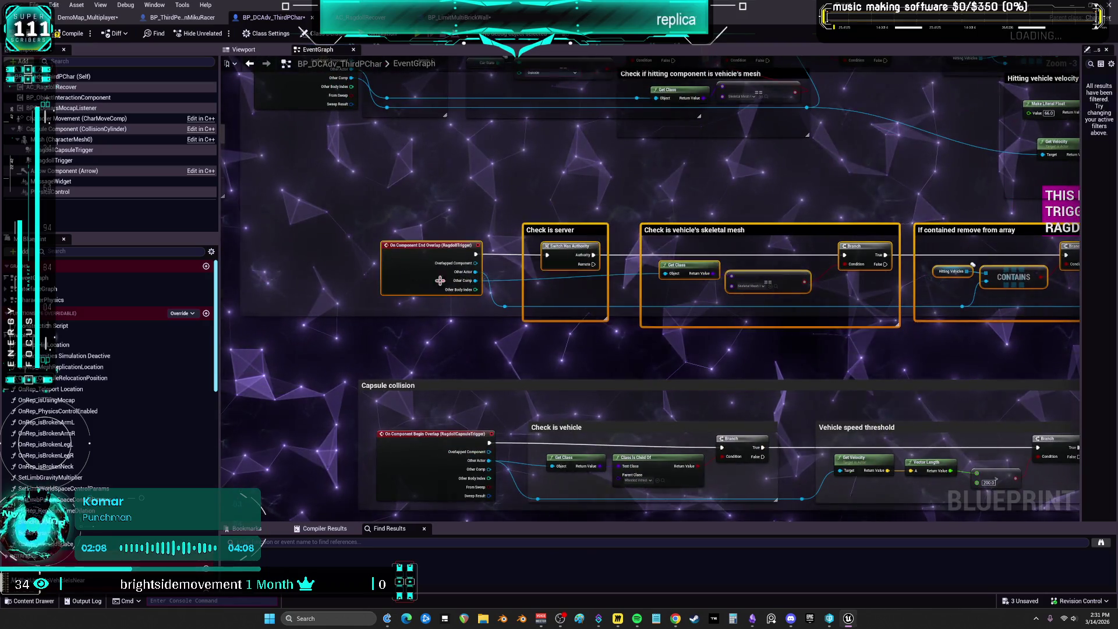
scroll(441, 281, "down", 4)
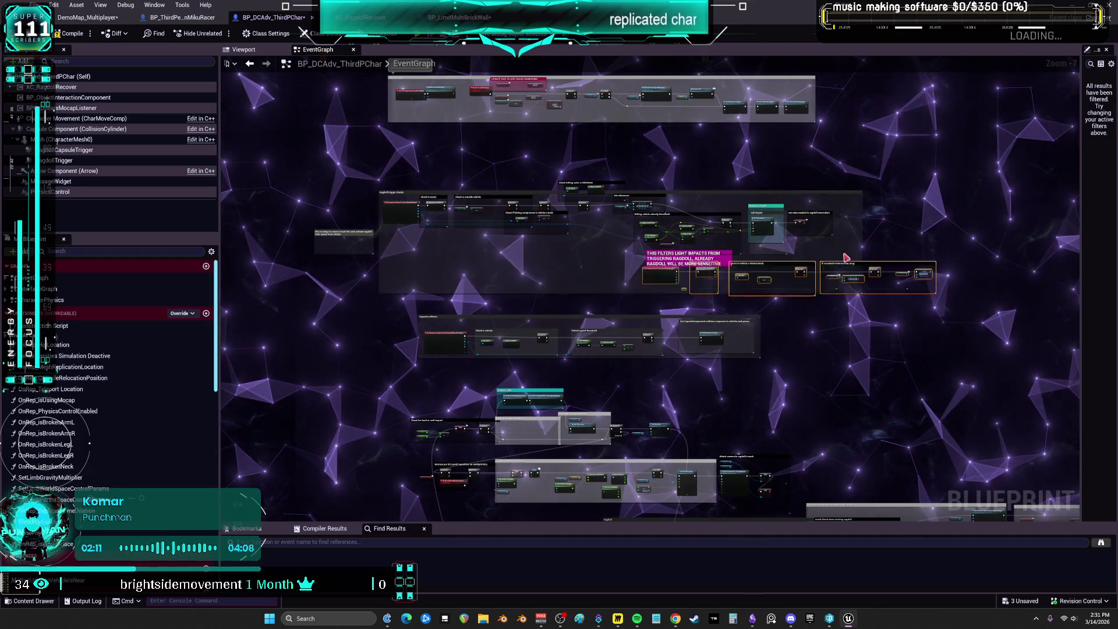
- Lower the selected end-overlap nodes into alignment and zoom out over all comment groups
left_click_drag(895, 219, 889, 227)
scroll(429, 326, "up", 4)
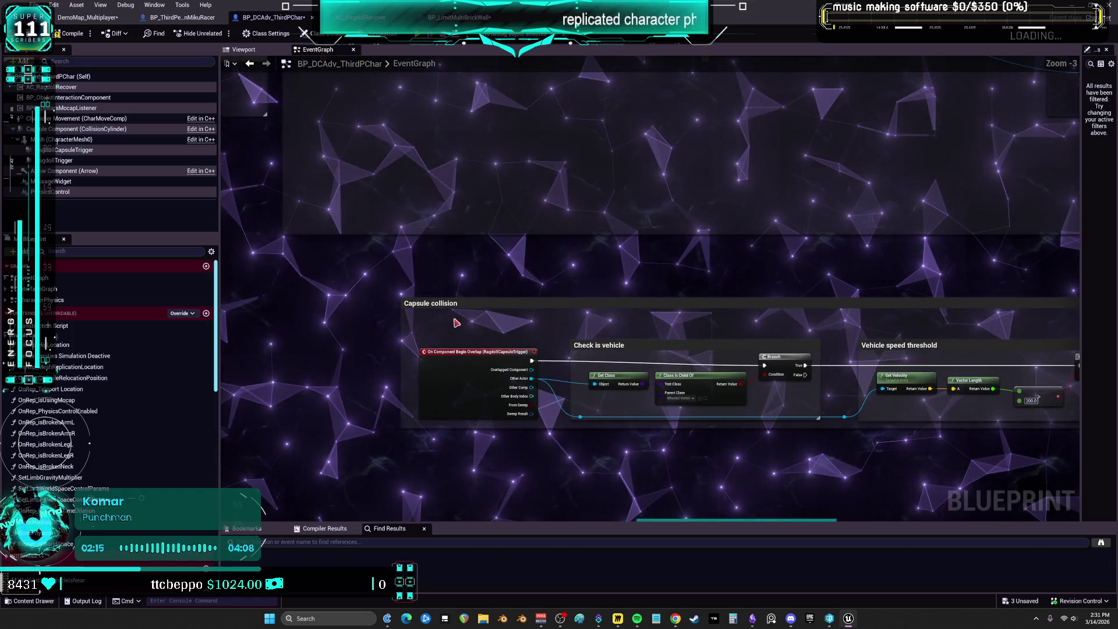
left_click_drag(674, 349, 524, 289)
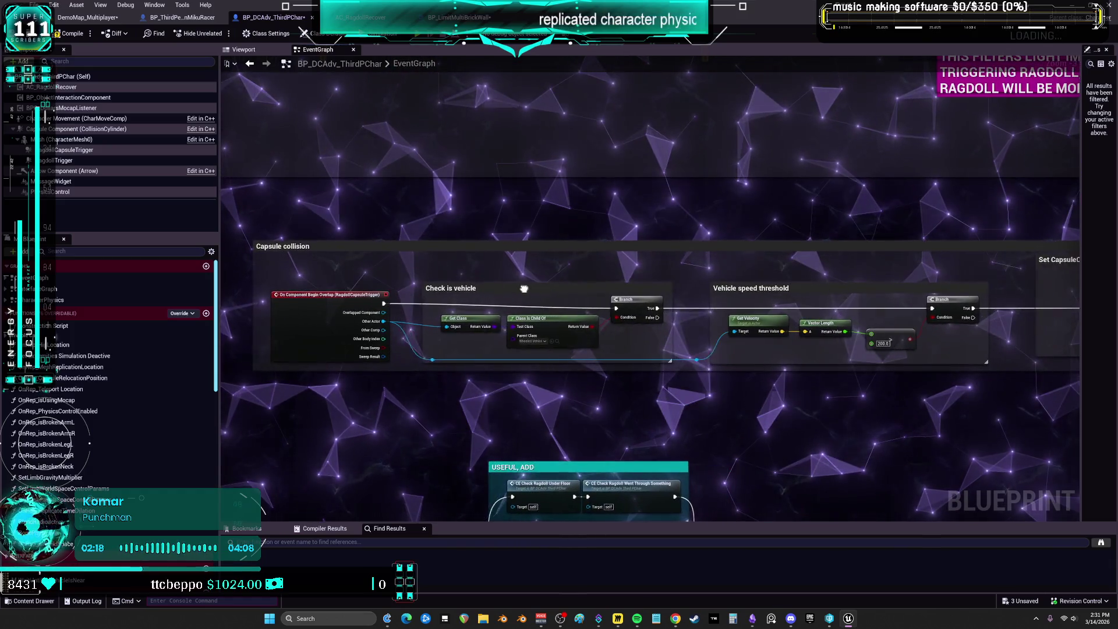
left_click_drag(804, 288, 473, 273)
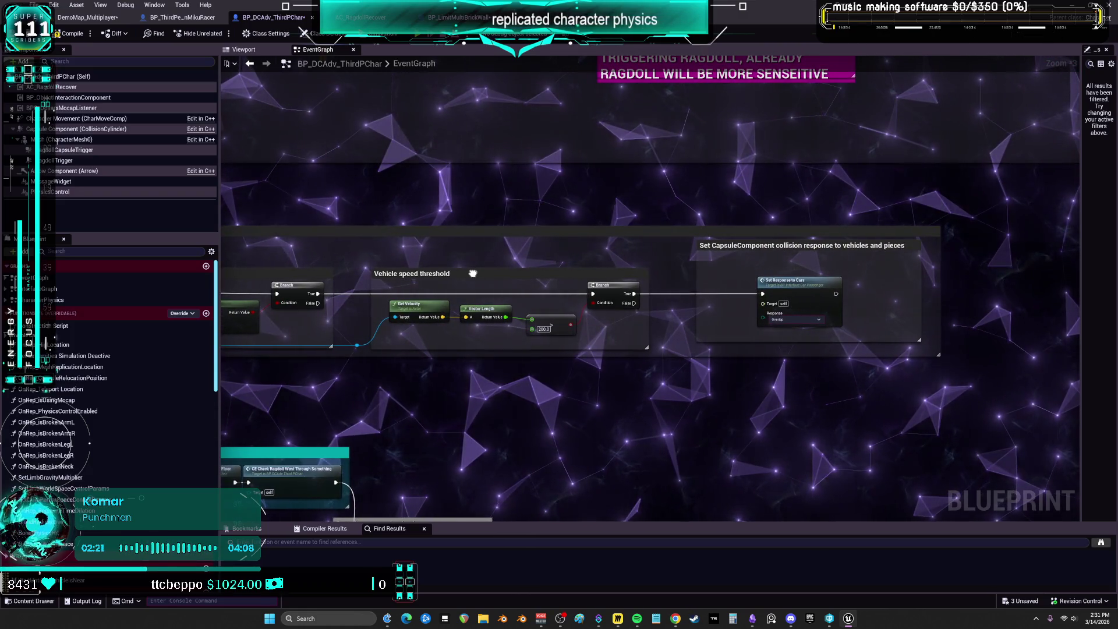
left_click_drag(473, 273, 650, 270)
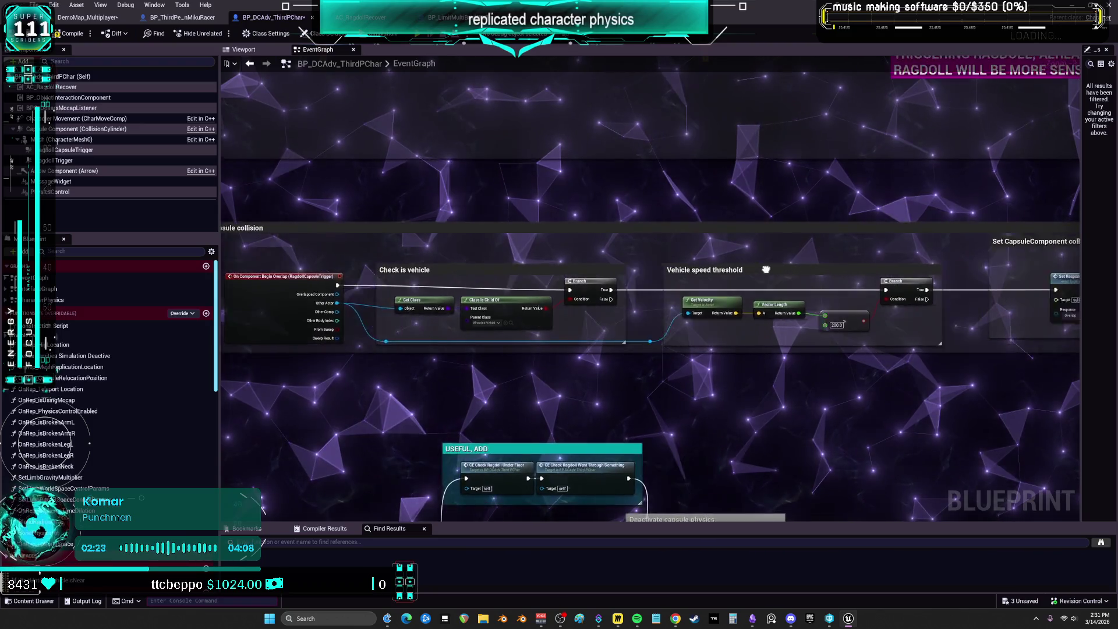
scroll(370, 328, "down", 5)
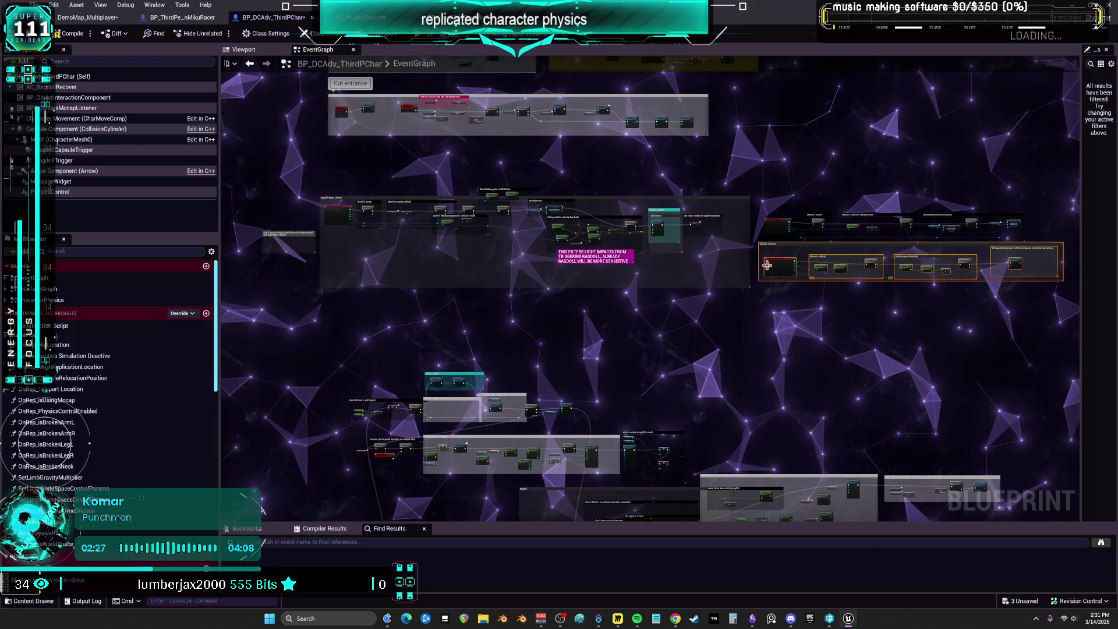
left_click_drag(767, 265, 959, 164)
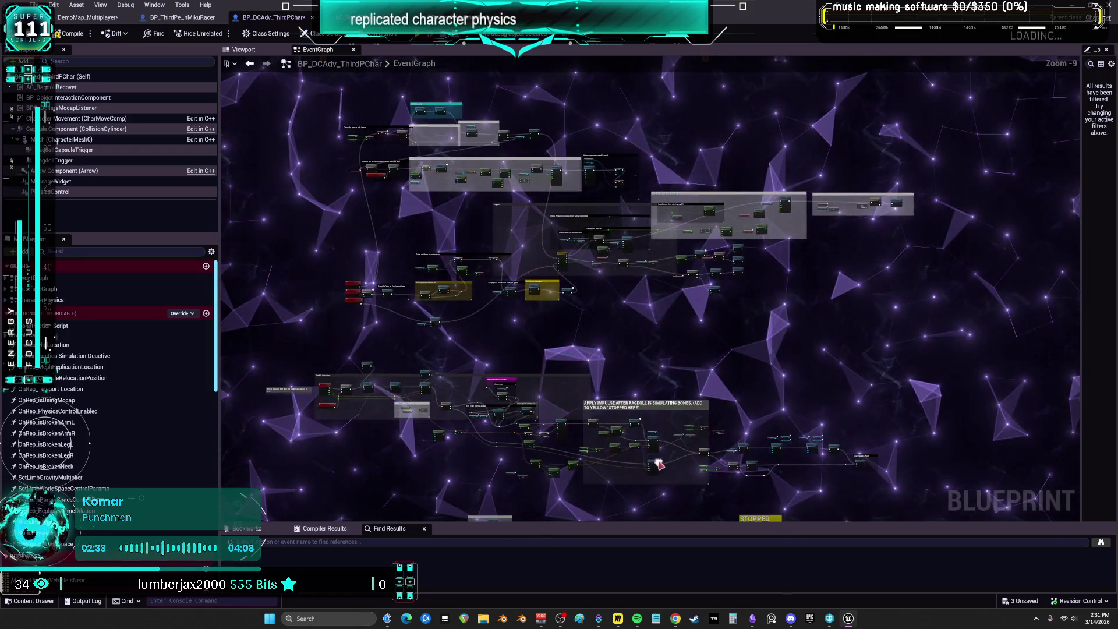
scroll(658, 465, "down", 2)
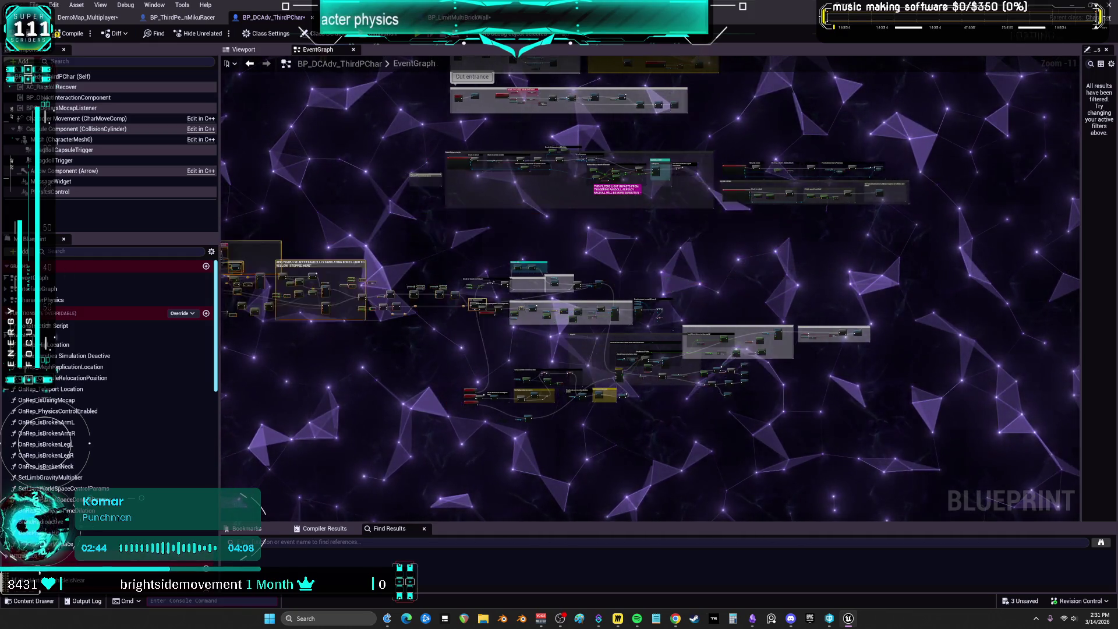
left_click_drag(375, 253, 663, 253)
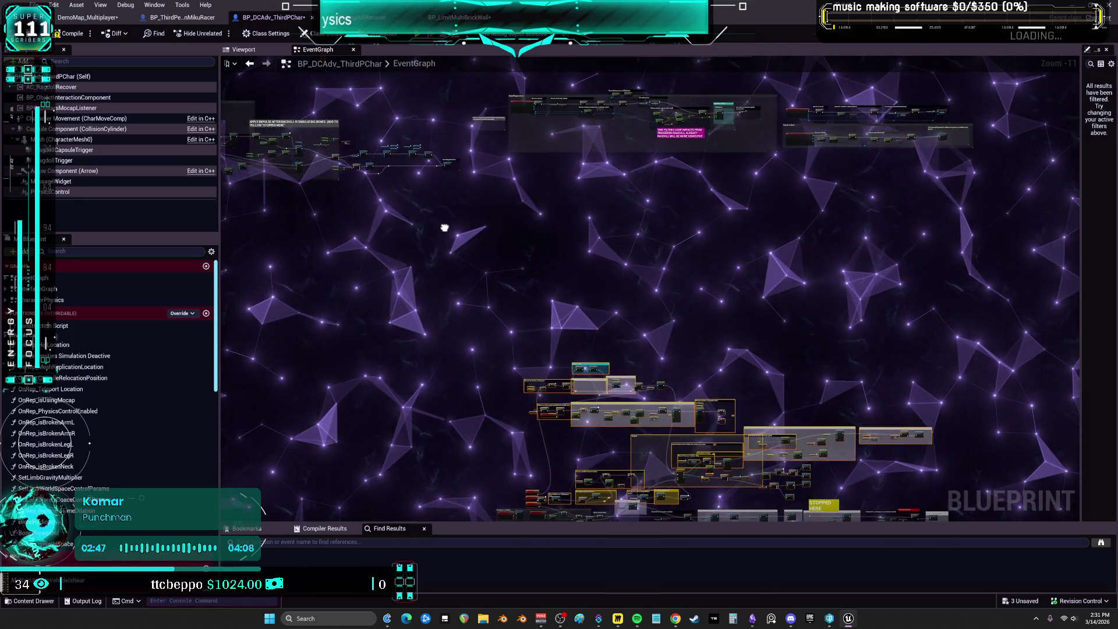
- Undo the accidental group move, then select the middle node cluster and drag it lower
key("ctrl+z")
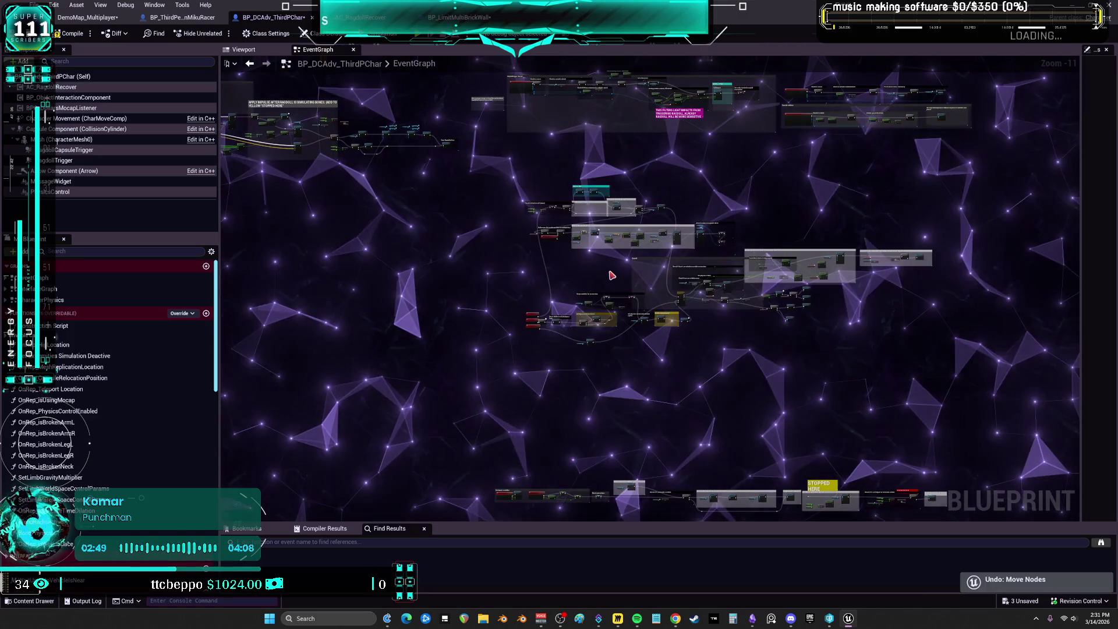
left_click_drag(616, 205, 617, 220)
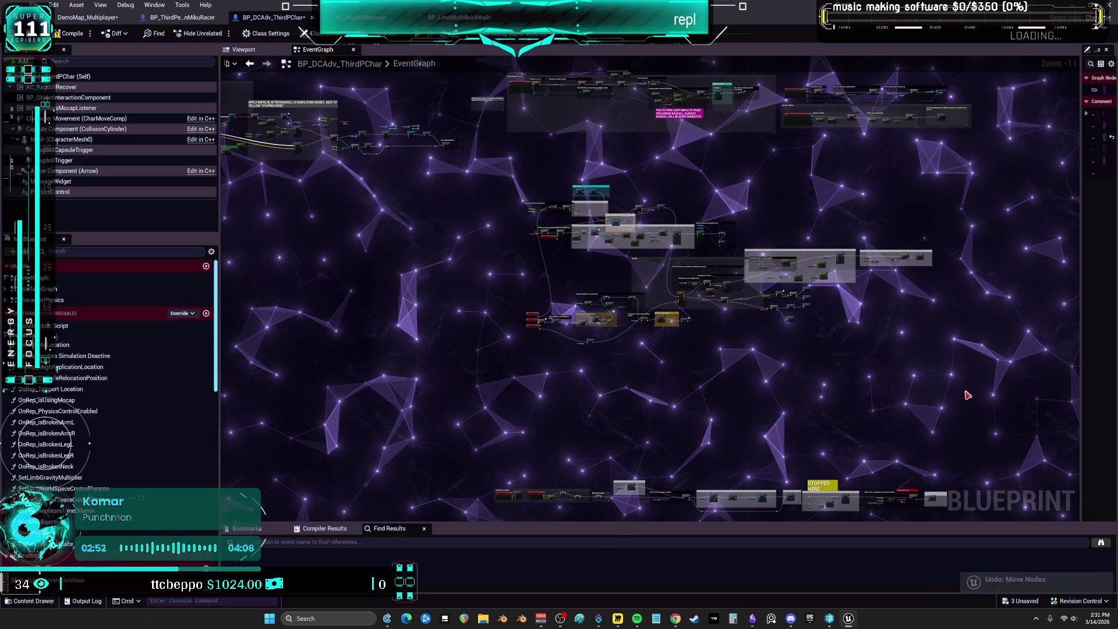
left_click_drag(967, 395, 893, 352)
left_click_drag(474, 158, 475, 159)
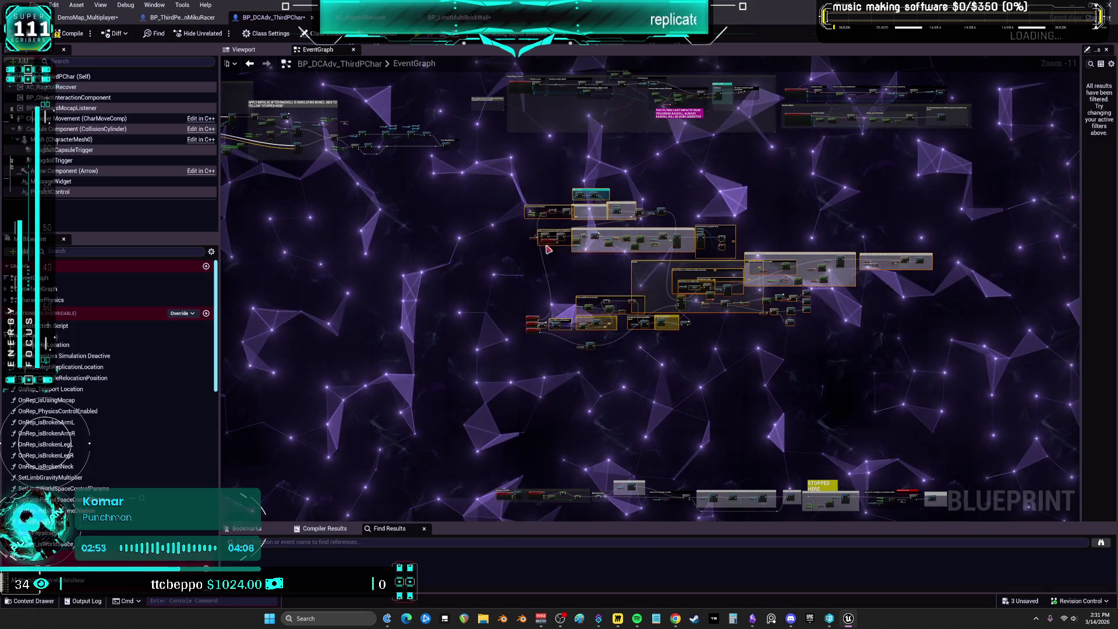
left_click_drag(548, 249, 547, 346)
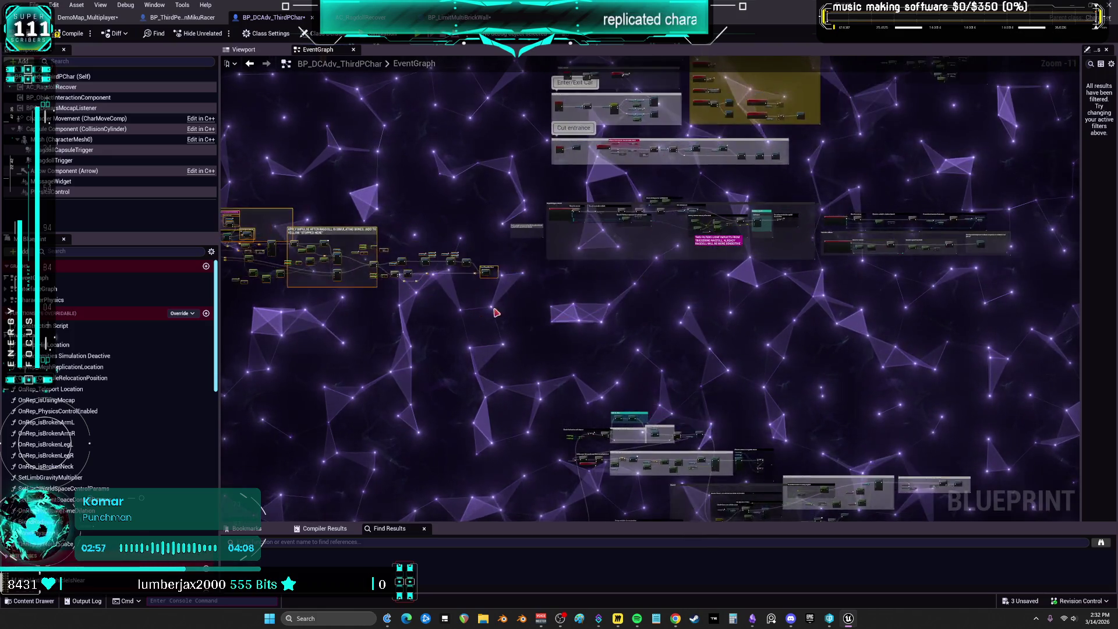
- Survey the Ragdoll Activation chain up to the bypassed motorcyclecheck and check seat nodes
scroll(475, 259, "up", 3)
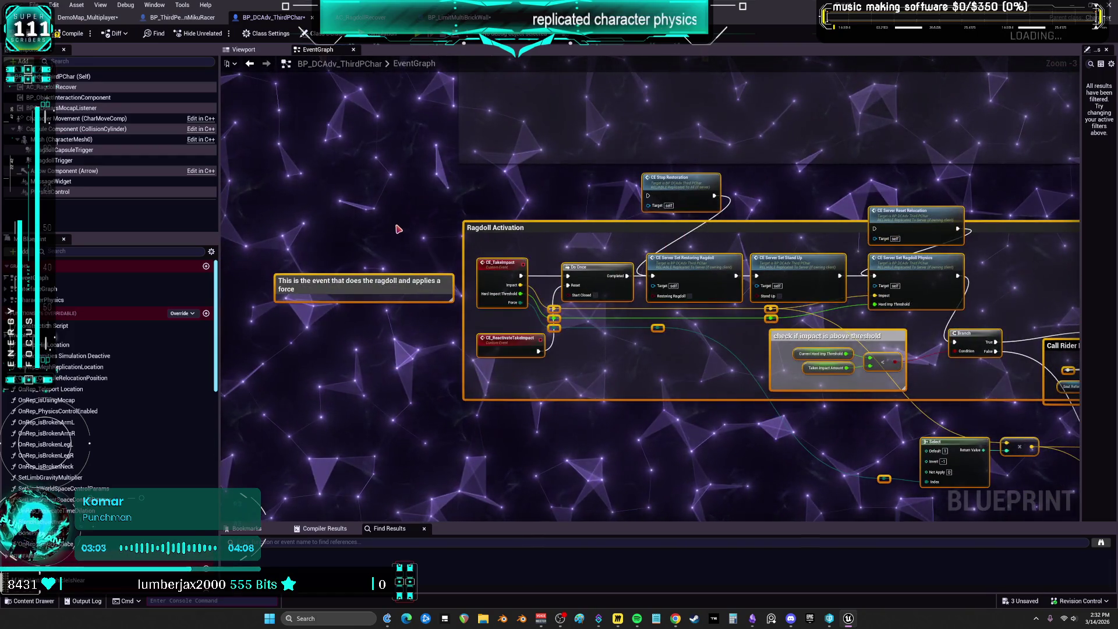
left_click_drag(397, 227, 303, 381)
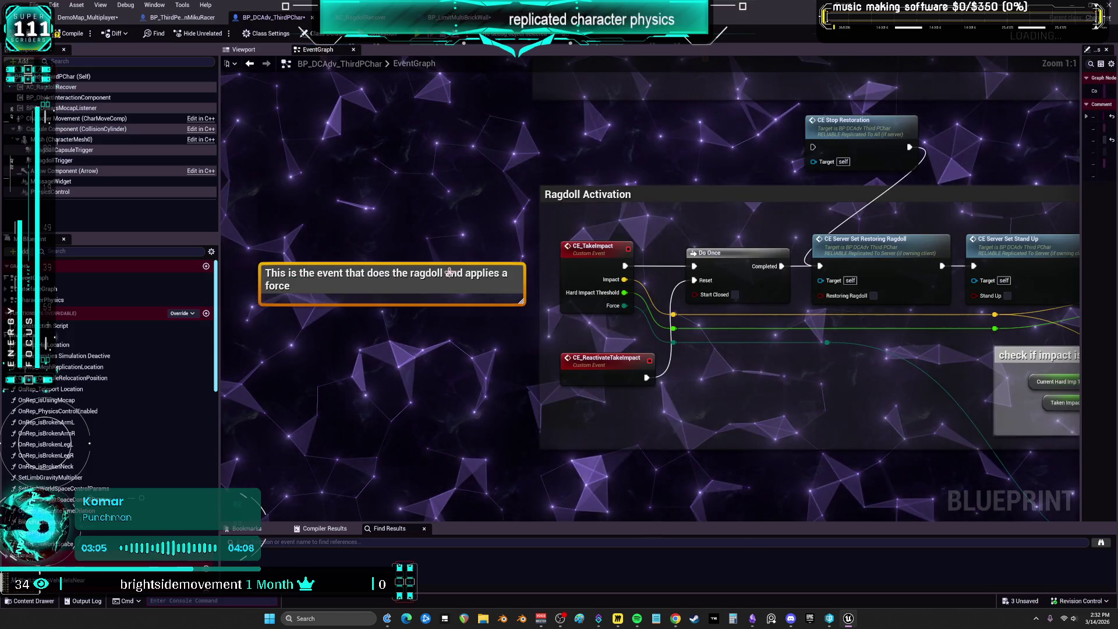
left_click_drag(471, 247, 364, 233)
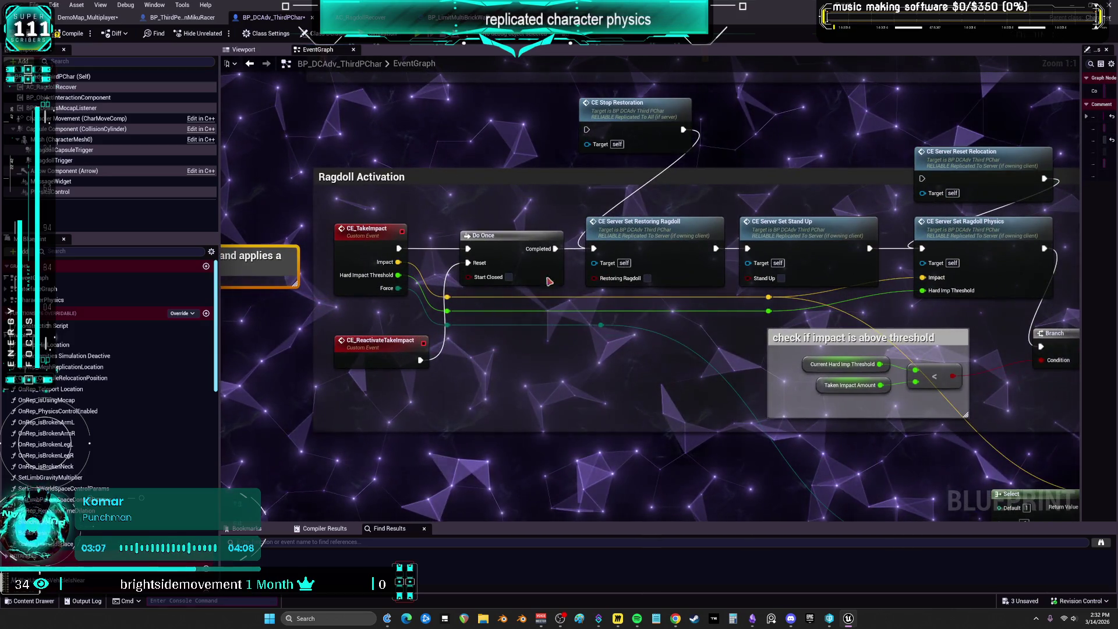
left_click_drag(778, 233, 622, 233)
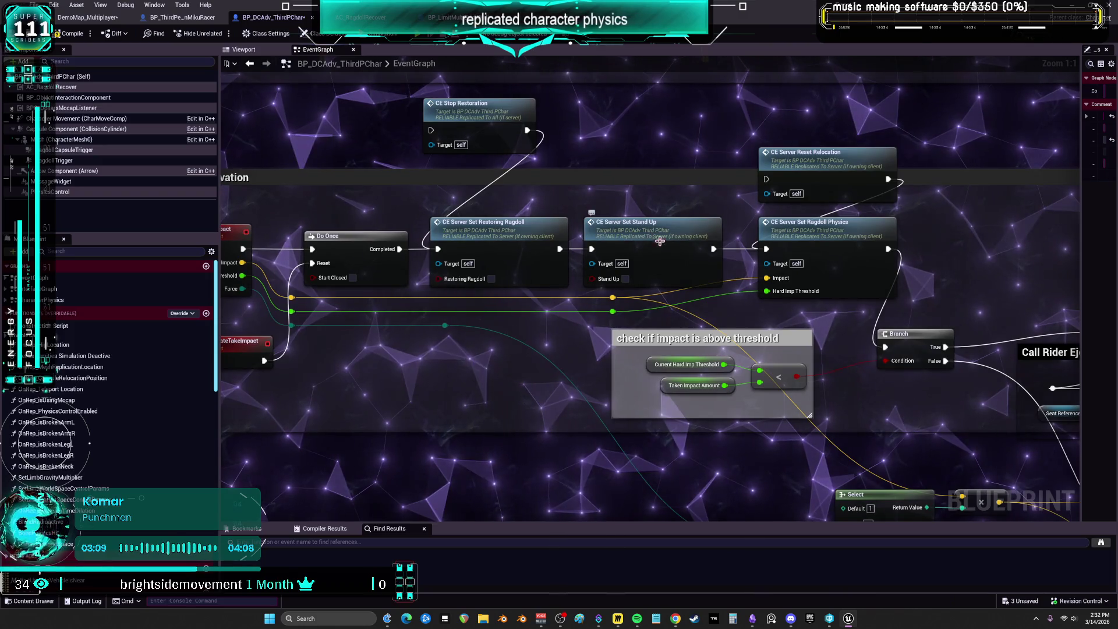
left_click_drag(863, 273, 804, 252)
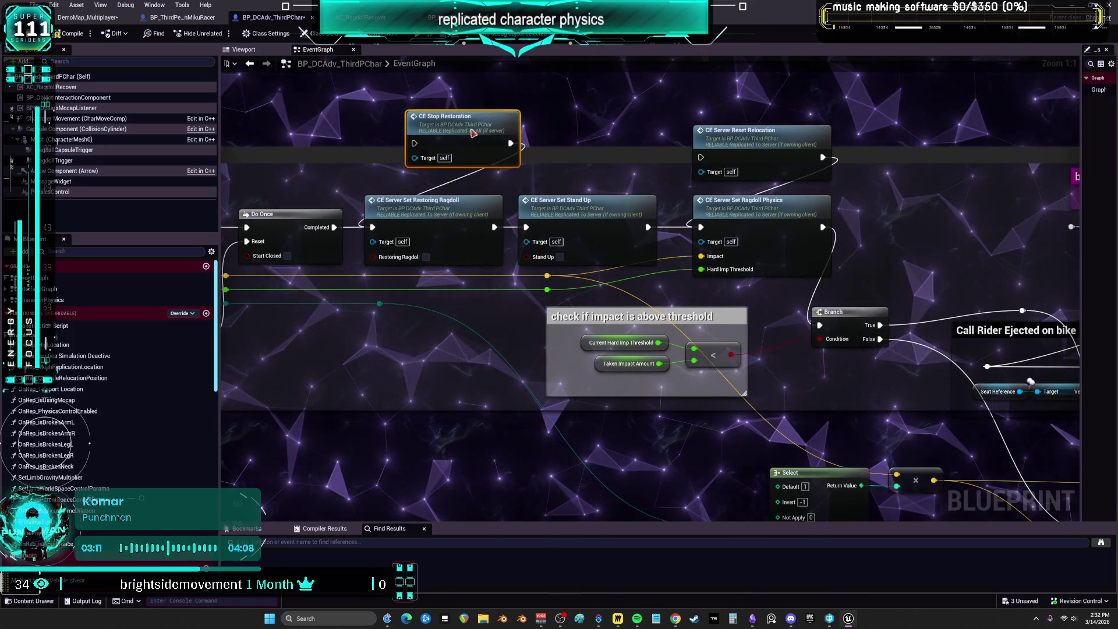
mouse_move(774, 373)
left_mouse_down()
mouse_move(709, 356)
mouse_move(655, 262)
left_mouse_up()
left_click_drag(463, 269, 706, 244)
- Move the 'check if impact is above threshold' comment, its Branch and the reroute point left together
left_click(374, 243)
mouse_move(373, 243)
left_mouse_down()
mouse_move(565, 237)
mouse_move(417, 235)
left_mouse_up()
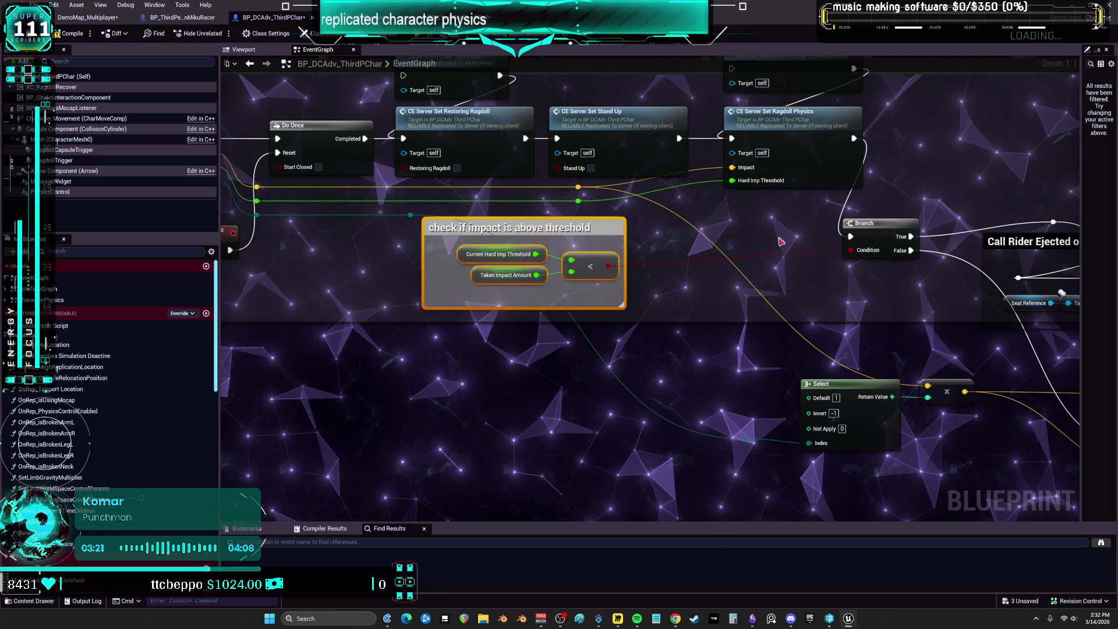
left_click_drag(875, 227, 673, 241)
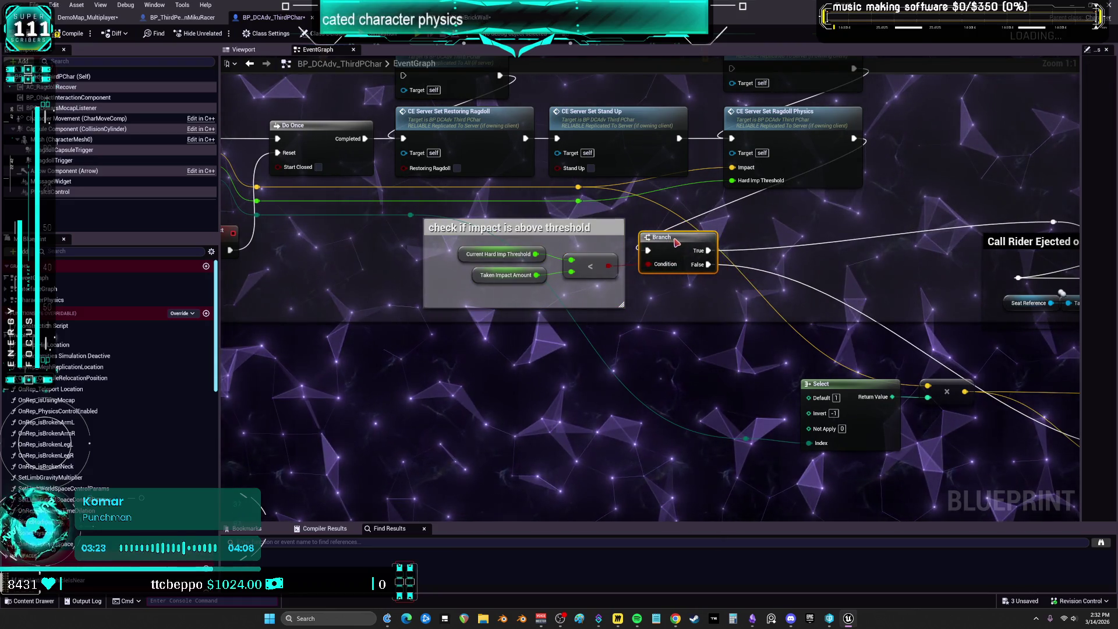
mouse_move(846, 217)
left_mouse_down()
mouse_move(800, 264)
mouse_move(799, 222)
mouse_move(810, 226)
left_mouse_up()
mouse_move(728, 225)
left_mouse_down()
mouse_move(575, 225)
mouse_move(498, 253)
left_mouse_up()
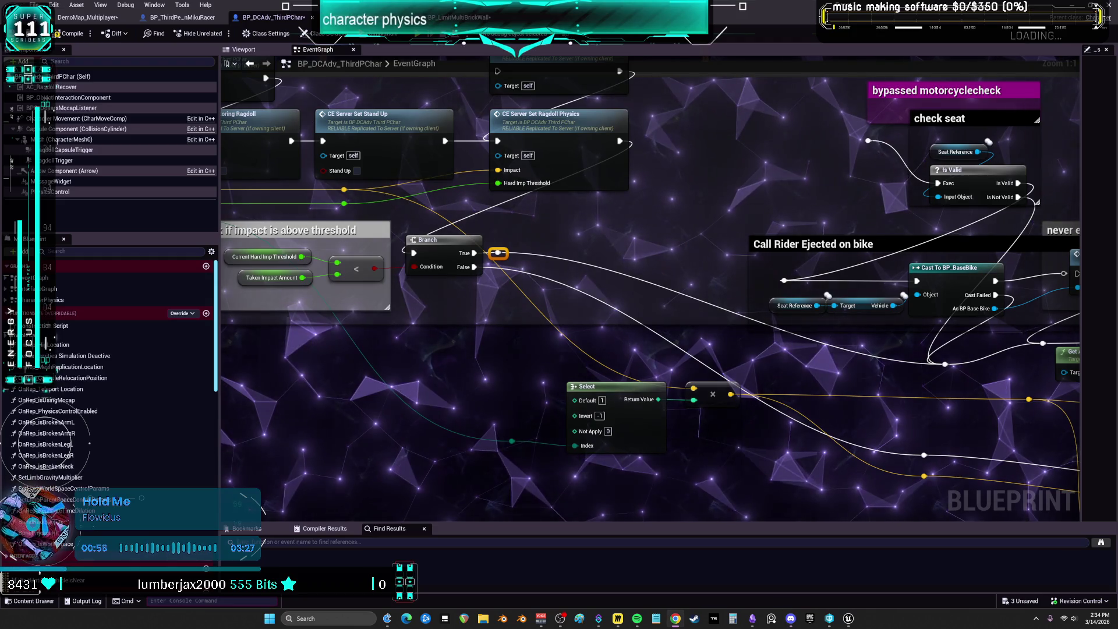
scroll(766, 332, "down", 1)
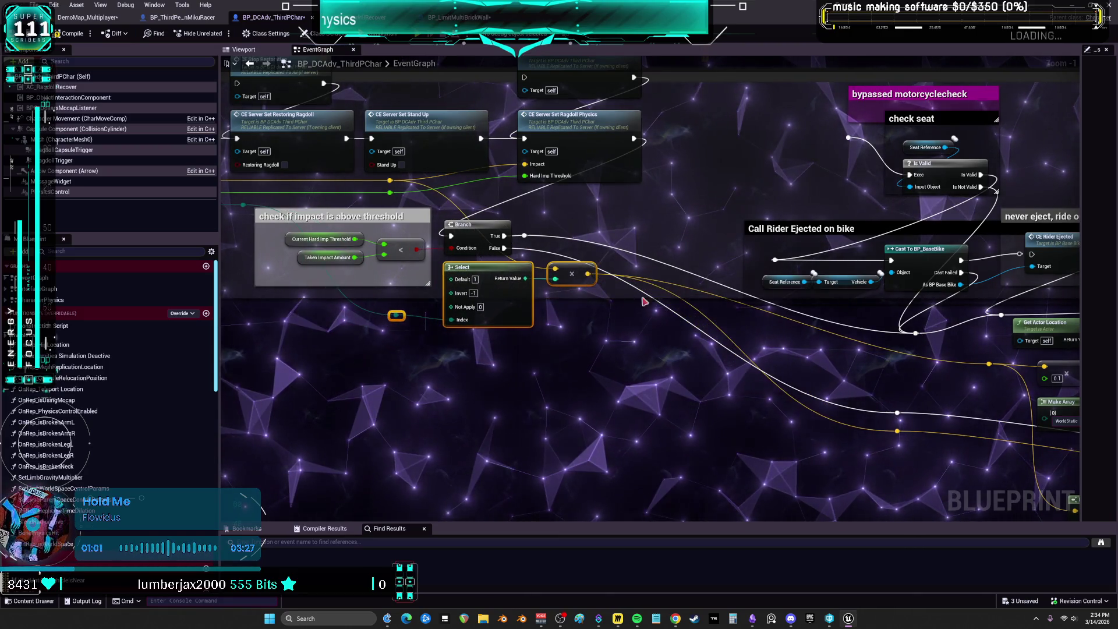
- Move the Branch node up beside the Ragdoll Physics call and shift the False-wire reroute knot right
scroll(645, 301, "down", 4)
mouse_move(573, 364)
left_mouse_down()
mouse_move(448, 333)
mouse_move(437, 274)
left_mouse_up()
scroll(604, 287, "down", 2)
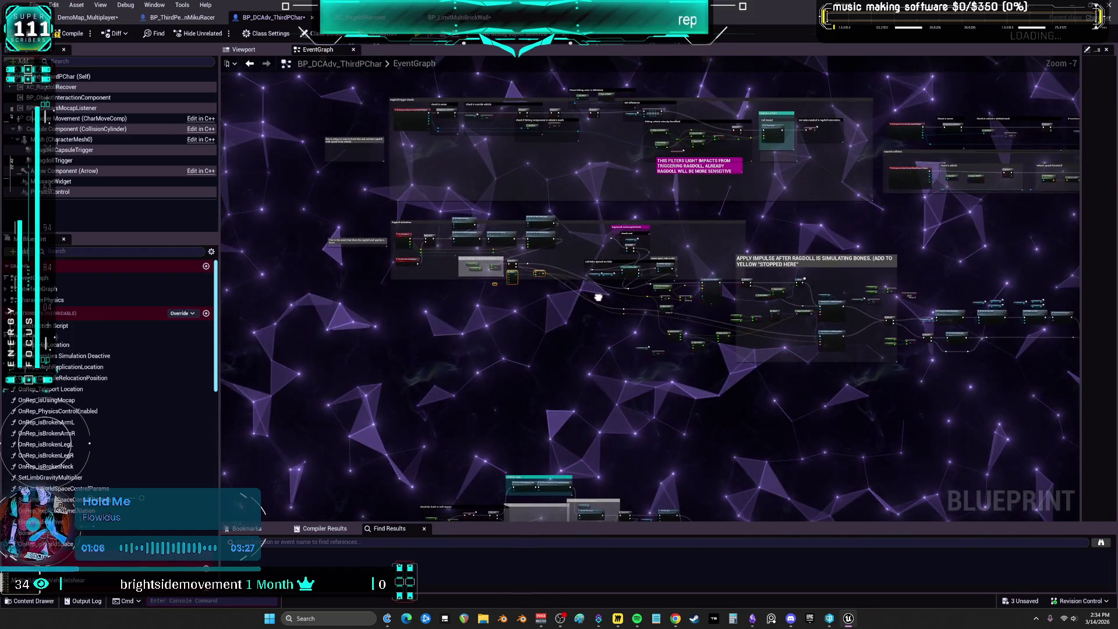
scroll(536, 304, "up", 7)
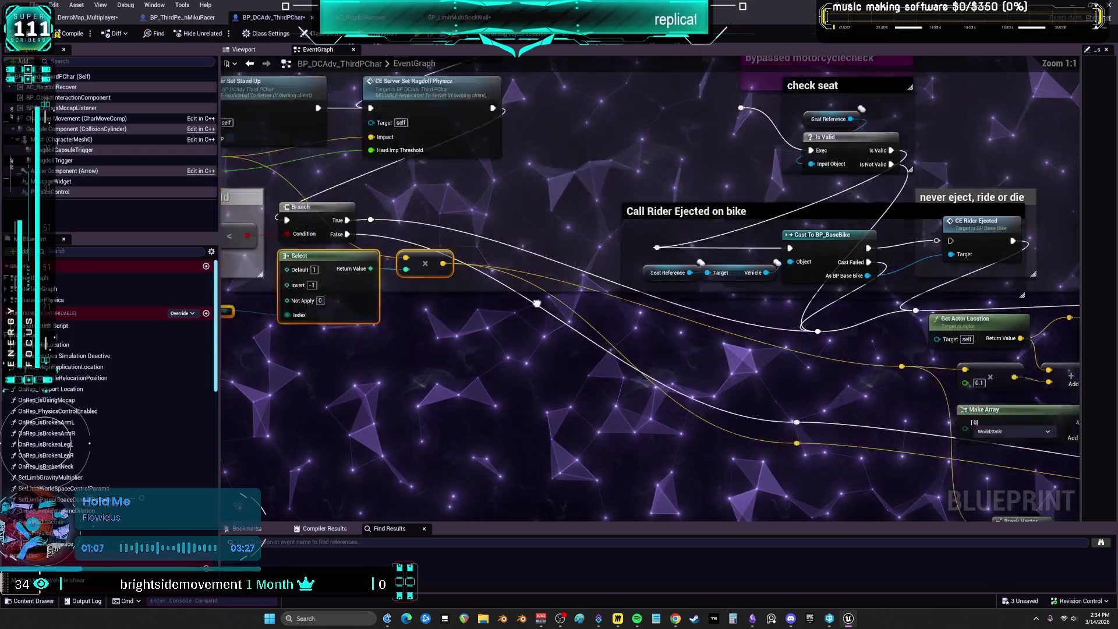
left_click_drag(406, 227, 598, 278)
mouse_move(622, 161)
left_mouse_down()
mouse_move(727, 219)
mouse_move(785, 223)
left_mouse_up()
left_click_drag(531, 235, 658, 248)
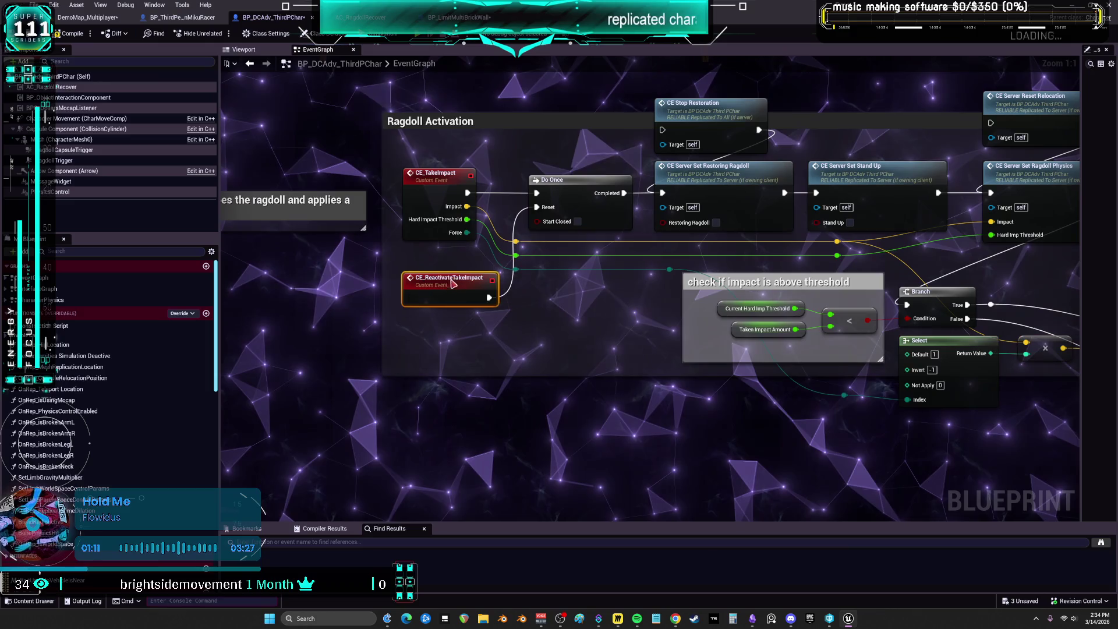
left_click_drag(680, 176, 558, 214)
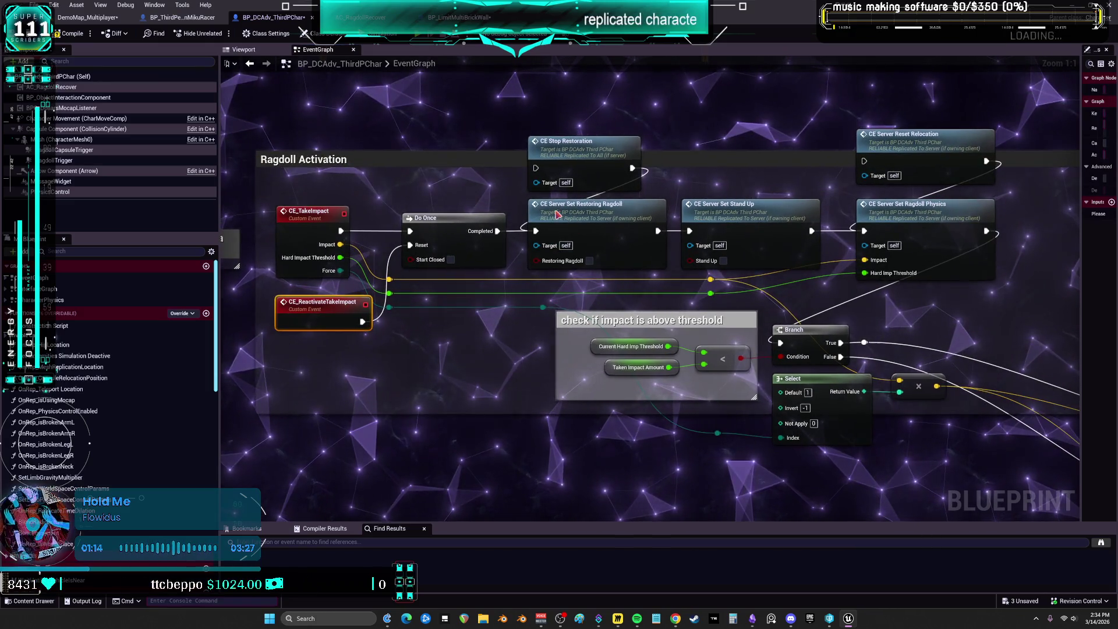
left_click(558, 215)
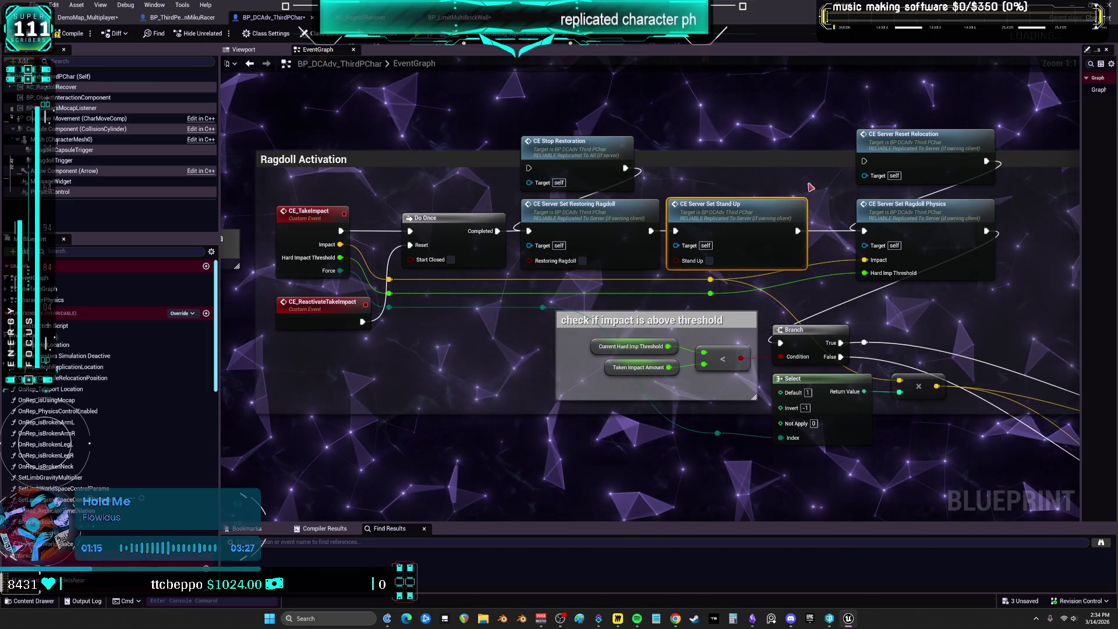
left_click_drag(810, 187, 790, 206)
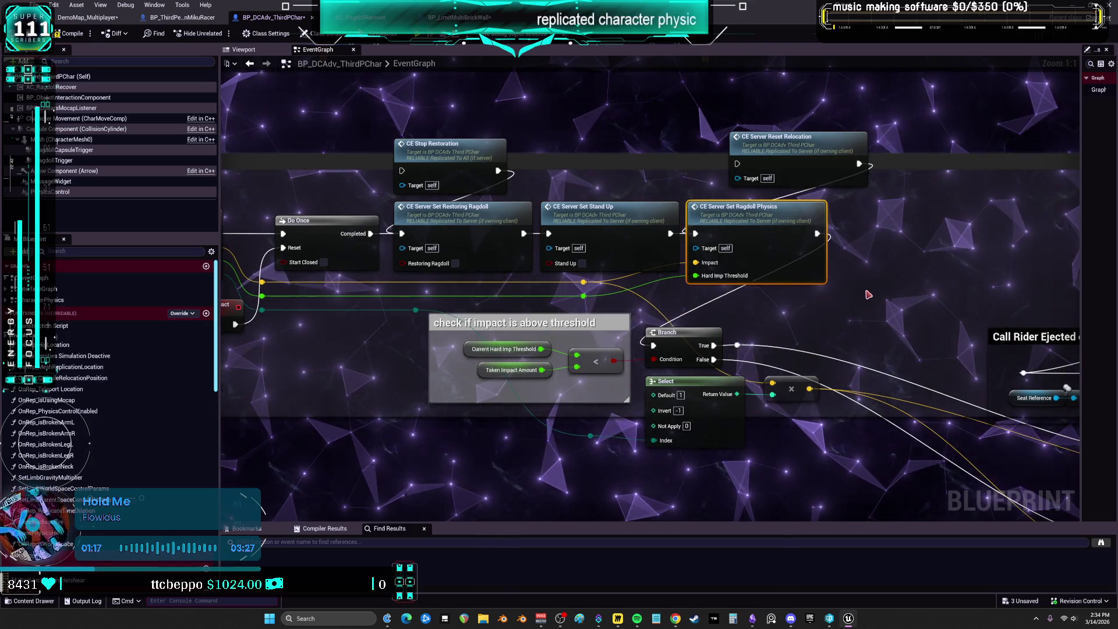
left_click_drag(856, 264, 798, 225)
mouse_move(609, 293)
left_mouse_down()
mouse_move(806, 237)
mouse_move(806, 189)
left_mouse_up()
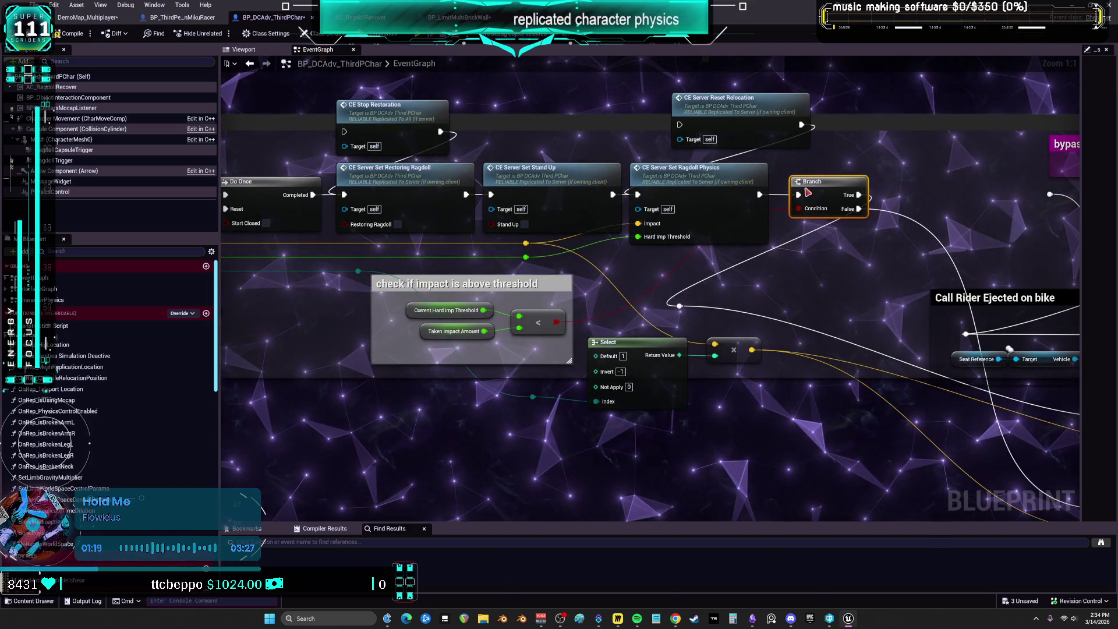
mouse_move(679, 305)
left_mouse_down()
mouse_move(889, 300)
mouse_move(891, 232)
mouse_move(876, 194)
left_mouse_up()
- Reconnect the reroute wire to Select's Index pin and place Select beside the multiply node below the threshold comment
left_click_drag(620, 294, 620, 404)
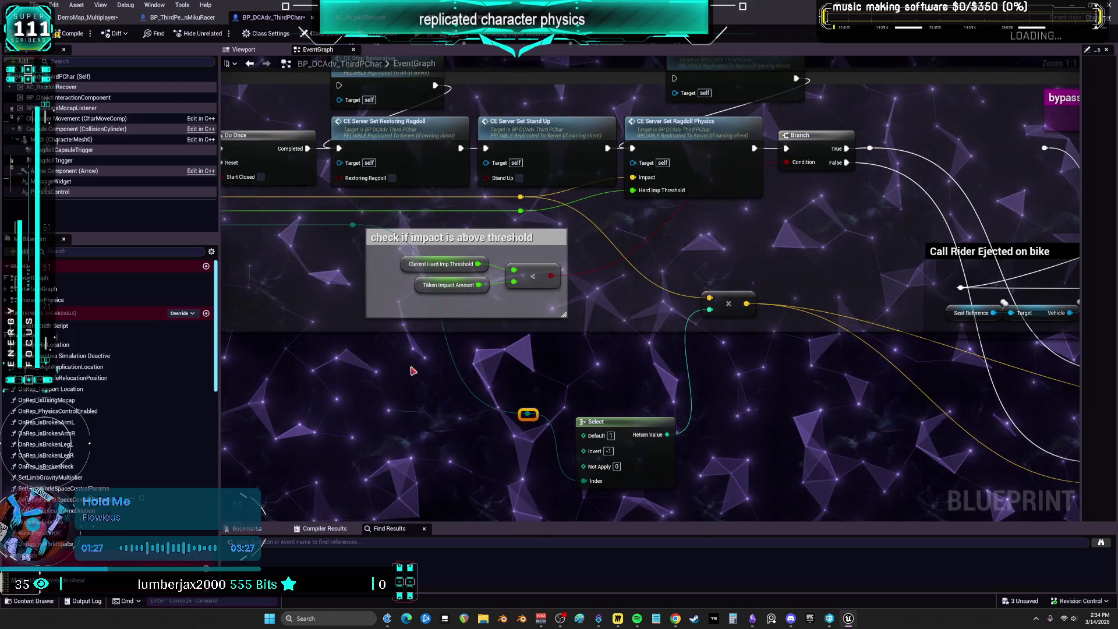
left_click_drag(490, 360, 615, 340)
left_click_drag(646, 415, 709, 471)
mouse_move(752, 401)
left_mouse_down()
mouse_move(674, 328)
mouse_move(639, 317)
left_mouse_up()
mouse_move(581, 217)
left_mouse_down()
mouse_move(760, 188)
mouse_move(867, 187)
left_mouse_up()
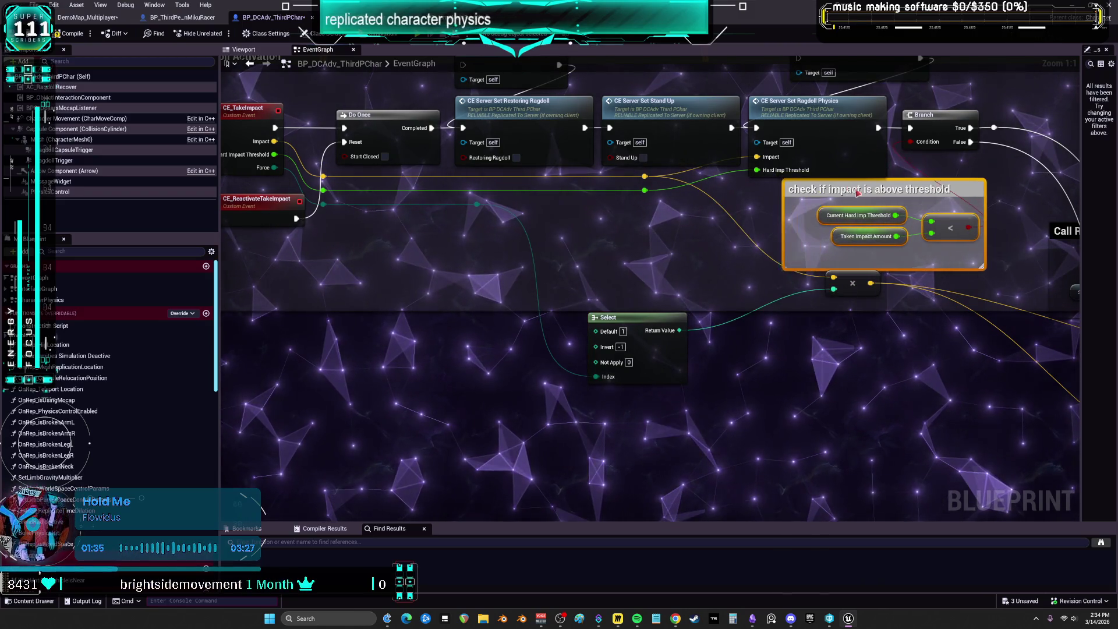
left_click(853, 274)
mouse_move(853, 274)
left_mouse_down()
mouse_move(758, 313)
mouse_move(707, 307)
left_mouse_up()
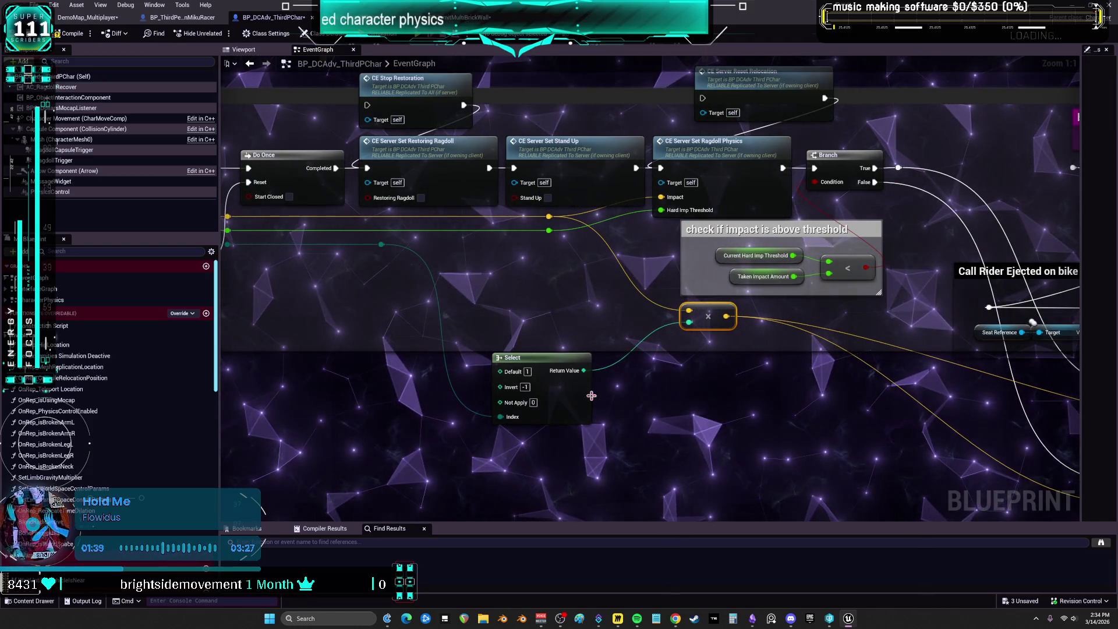
left_click_drag(566, 416, 643, 360)
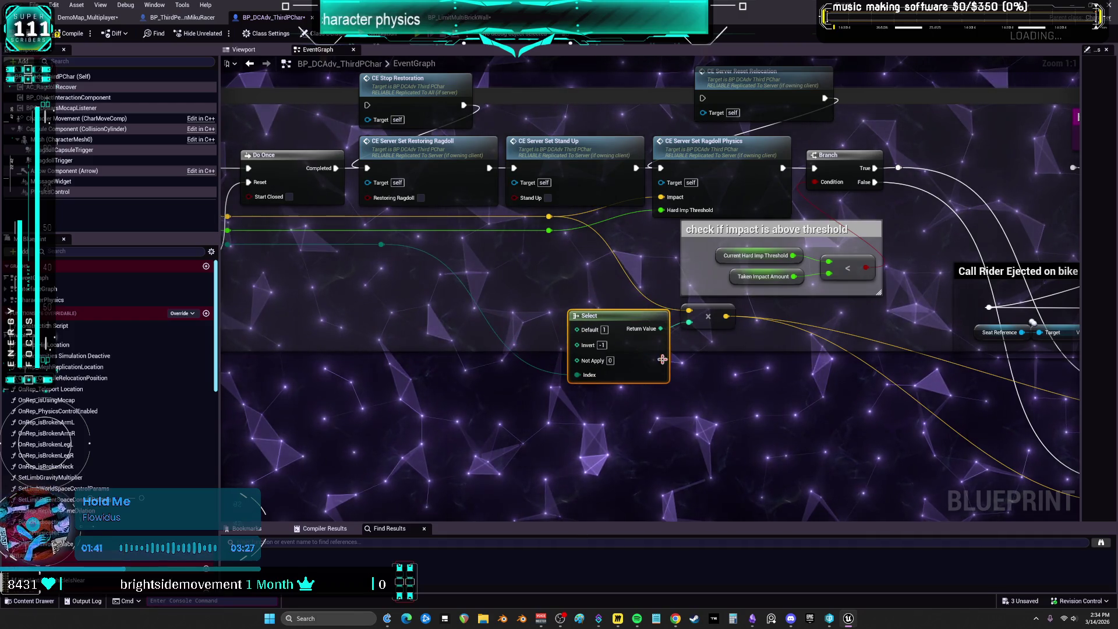
mouse_move(957, 263)
left_mouse_down()
mouse_move(693, 293)
mouse_move(720, 289)
left_mouse_up()
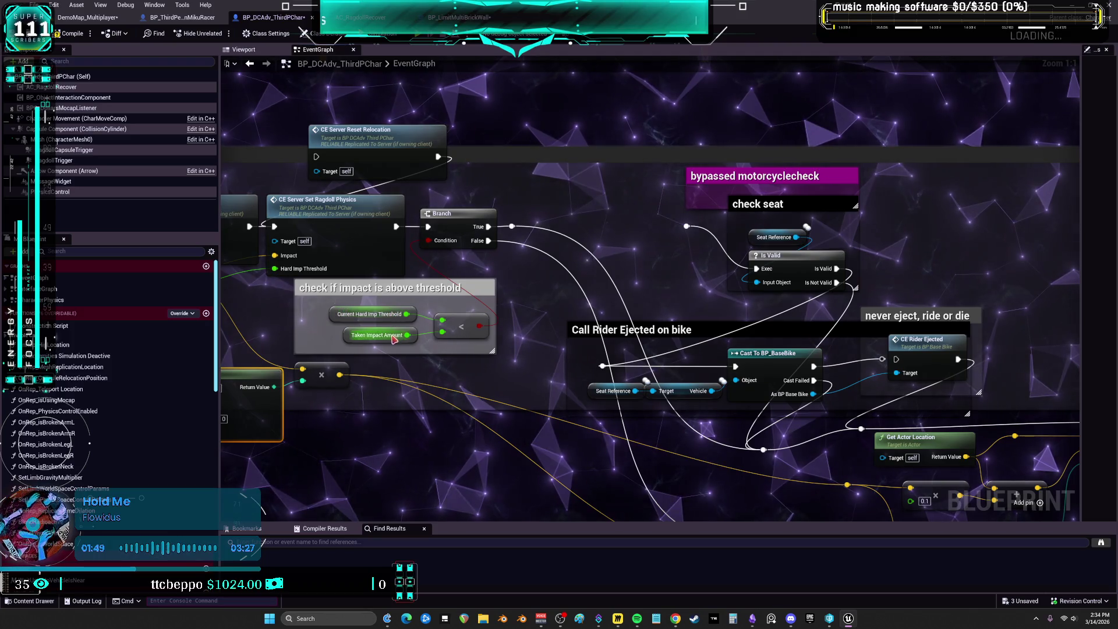
- Delete the motorcycle check, Call Rider Ejected on bike and never eject groups
left_click_drag(682, 284, 572, 272)
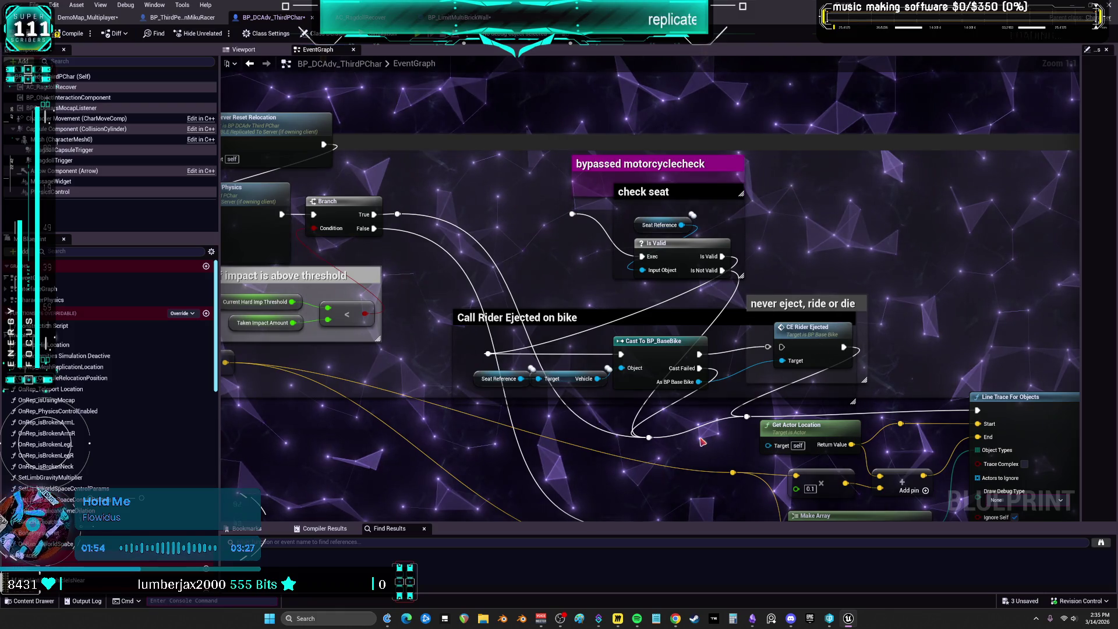
mouse_move(629, 321)
left_mouse_down()
mouse_move(599, 302)
mouse_move(574, 246)
mouse_move(559, 285)
mouse_move(579, 305)
left_mouse_up()
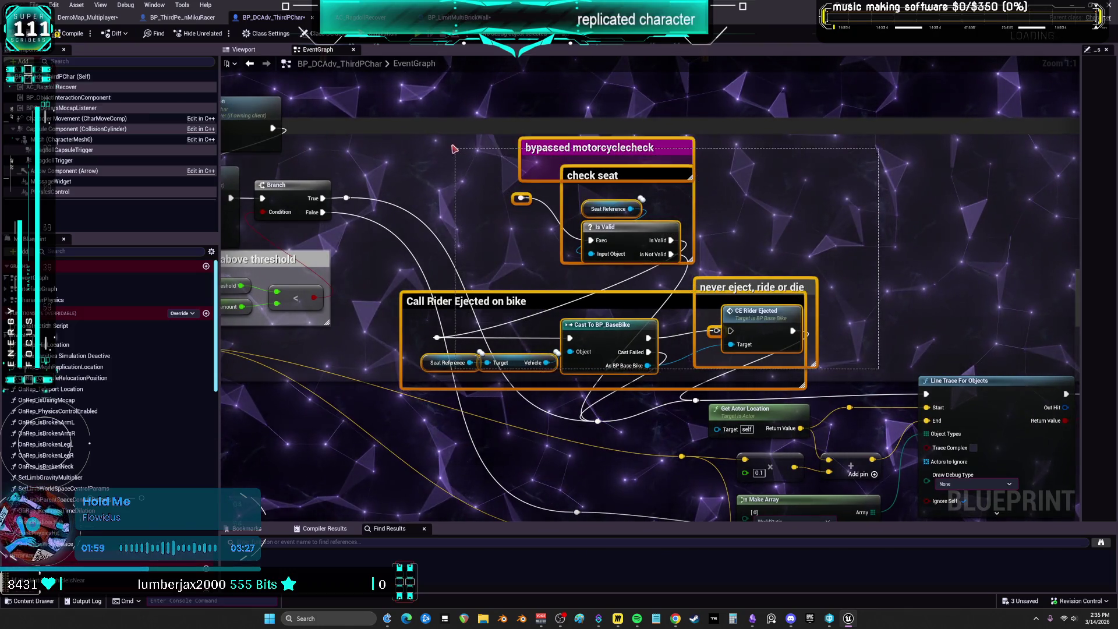
left_click_drag(454, 150, 455, 149)
key("Delete")
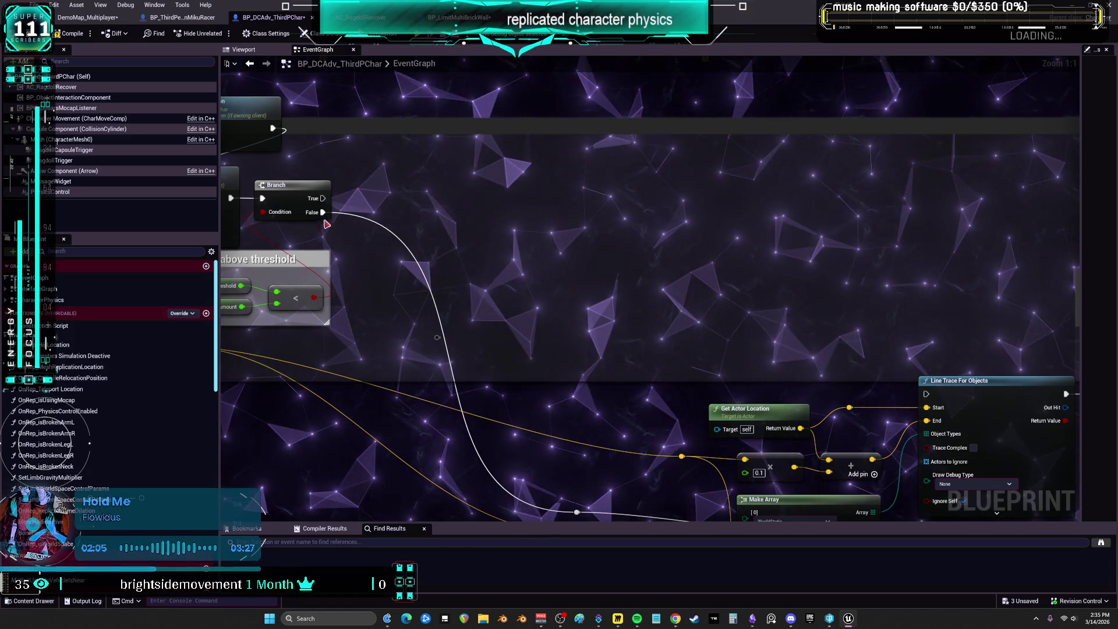
- Move the Line Trace For Objects nodes up level with the threshold Branch
left_click_drag(324, 212, 336, 208)
mouse_move(828, 392)
left_mouse_down()
mouse_move(781, 295)
mouse_move(807, 261)
mouse_move(735, 317)
mouse_move(481, 317)
mouse_move(396, 282)
mouse_move(516, 304)
left_mouse_up()
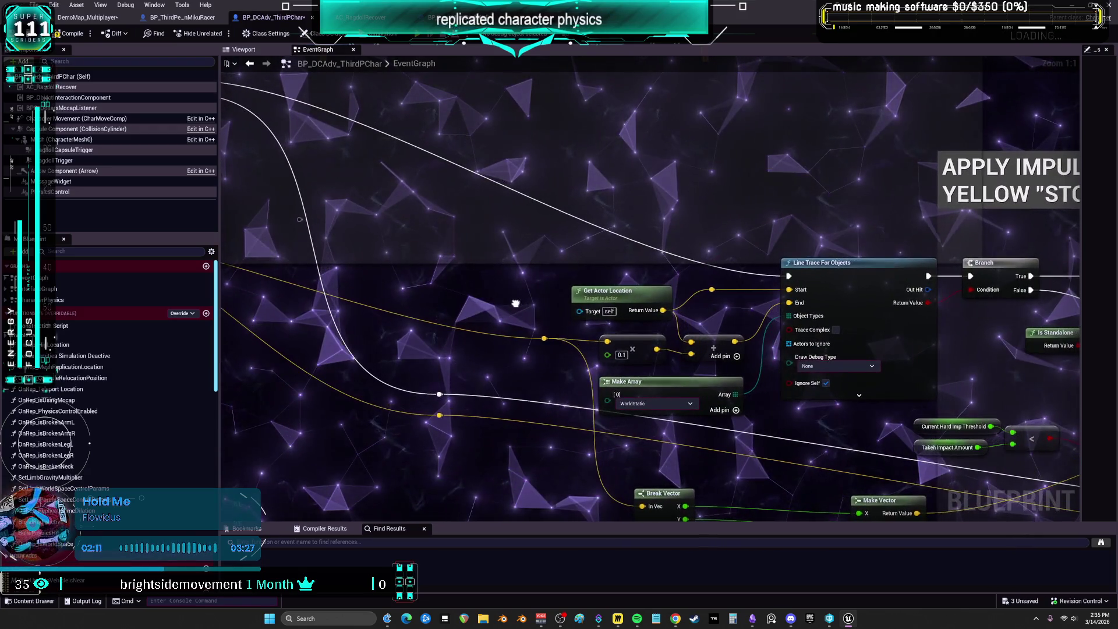
left_click_drag(855, 428, 599, 301)
mouse_move(537, 283)
left_mouse_down()
mouse_move(540, 173)
mouse_move(651, 329)
left_mouse_up()
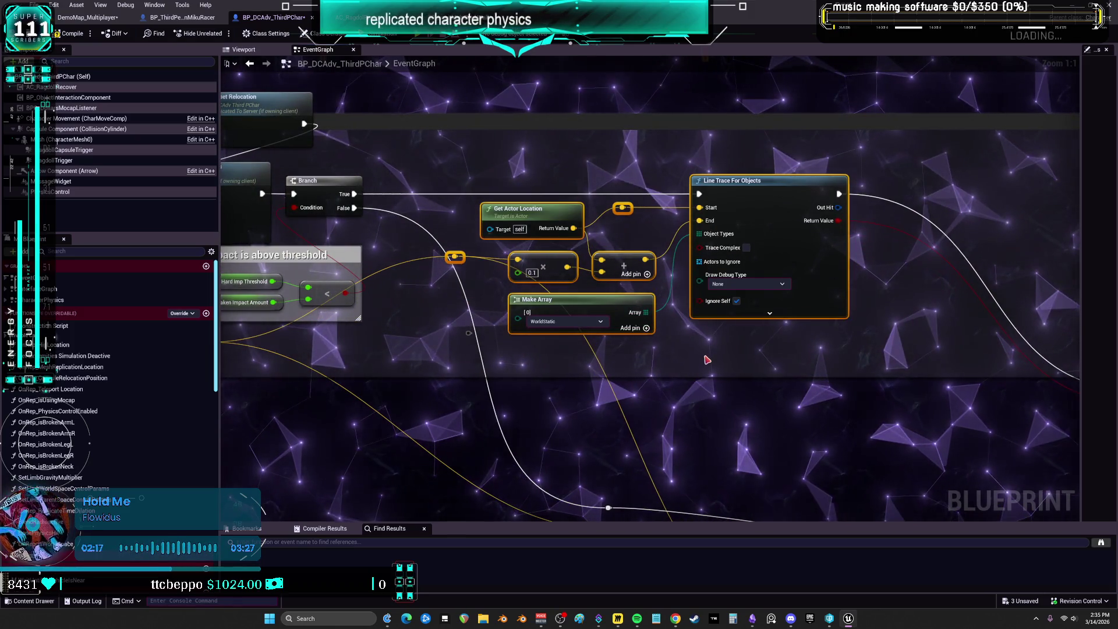
- Wrap Line Trace For Objects in a comment titled 'checks for against a wall??'
left_click(706, 359)
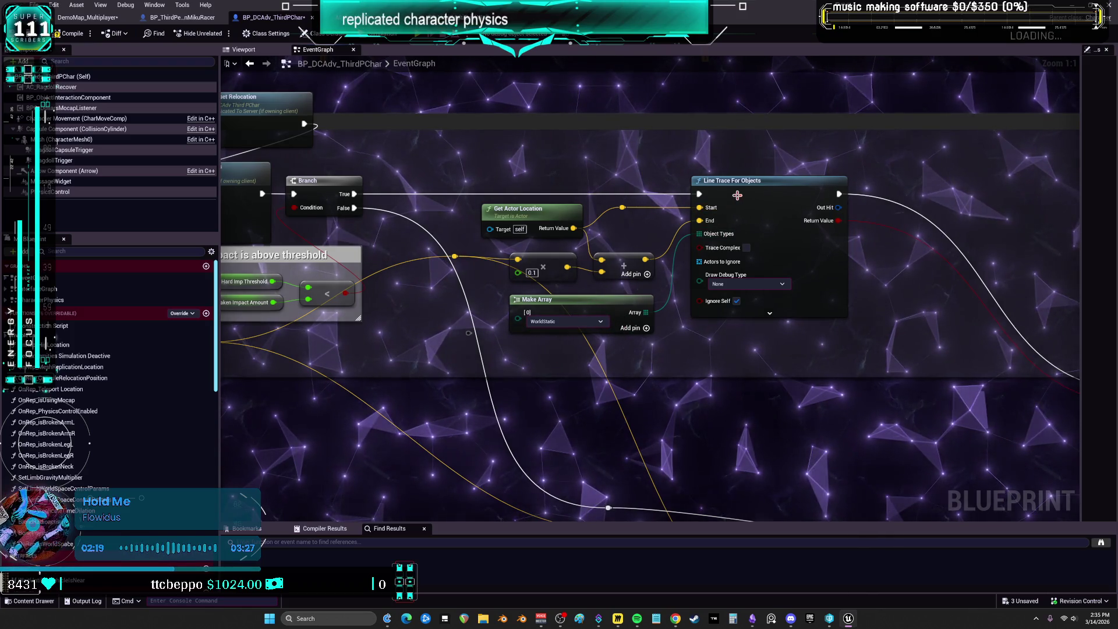
mouse_move(442, 283)
left_mouse_down()
mouse_move(868, 227)
mouse_move(1072, 251)
mouse_move(436, 255)
mouse_move(396, 289)
left_mouse_up()
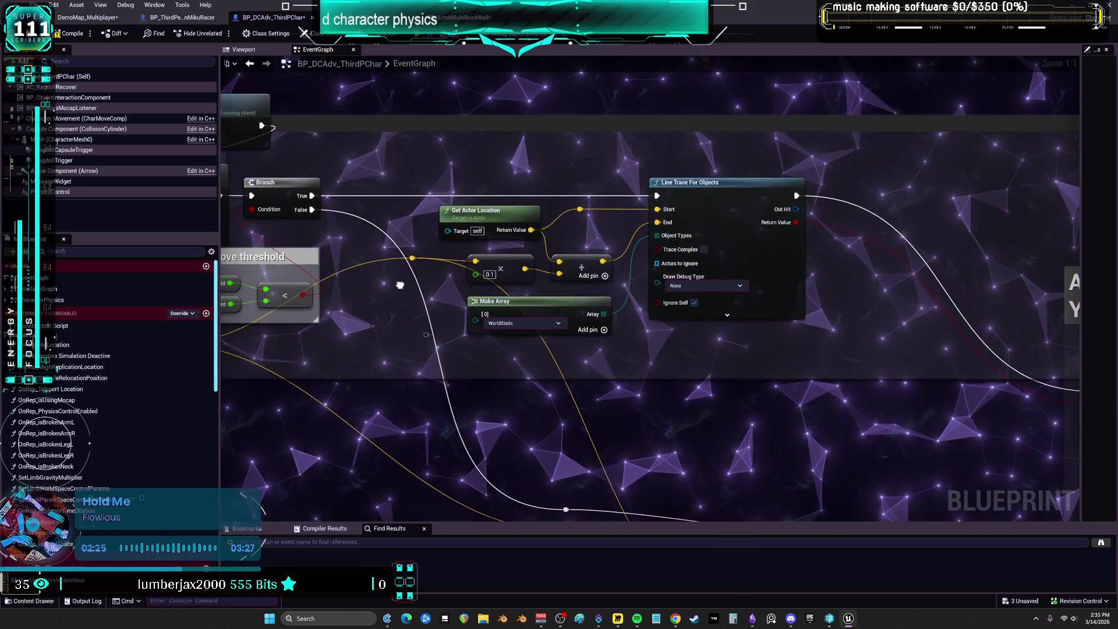
type("c")
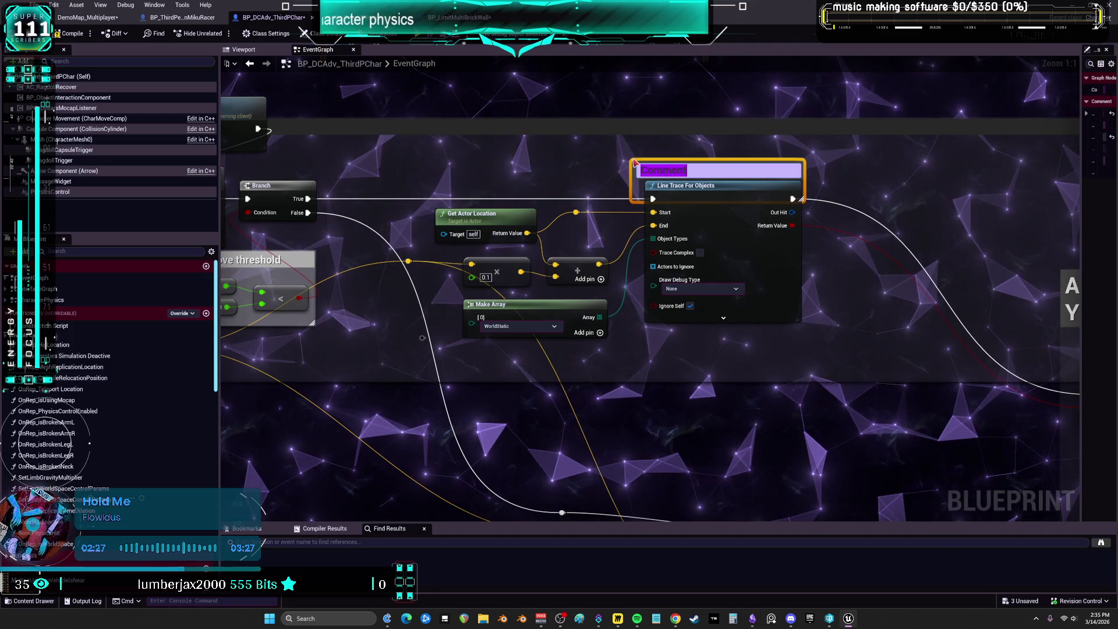
type("checksfor ")
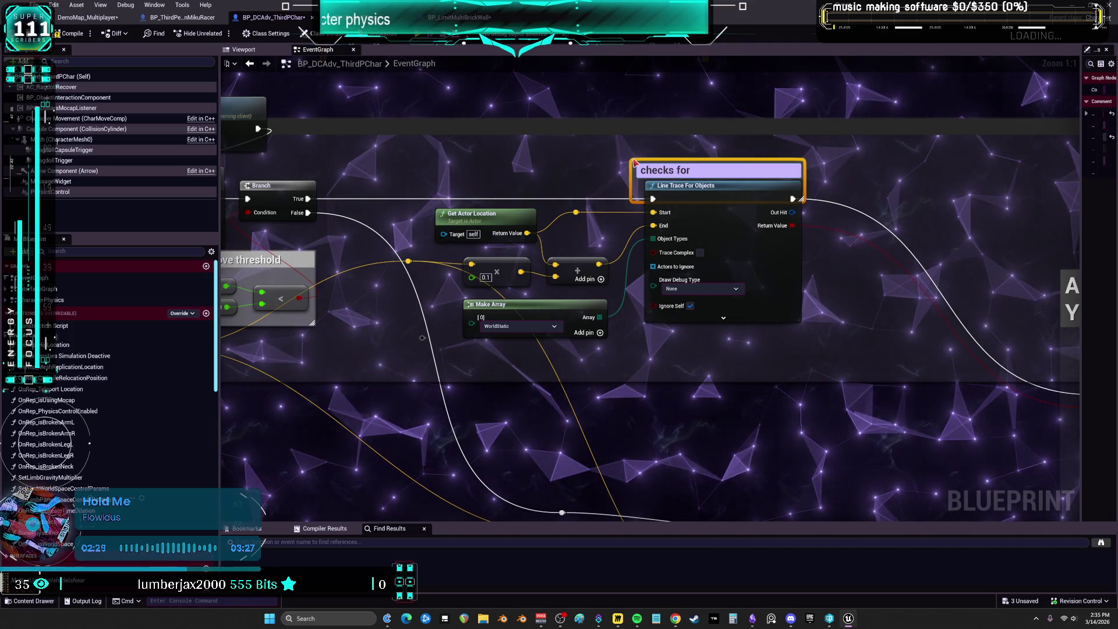
type("against a wal")
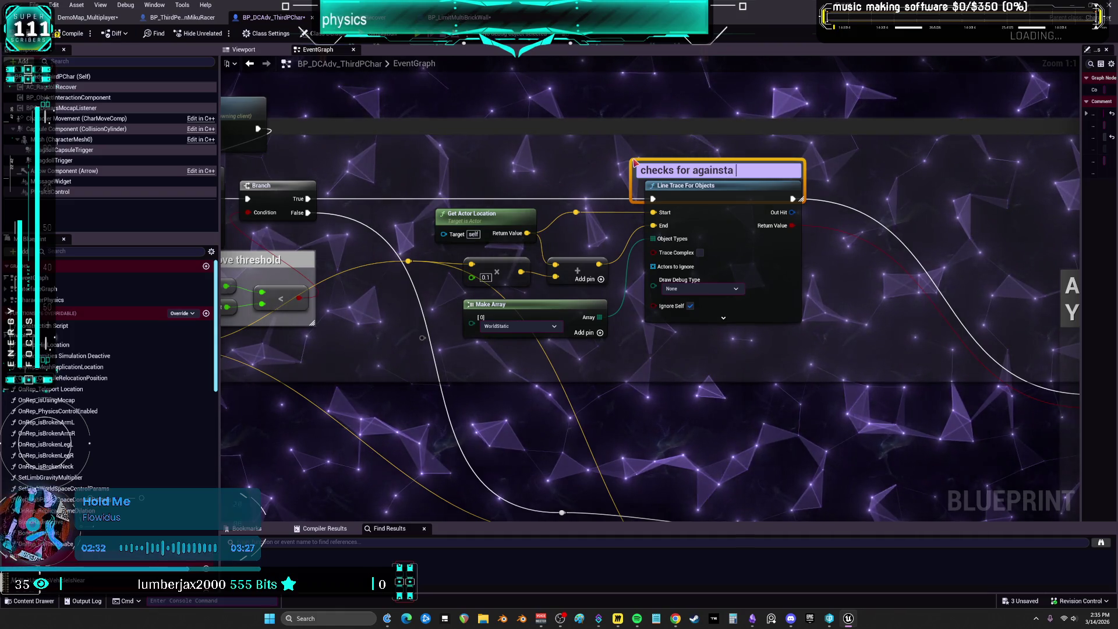
type("l??")
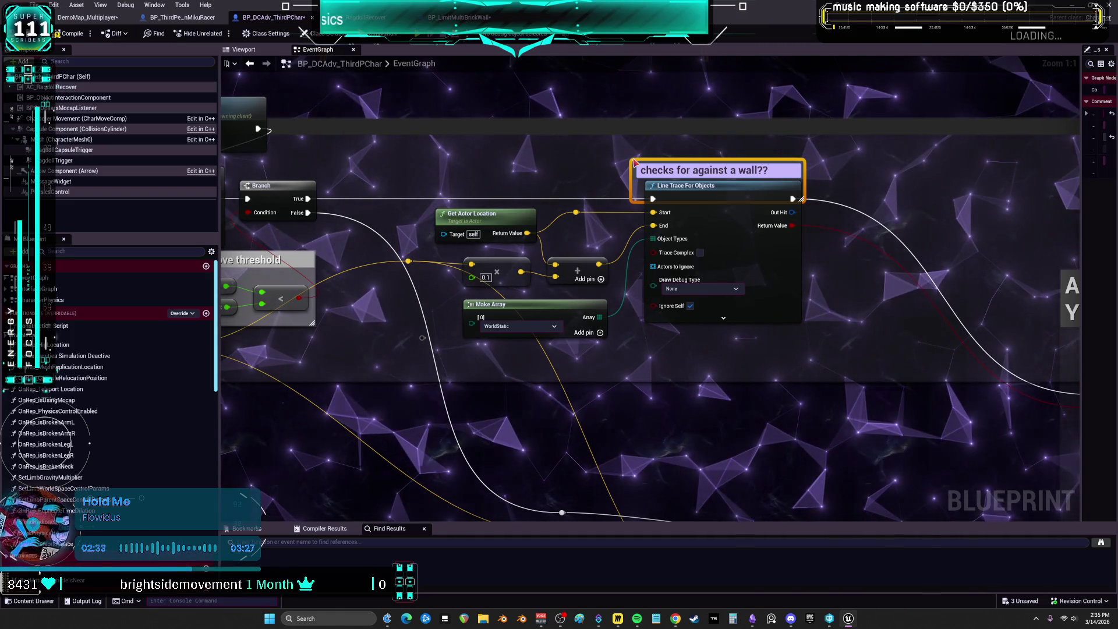
key("Return")
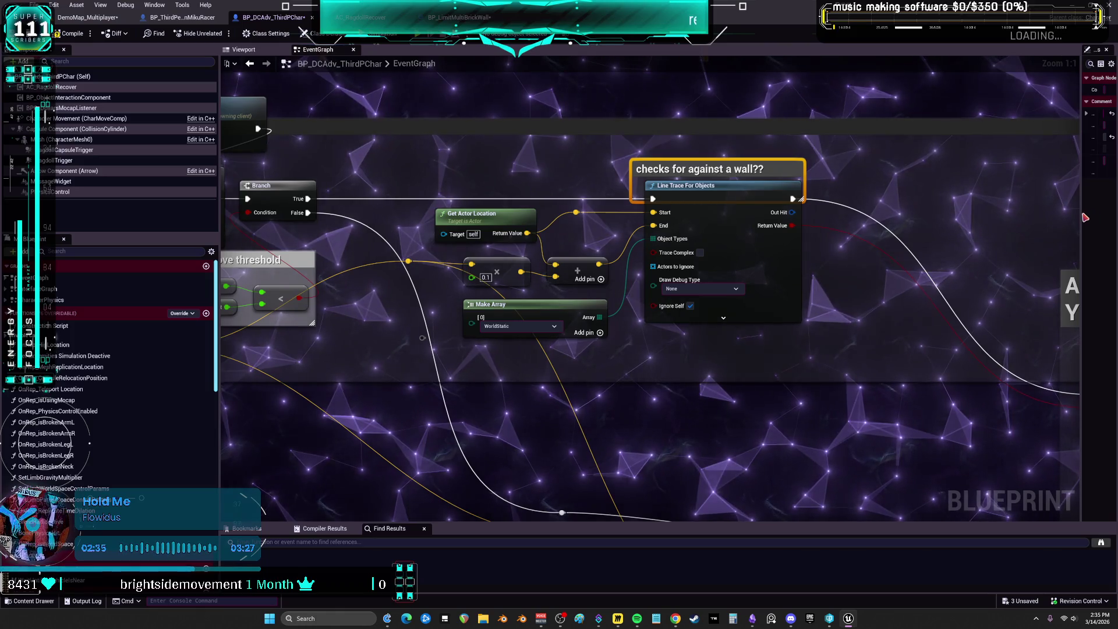
- Set the comment's Comment Color to bright yellow in the Details panel
left_click_drag(1066, 214, 925, 213)
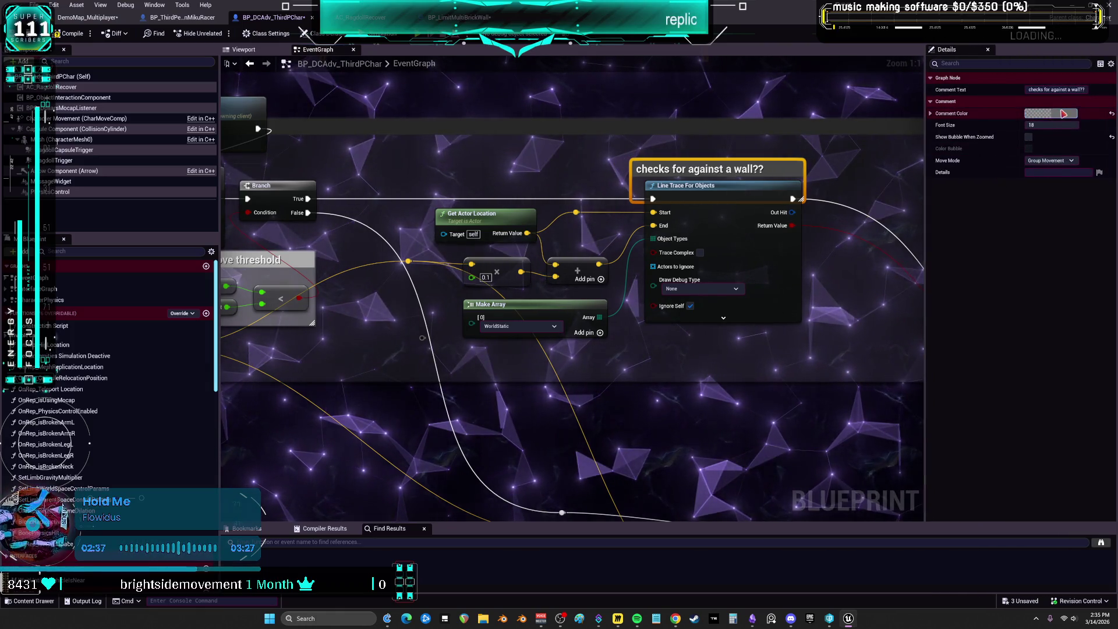
left_click(1052, 113)
left_click(947, 213)
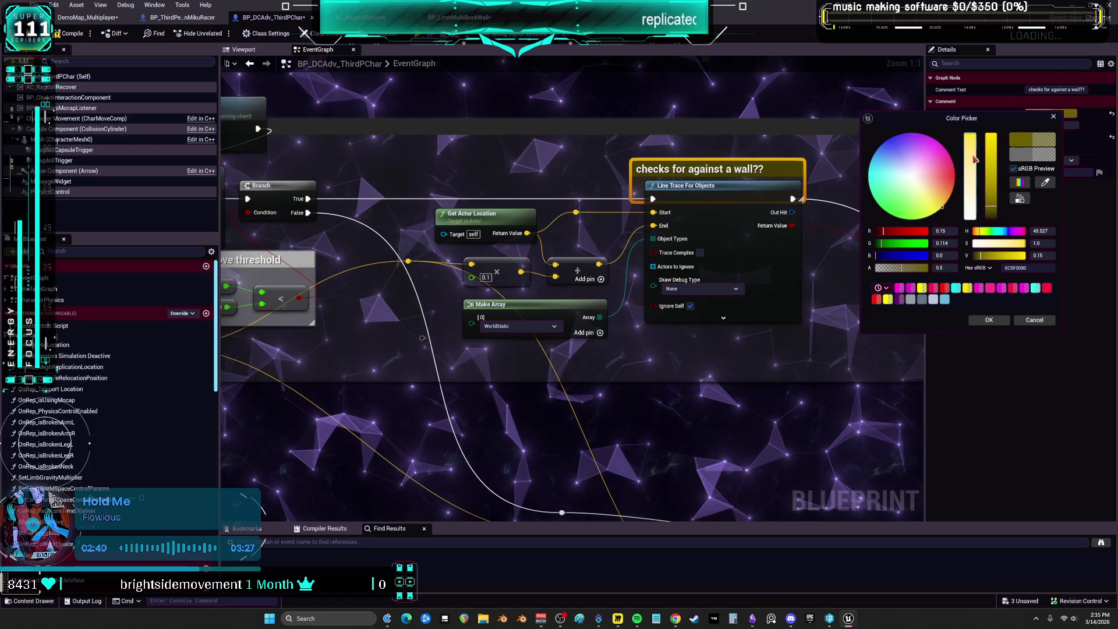
left_click_drag(991, 206, 991, 134)
left_click(988, 320)
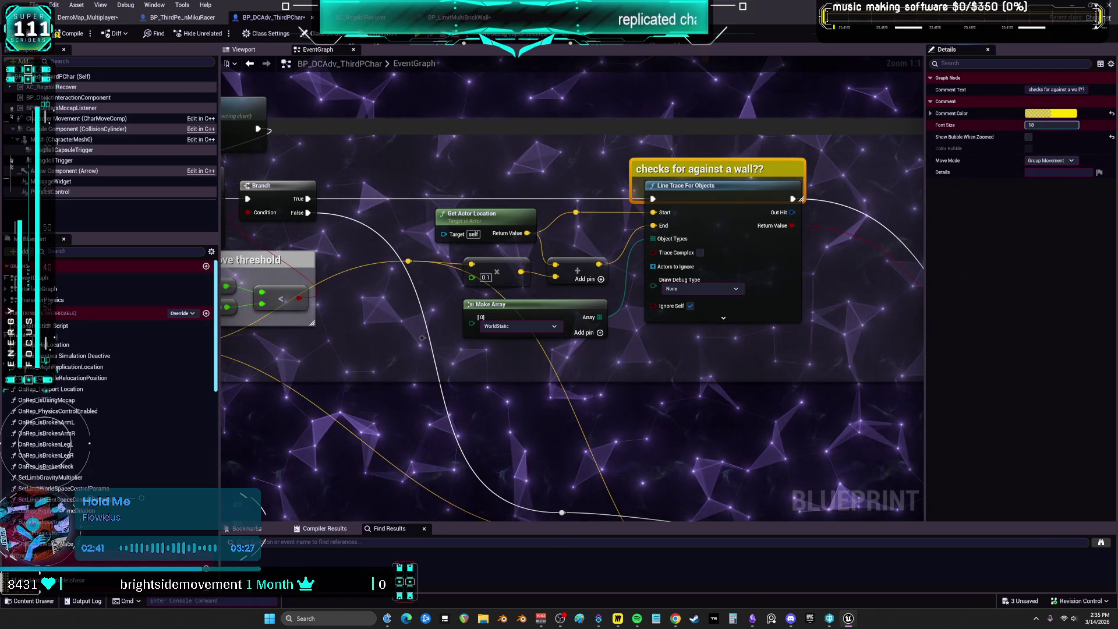
left_click(810, 172)
left_click_drag(810, 172, 774, 192)
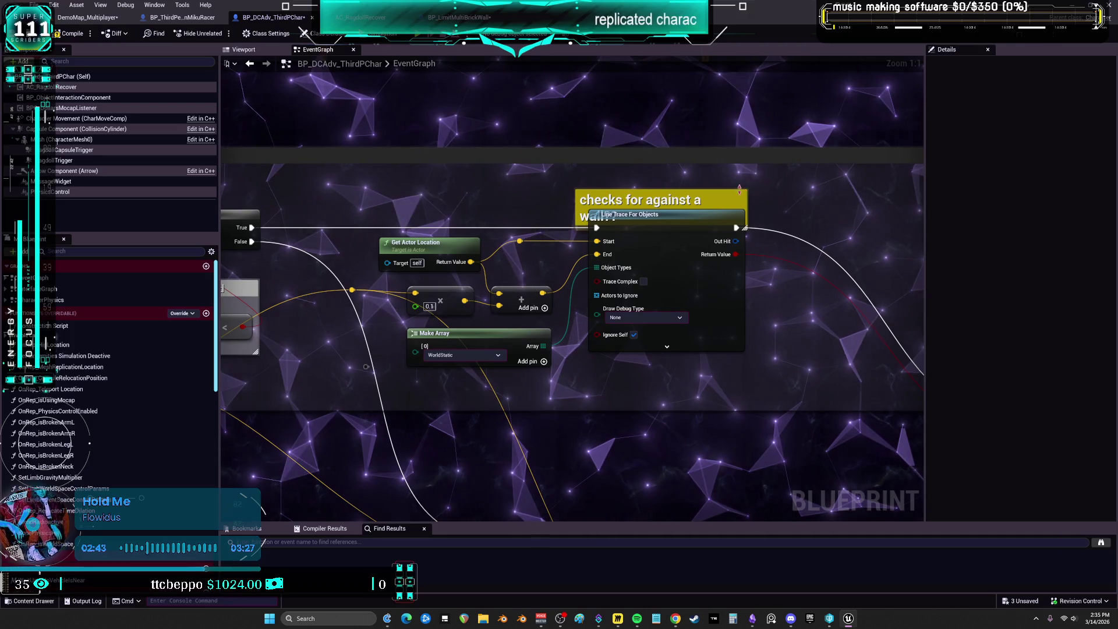
- Tidy the reroute knots and connect the upper reroute wire to the small node's input
mouse_move(766, 361)
left_mouse_down()
mouse_move(750, 242)
mouse_move(572, 295)
mouse_move(566, 439)
mouse_move(569, 374)
mouse_move(540, 354)
mouse_move(466, 362)
left_mouse_up()
left_click_drag(458, 231, 500, 285)
left_click(465, 332)
mouse_move(470, 423)
left_mouse_down()
mouse_move(532, 425)
mouse_move(466, 388)
left_mouse_up()
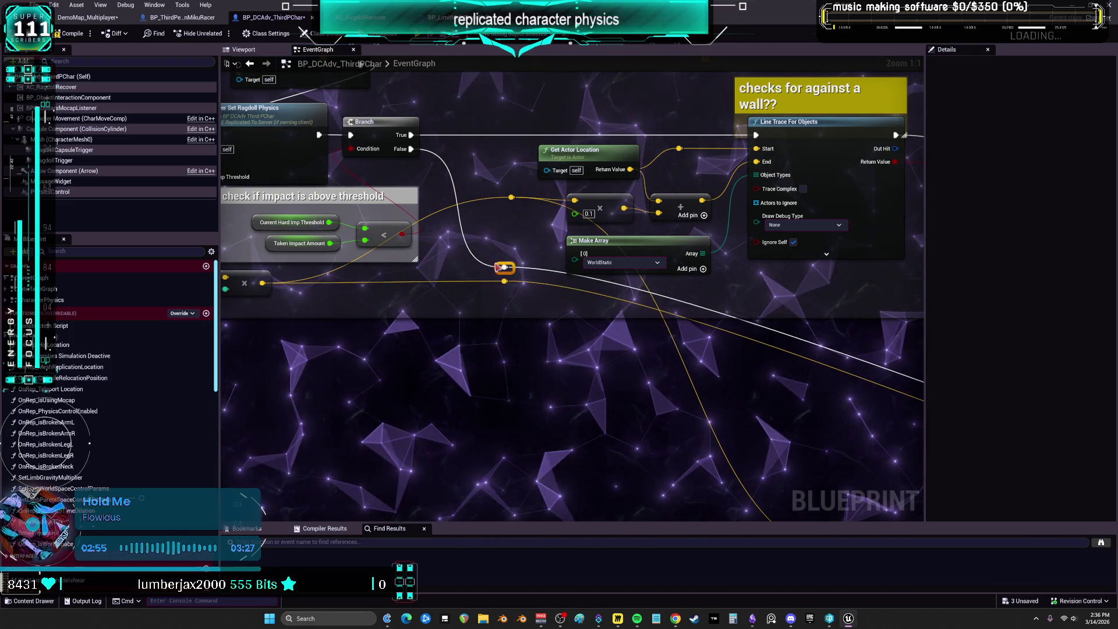
left_click(511, 198)
left_click_drag(505, 282, 508, 282)
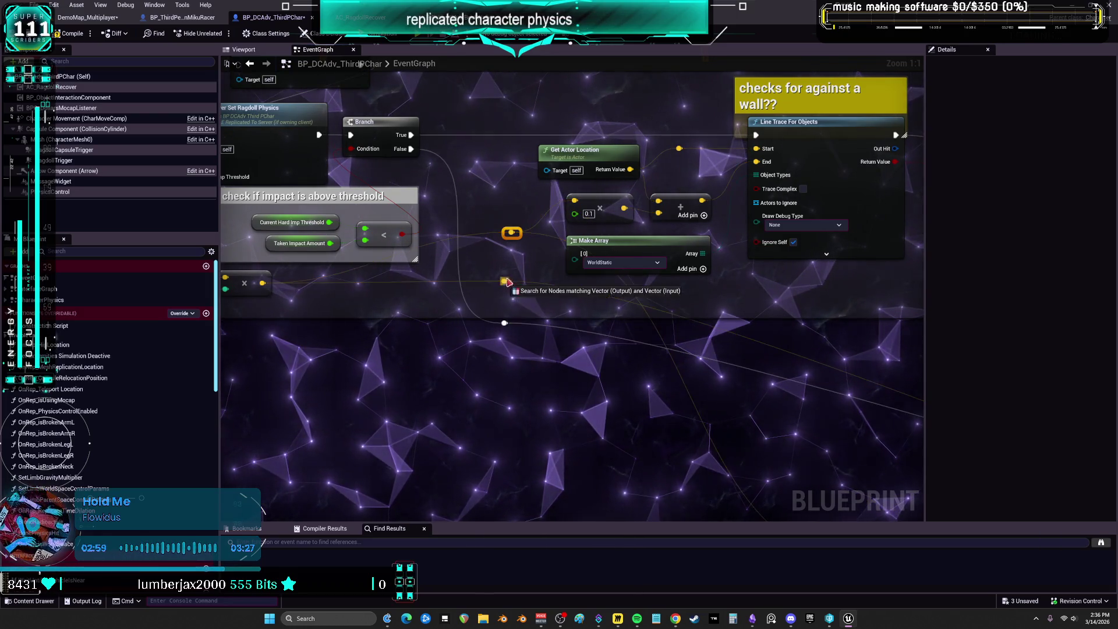
left_click_drag(577, 208, 576, 204)
scroll(562, 274, "down", 1)
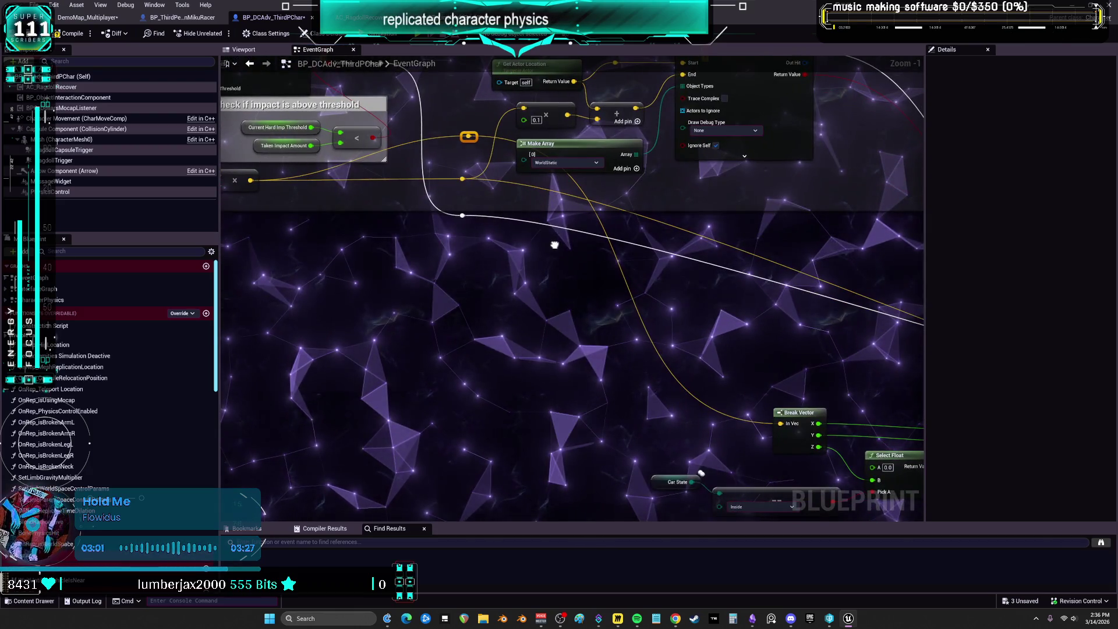
- Shift Get Actor Location, multiply, Add and Make Array left toward Line Trace For Objects
mouse_move(488, 197)
left_mouse_down()
mouse_move(661, 201)
mouse_move(431, 170)
mouse_move(488, 251)
mouse_move(582, 245)
mouse_move(579, 268)
left_mouse_up()
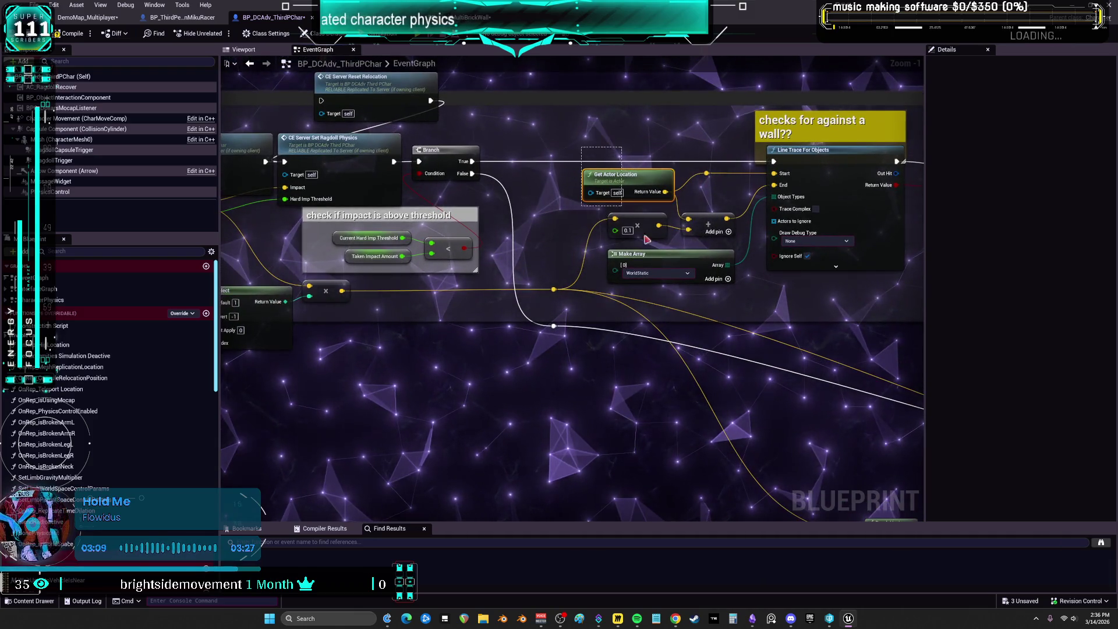
left_click_drag(740, 166, 593, 262)
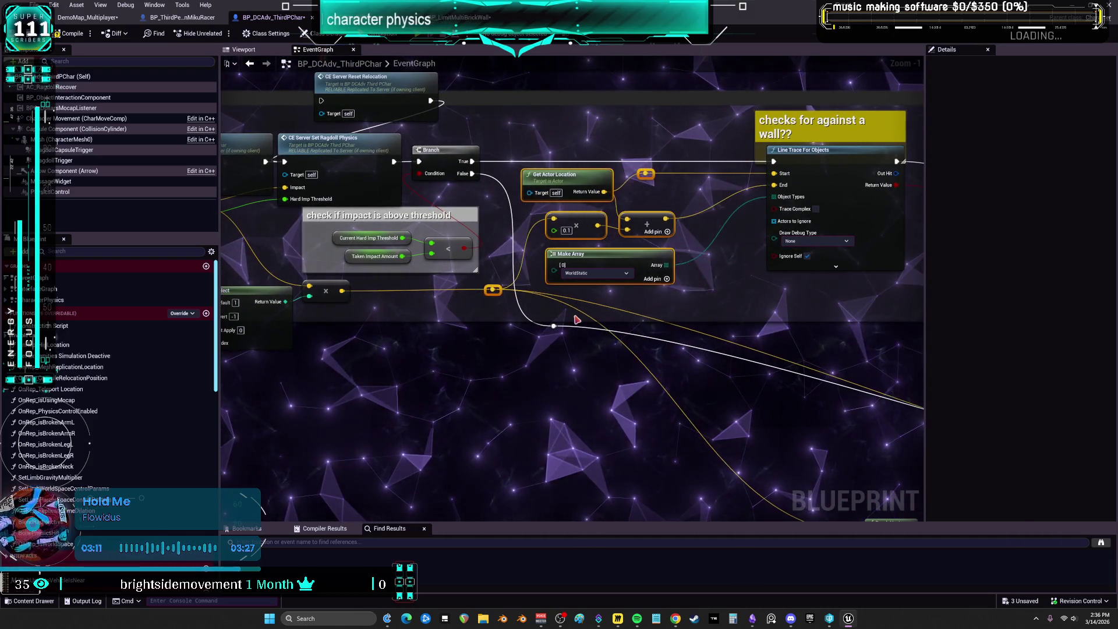
left_click_drag(569, 174, 556, 173)
left_click(556, 167)
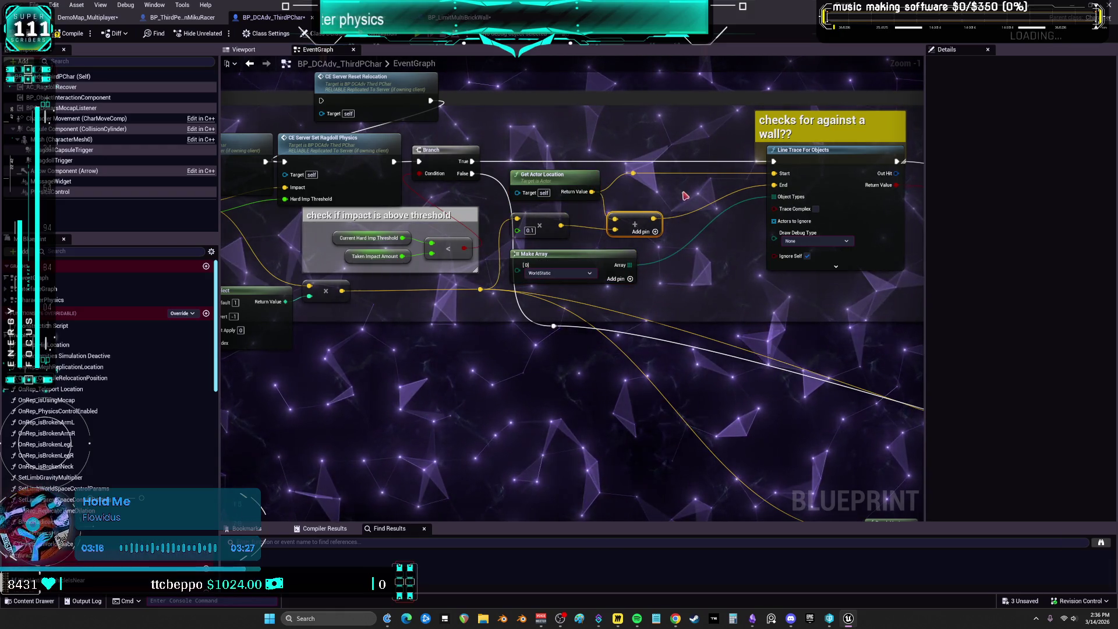
- Move the 'checks for against a wall??' comment left beside Line Trace For Objects
left_click_drag(686, 196, 583, 221)
left_click_drag(727, 153, 683, 154)
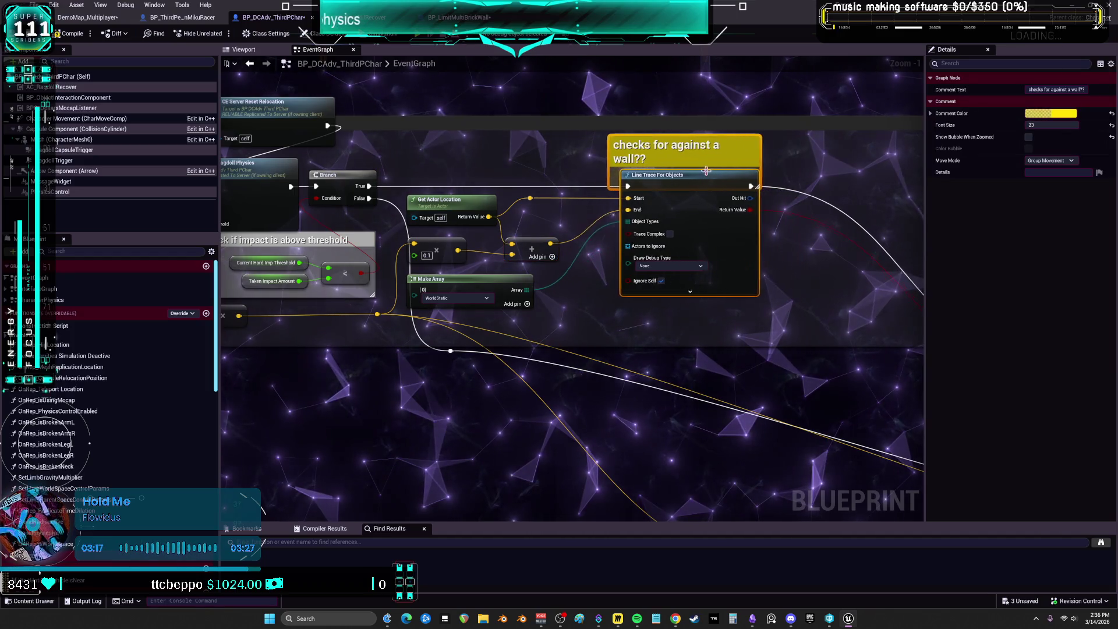
left_click(570, 306)
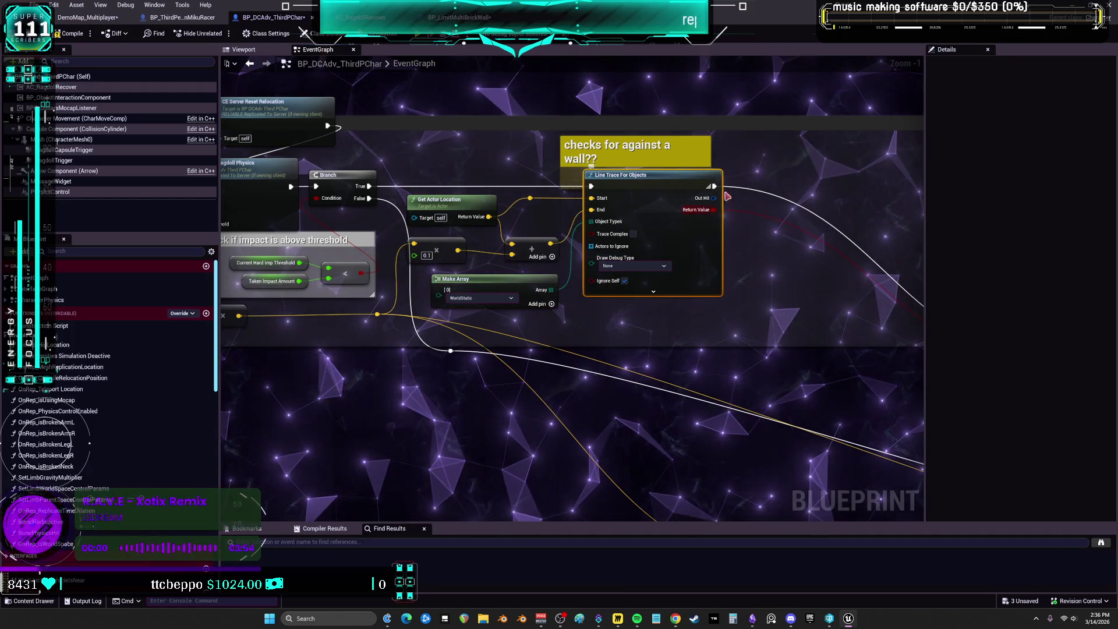
left_click_drag(670, 150, 681, 150)
mouse_move(784, 236)
left_mouse_down()
mouse_move(581, 242)
mouse_move(559, 274)
mouse_move(409, 202)
left_mouse_up()
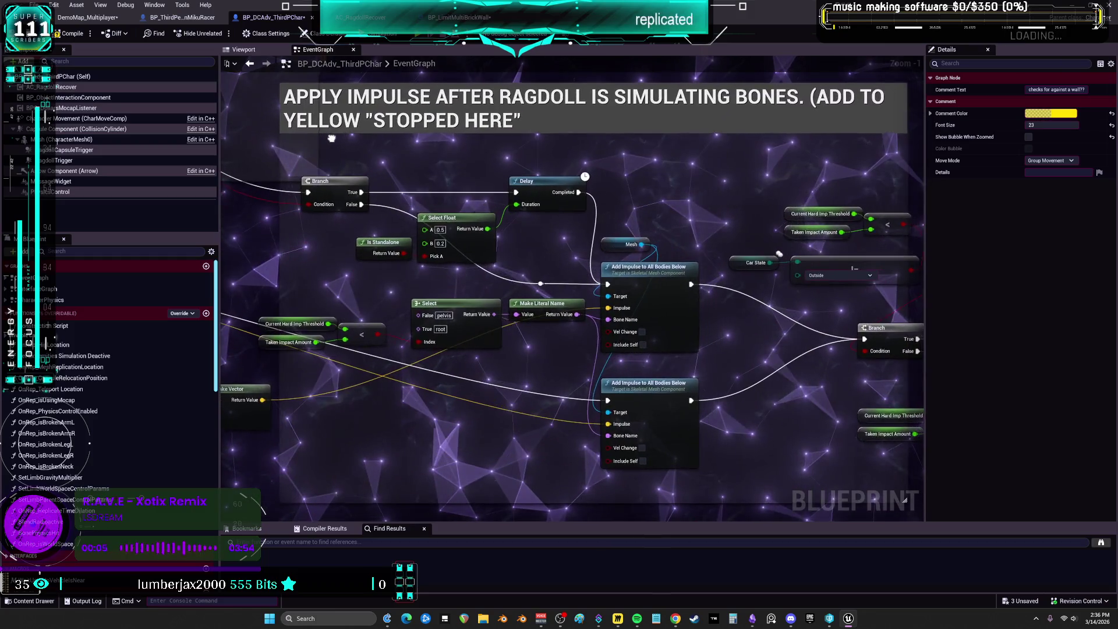
- Add a reroute knot on the orange impulse wire, routing it into Add Impulse to All Bodies Below
mouse_move(329, 138)
left_mouse_down()
mouse_move(862, 97)
mouse_move(773, 304)
mouse_move(511, 150)
mouse_move(225, 117)
left_mouse_up()
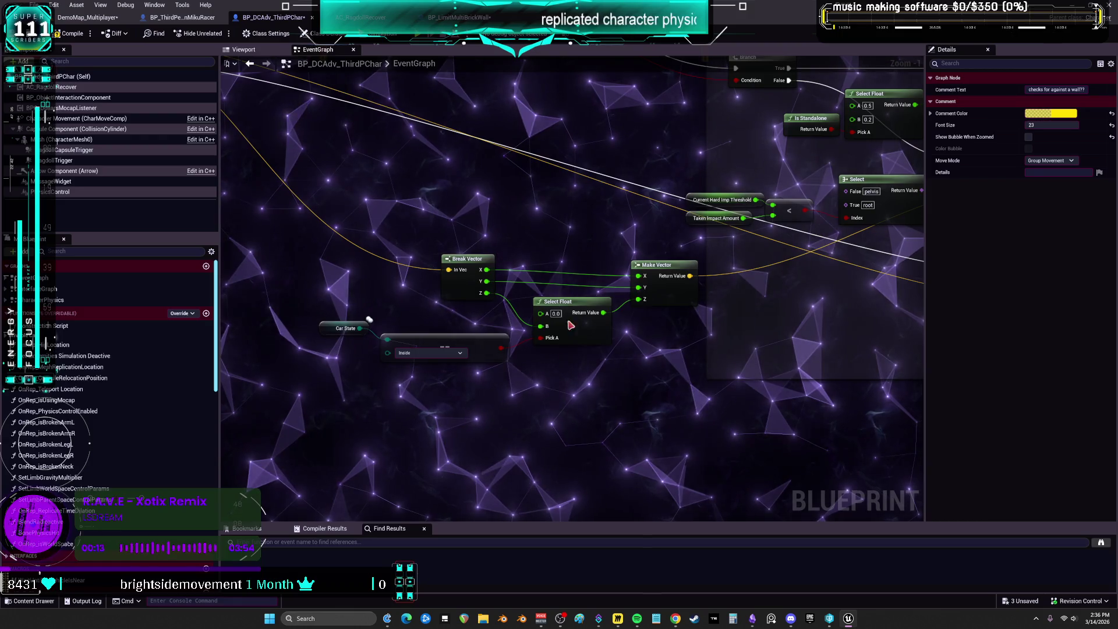
mouse_move(348, 300)
left_mouse_down()
mouse_move(426, 398)
mouse_move(588, 385)
mouse_move(446, 363)
mouse_move(584, 290)
left_mouse_up()
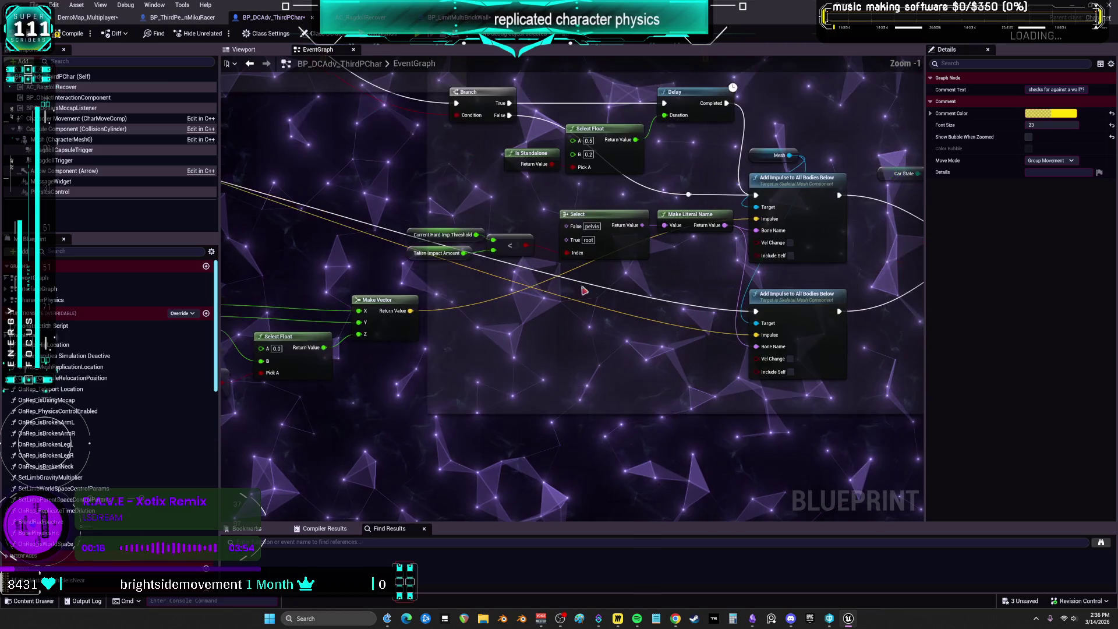
left_click(657, 325)
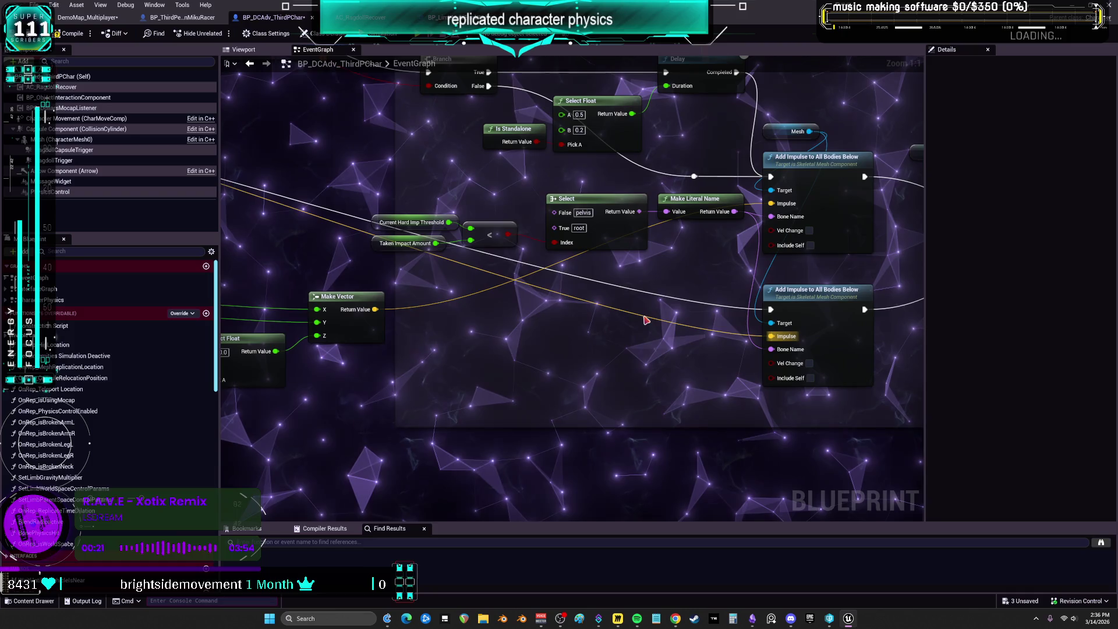
double_click(647, 320)
left_click_drag(645, 309, 748, 229)
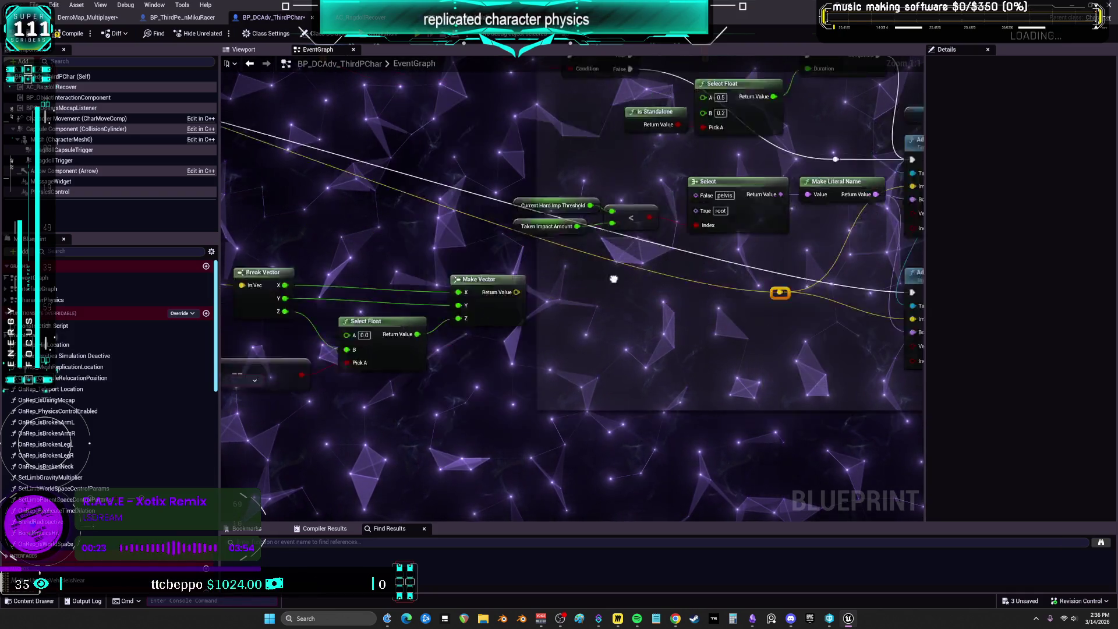
- Delete the unused Break Vector, Make Vector, Select Float and enum nodes and raise the white-wire knot
key("Delete")
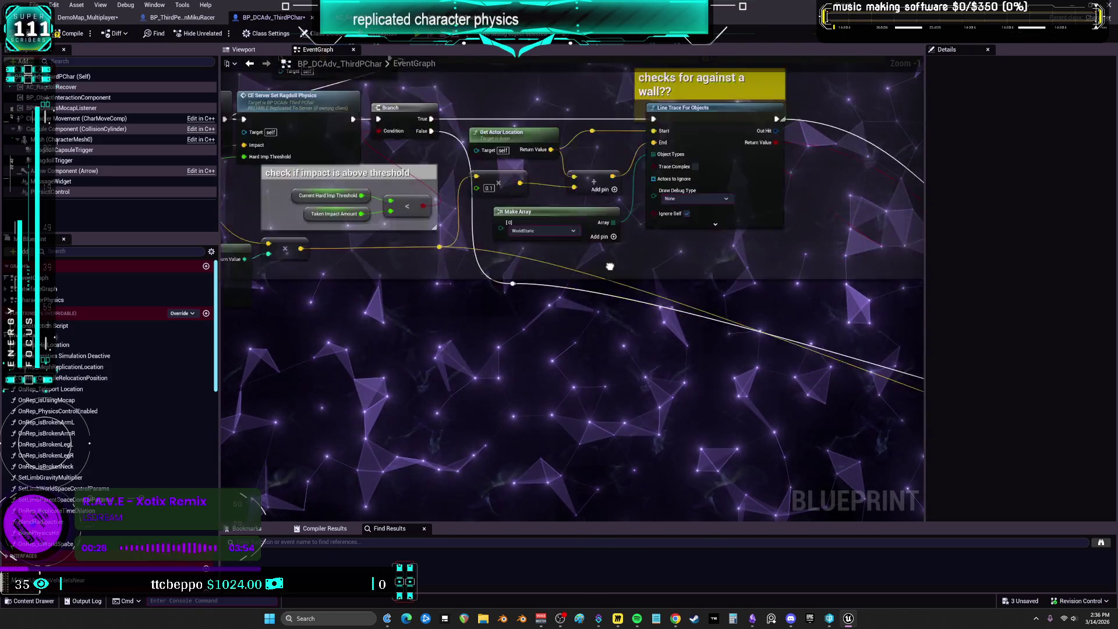
left_click_drag(576, 321, 460, 246)
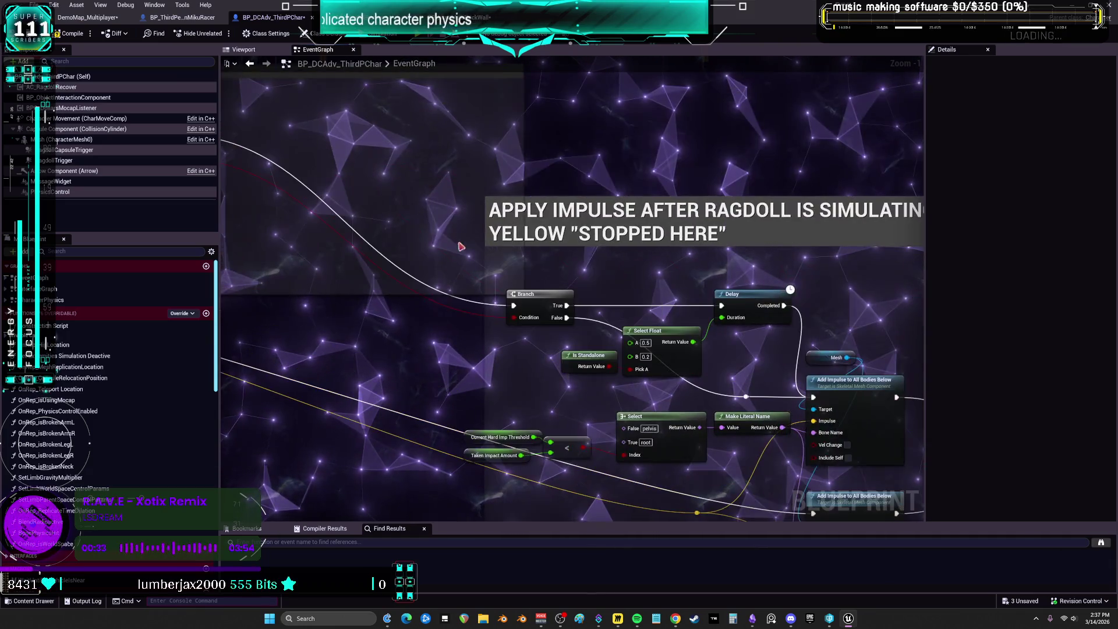
scroll(590, 234, "down", 3)
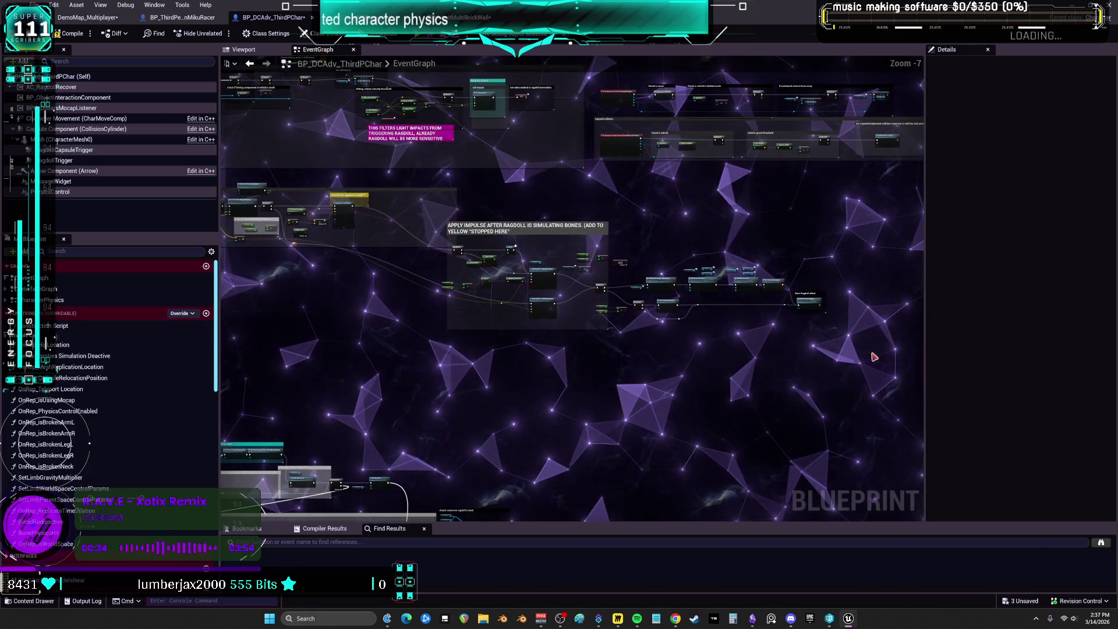
- Frame the impulse comment group and tuck Select Float and Is Standalone between Branch and Delay
scroll(614, 283, "down", 2)
left_click_drag(825, 324, 437, 220)
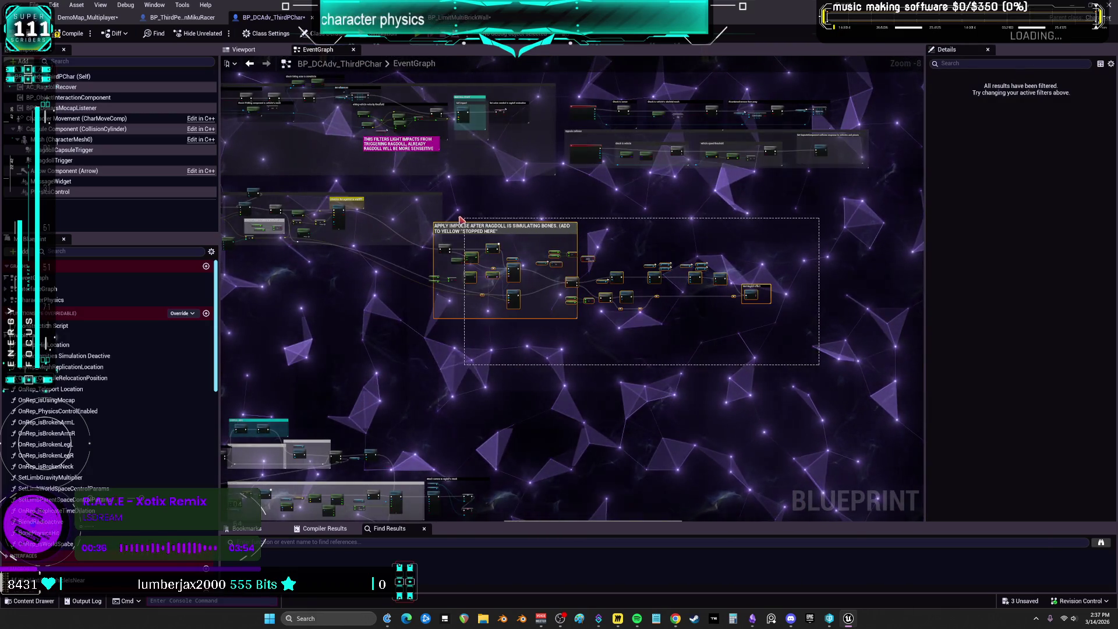
key("Home")
scroll(558, 208, "up", 1)
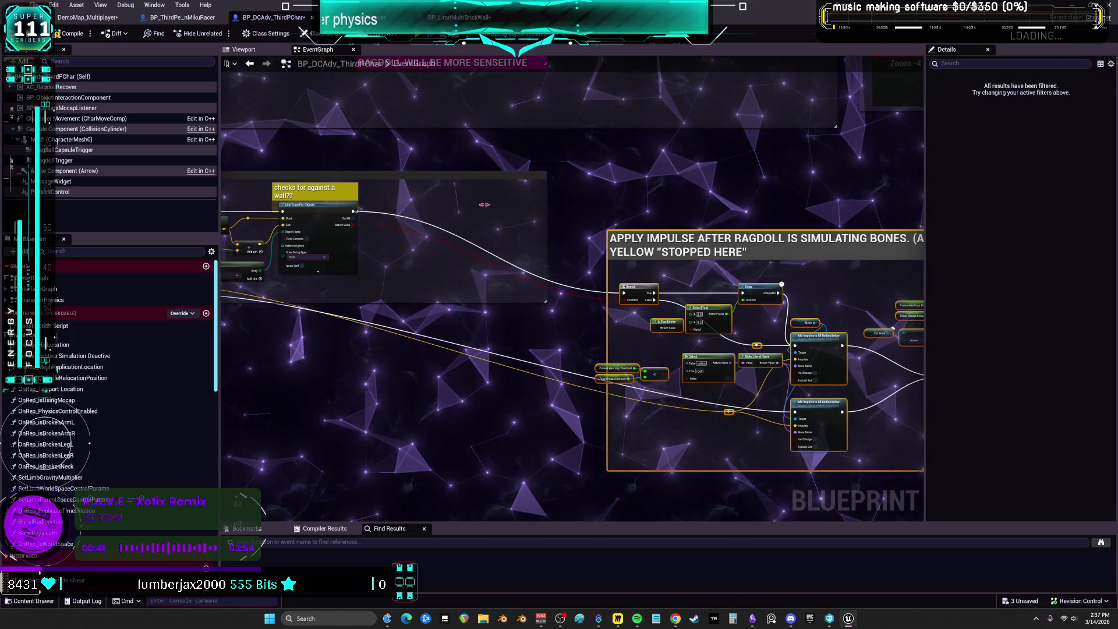
scroll(478, 236, "down", 3)
scroll(479, 235, "up", 5)
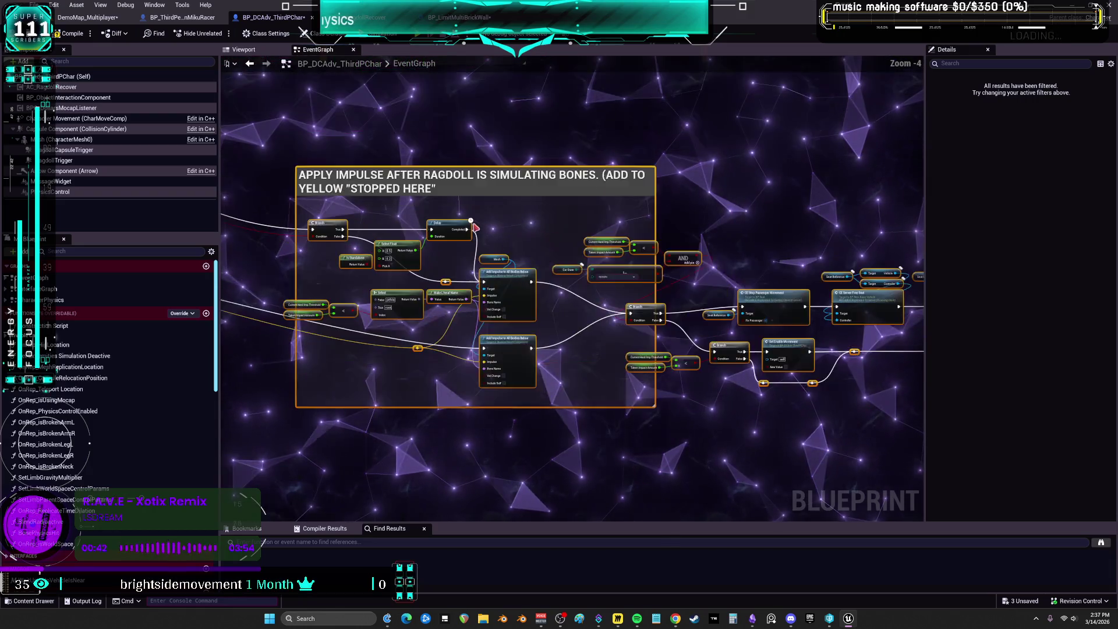
scroll(565, 291, "up", 3)
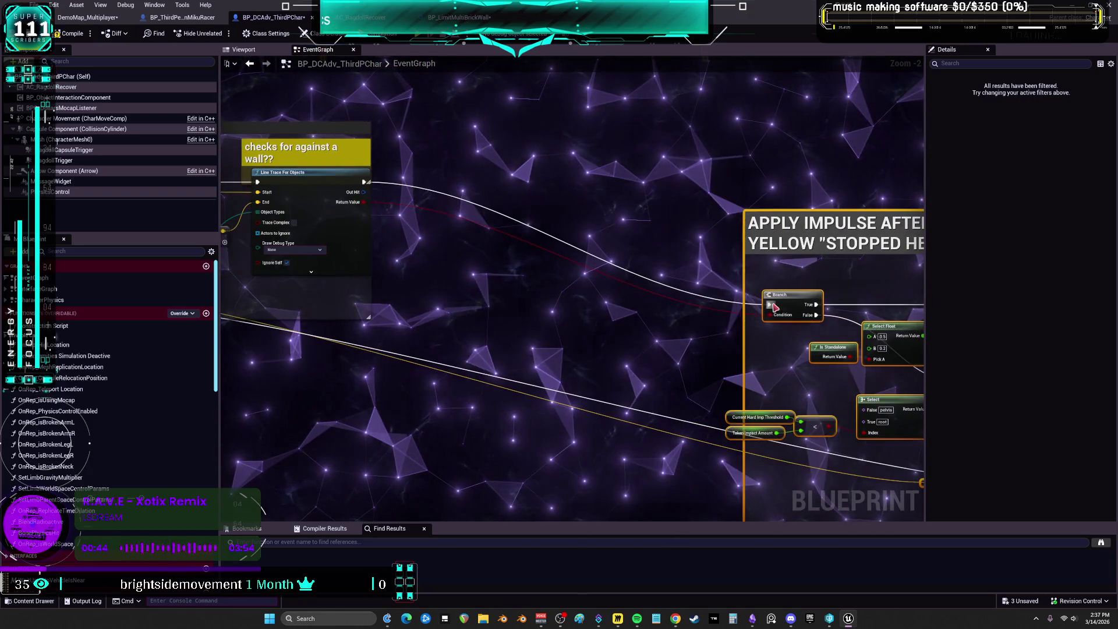
mouse_move(565, 291)
left_mouse_down()
mouse_move(554, 281)
mouse_move(584, 282)
left_mouse_up()
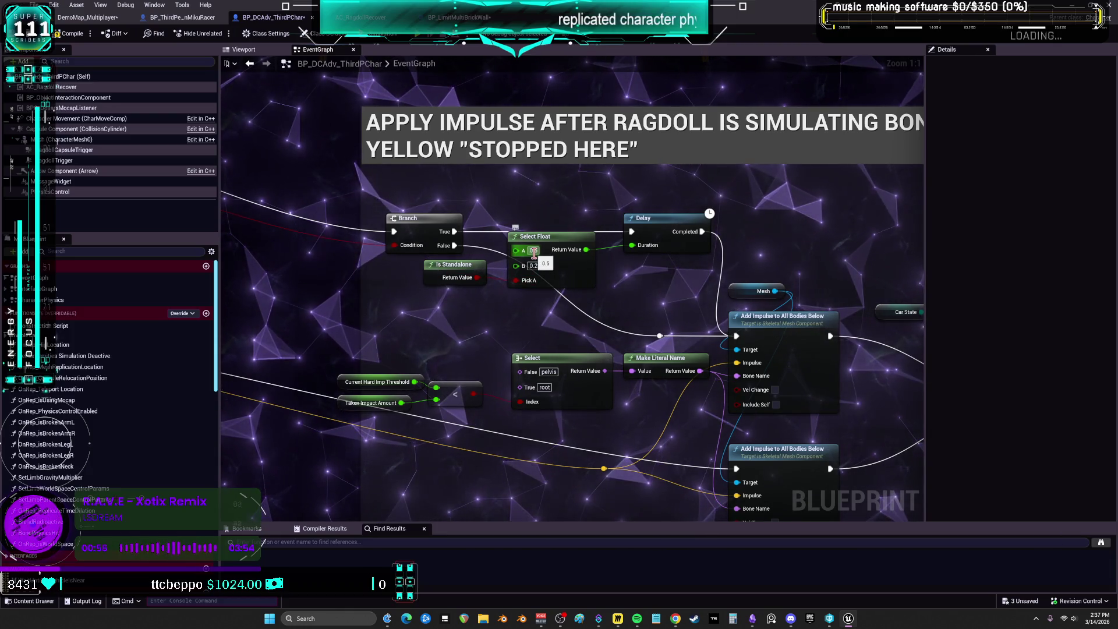
- Set the Delay duration to 0.5 and delete the Select Float and Is Standalone nodes
mouse_move(680, 288)
left_mouse_down()
mouse_move(482, 291)
mouse_move(680, 307)
left_mouse_up()
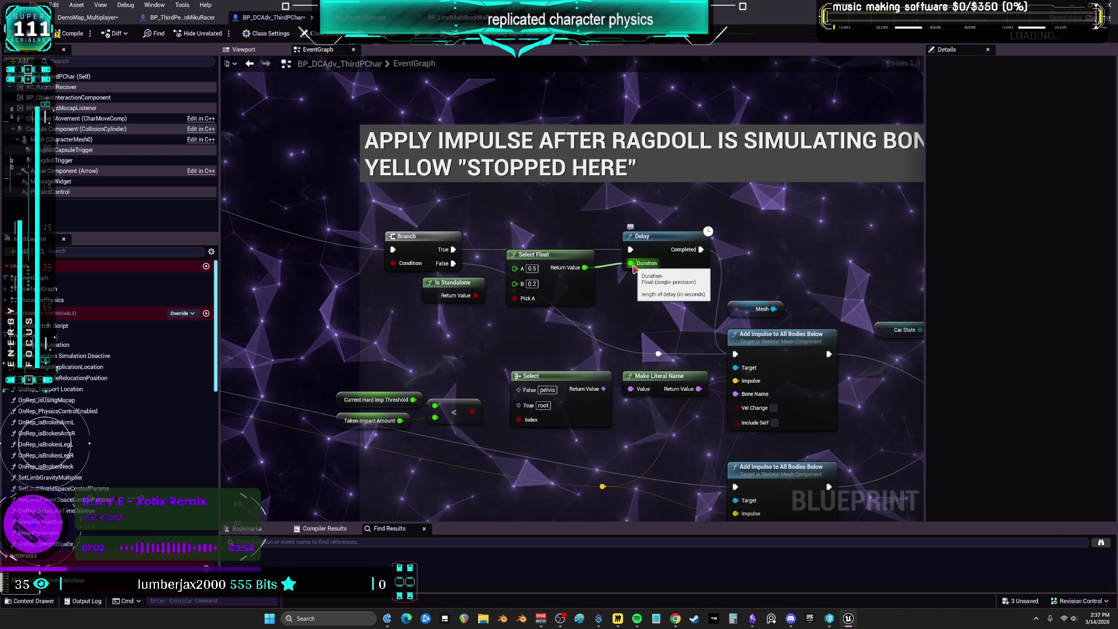
left_click(632, 264, "alt")
type("0.5")
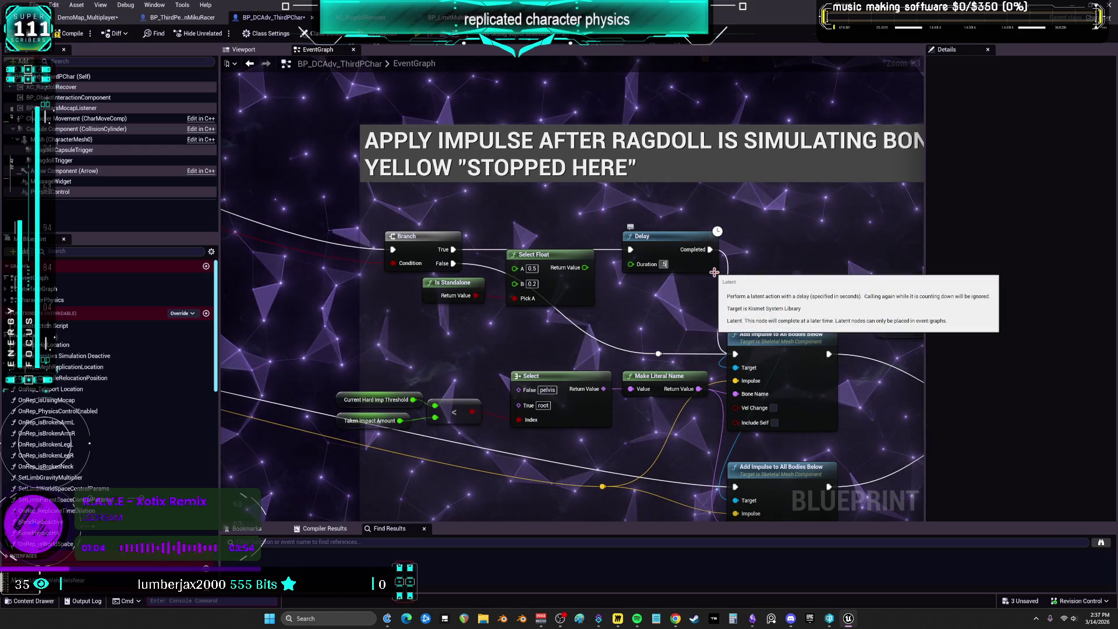
left_click_drag(570, 334, 474, 288)
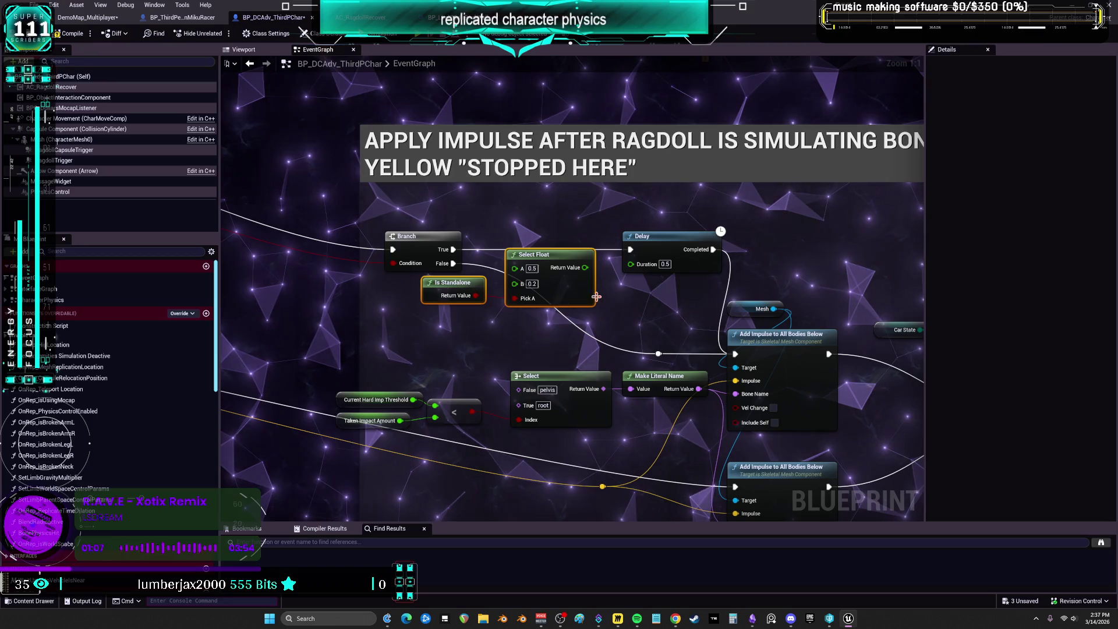
key("Delete")
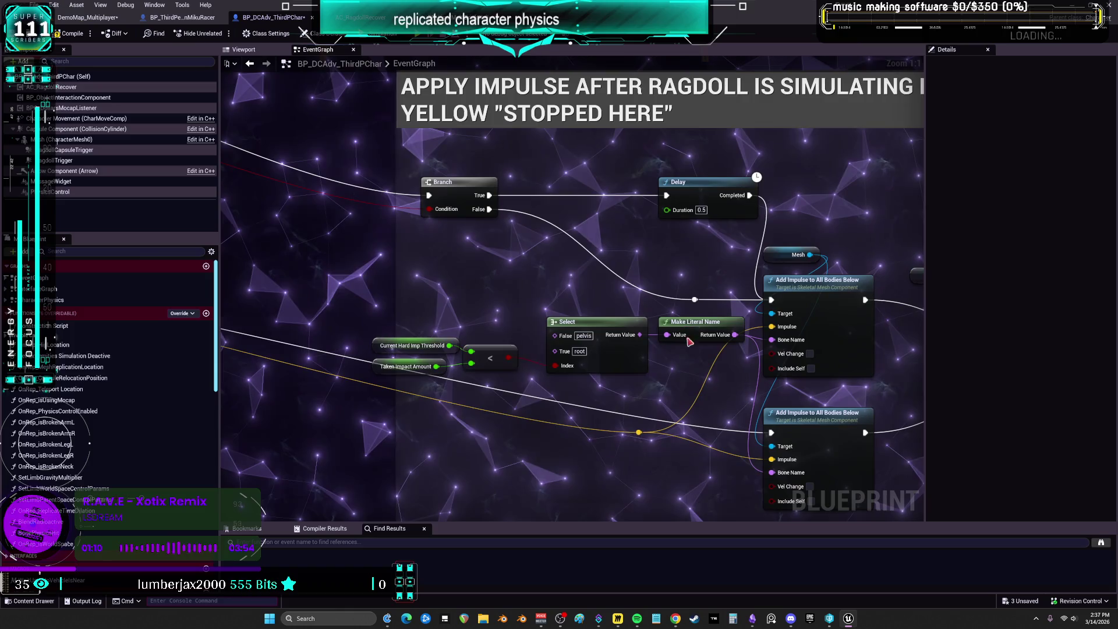
- Delete the exec-wire reroute knot and move Delay, Mesh and the first Add Impulse up-left
mouse_move(364, 378)
left_mouse_down()
mouse_move(684, 337)
mouse_move(460, 269)
mouse_move(455, 235)
left_mouse_up()
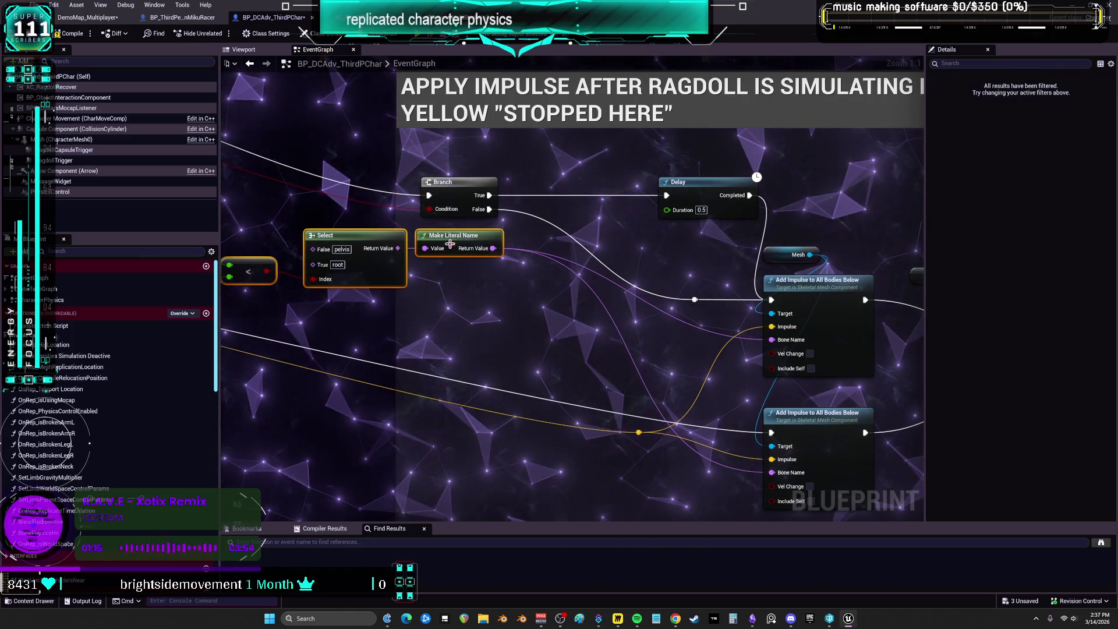
left_click(512, 307)
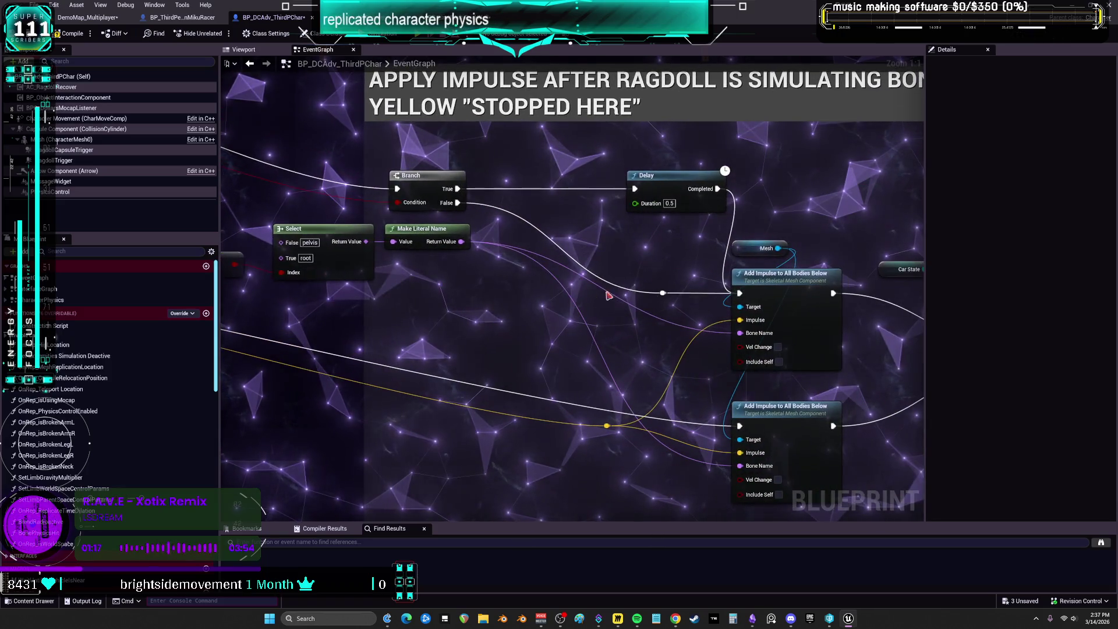
left_click(662, 293)
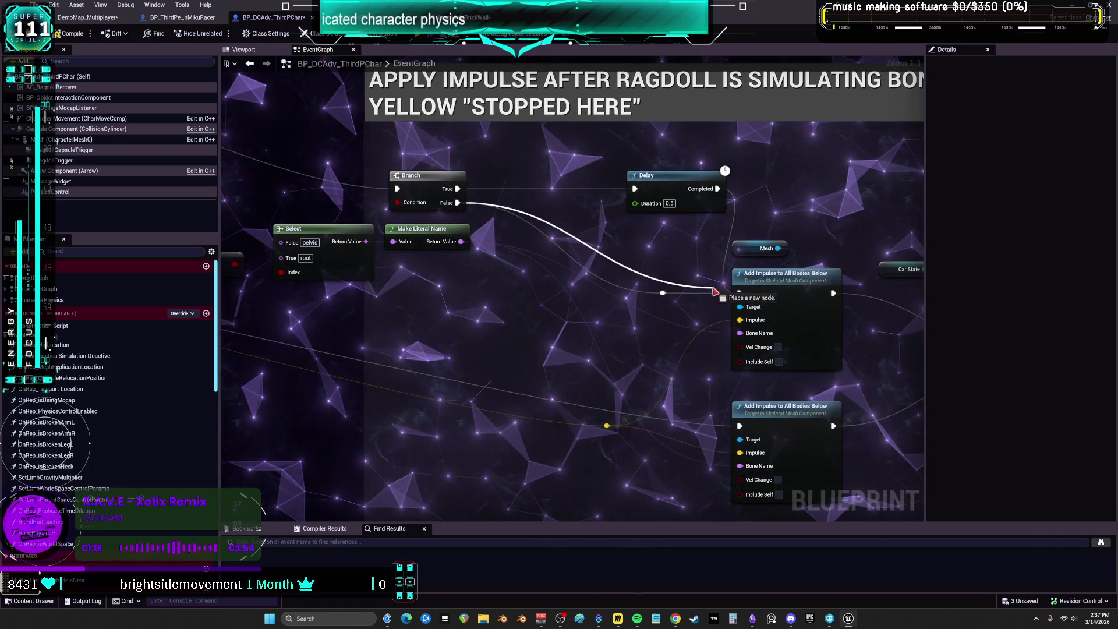
key("Delete")
left_click_drag(676, 187, 531, 169)
mouse_move(717, 233)
left_mouse_down()
mouse_move(774, 303)
mouse_move(621, 200)
mouse_move(635, 177)
left_mouse_up()
left_click(635, 166)
- Tuck the second Add Impulse under the first, placing Make Literal Name, Select and threshold comparison beside them
mouse_move(606, 425)
left_mouse_down()
mouse_move(593, 425)
mouse_move(579, 385)
mouse_move(579, 308)
left_mouse_up()
left_click_drag(785, 414, 646, 306)
mouse_move(565, 307)
left_mouse_down()
mouse_move(551, 308)
mouse_move(624, 368)
left_mouse_up()
mouse_move(405, 369)
left_mouse_down()
mouse_move(517, 362)
mouse_move(460, 377)
left_mouse_up()
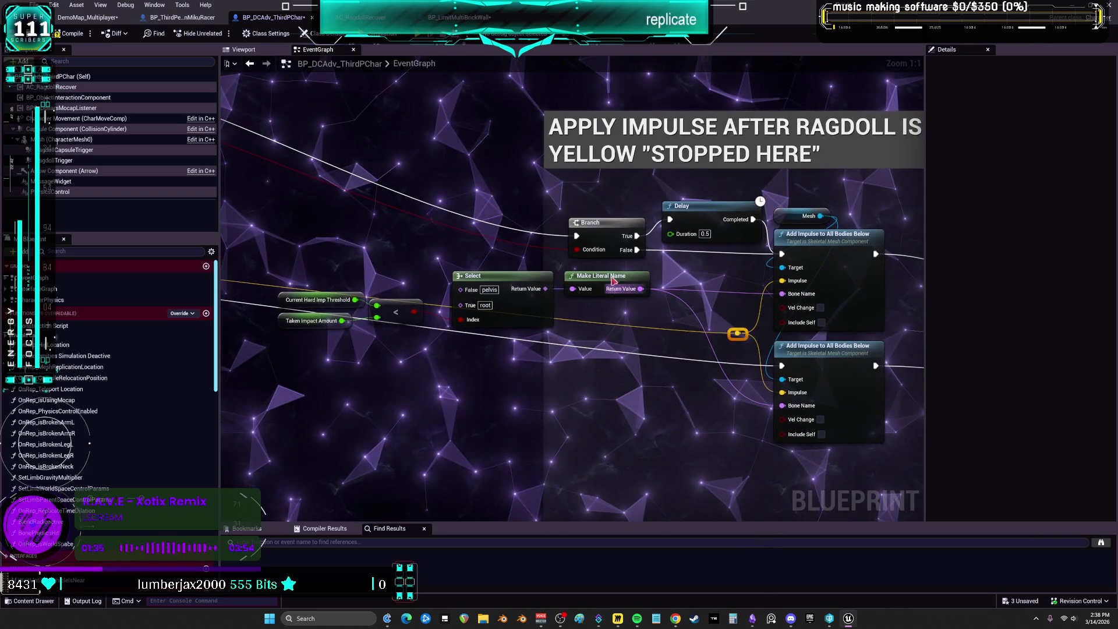
left_click(651, 285)
mouse_move(651, 285)
left_mouse_down()
mouse_move(735, 293)
mouse_move(704, 275)
left_mouse_up()
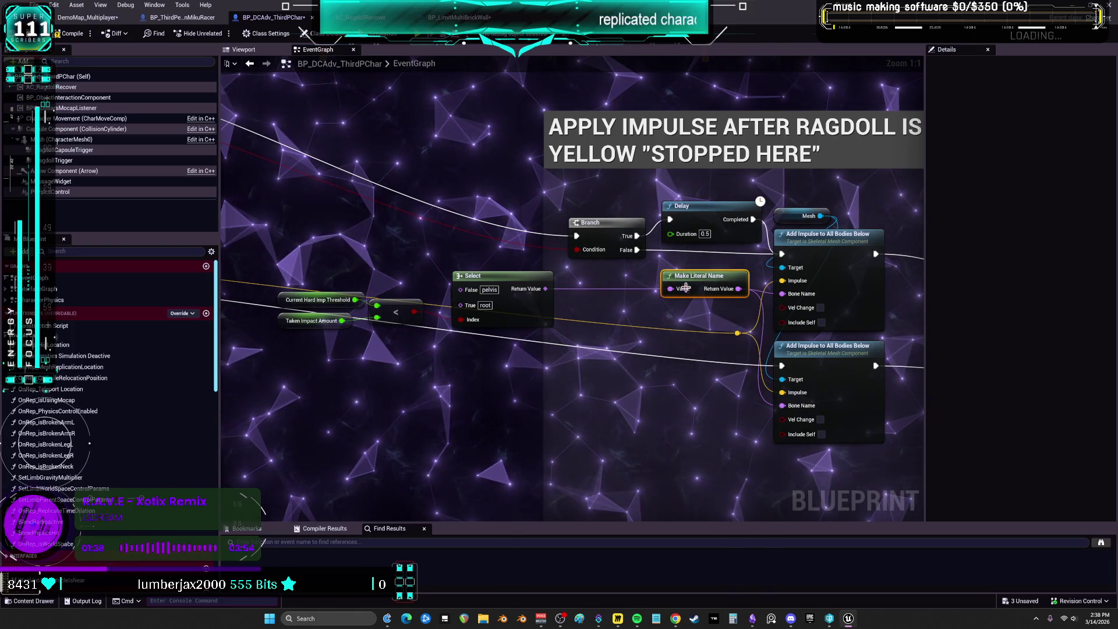
left_click_drag(530, 315, 636, 314)
mouse_move(268, 285)
left_mouse_down()
mouse_move(437, 338)
mouse_move(403, 319)
mouse_move(632, 369)
mouse_move(674, 365)
mouse_move(681, 352)
left_mouse_up()
- Nudge the AND node and the Car State comparison into tighter positions above the Branch
scroll(454, 311, "down", 3)
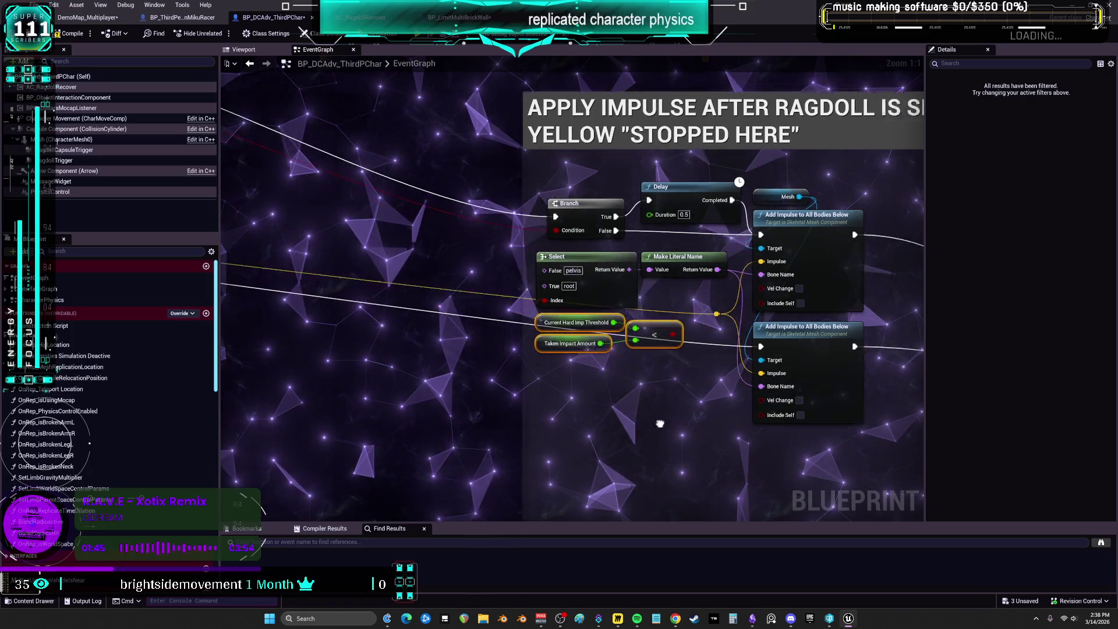
scroll(718, 313, "up", 3)
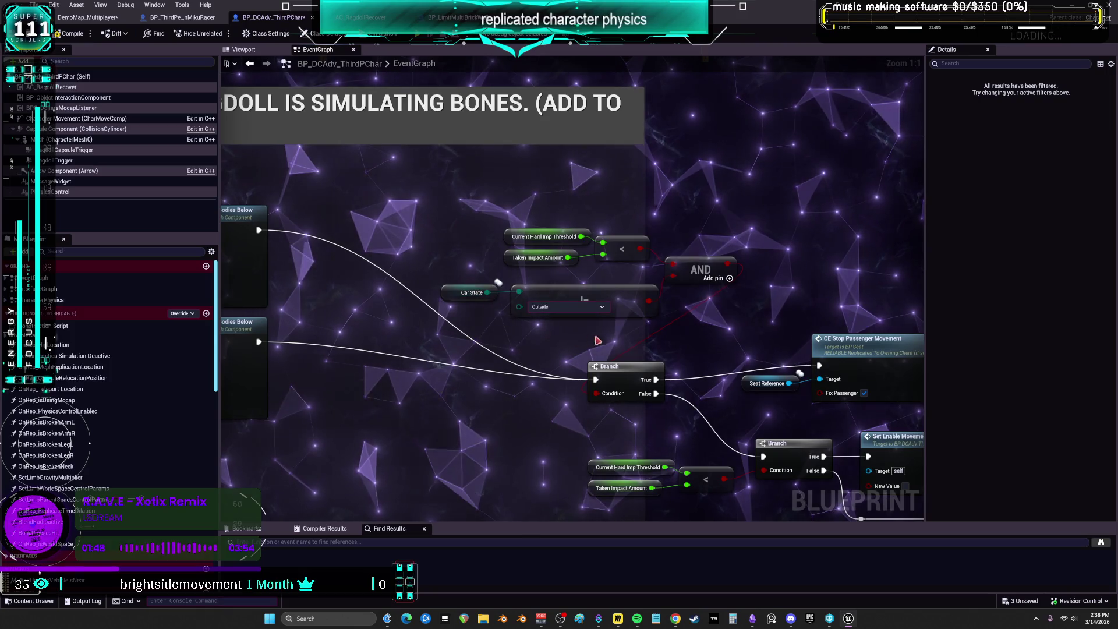
left_click_drag(708, 276, 704, 273)
left_click_drag(628, 339, 622, 339)
left_click_drag(632, 298, 633, 308)
mouse_move(710, 291)
left_mouse_down()
mouse_move(722, 292)
mouse_move(696, 294)
left_mouse_up()
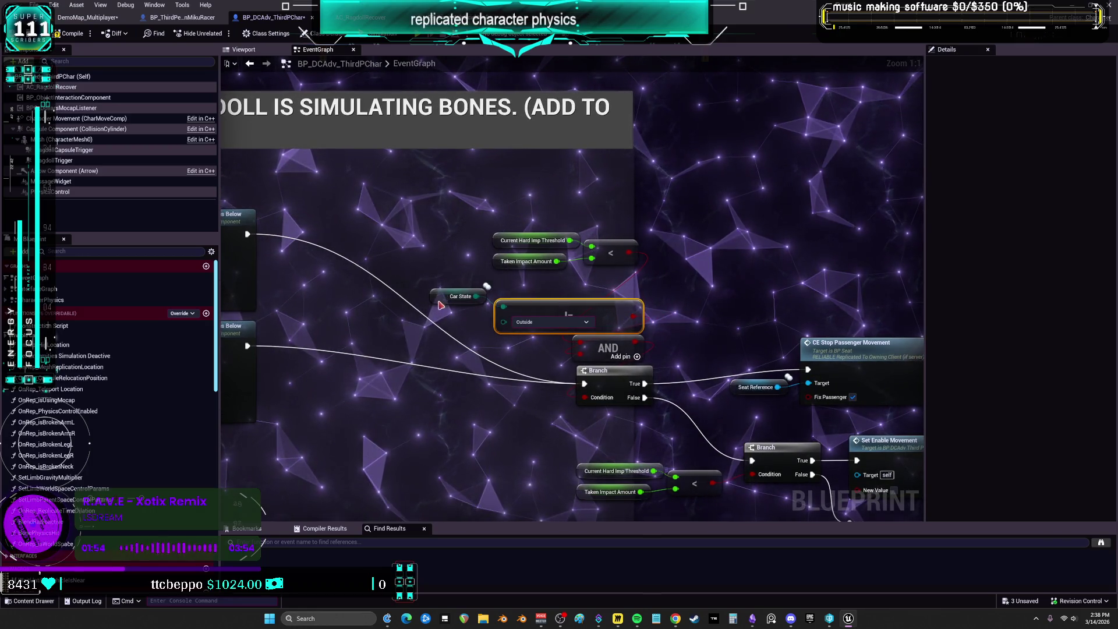
left_click(445, 297)
- Move the Car State getter beside the comparisons and review the threshold checks around the Branch
left_click_drag(541, 182, 673, 199)
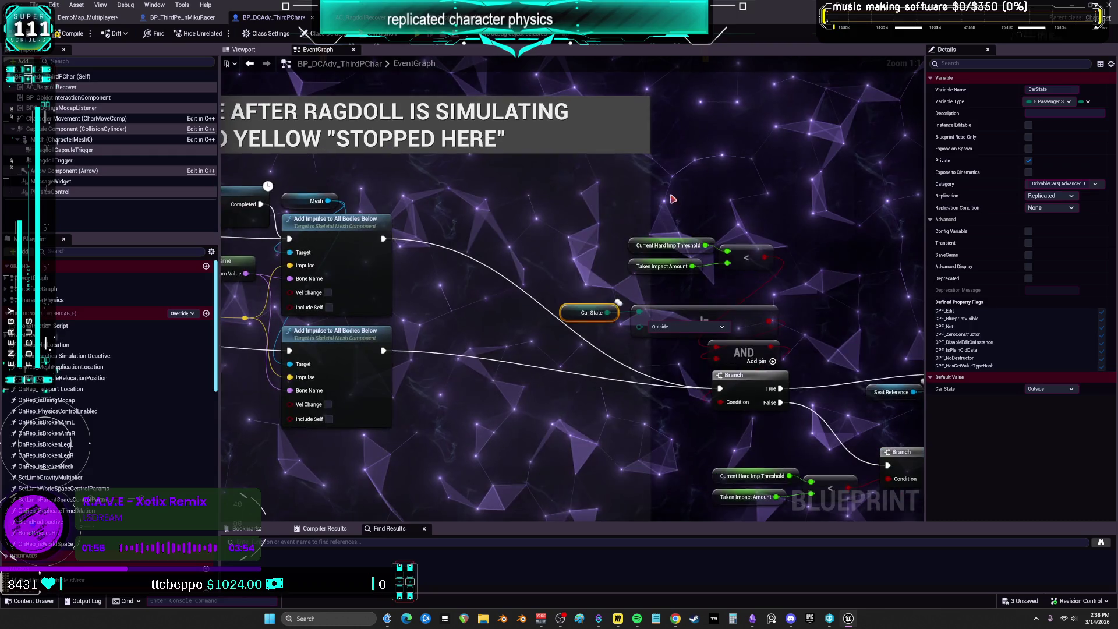
scroll(654, 200, "down", 1)
mouse_move(462, 219)
left_mouse_down()
mouse_move(474, 254)
mouse_move(575, 315)
left_mouse_up()
scroll(575, 315, "down", 1)
mouse_move(755, 323)
left_mouse_down()
mouse_move(639, 247)
mouse_move(728, 382)
mouse_move(559, 273)
left_mouse_up()
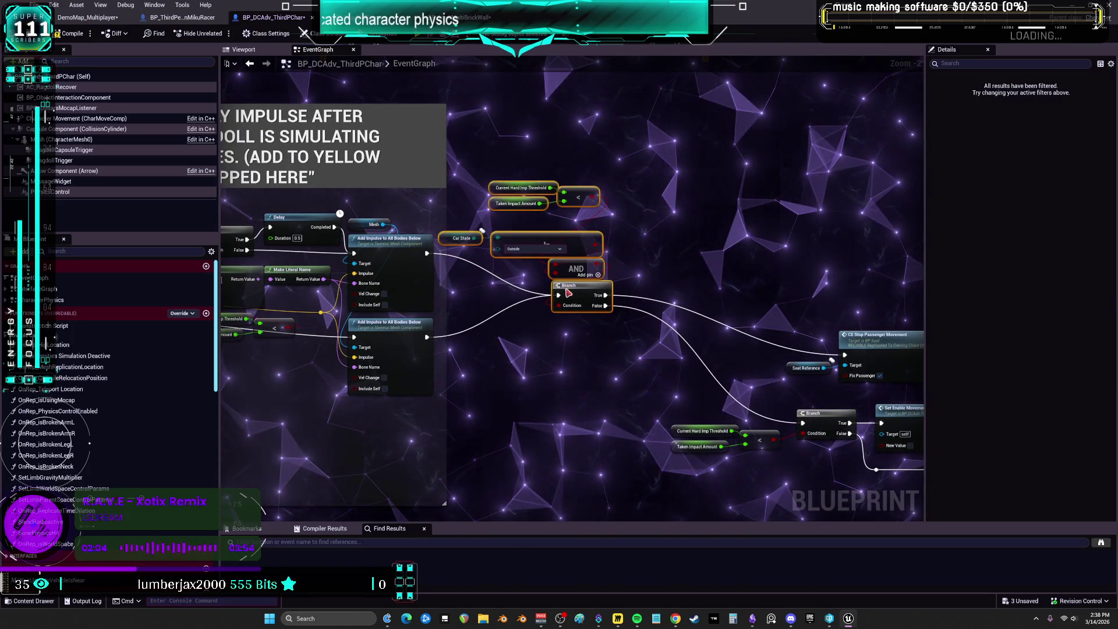
scroll(520, 284, "up", 2)
left_click_drag(422, 224, 497, 204)
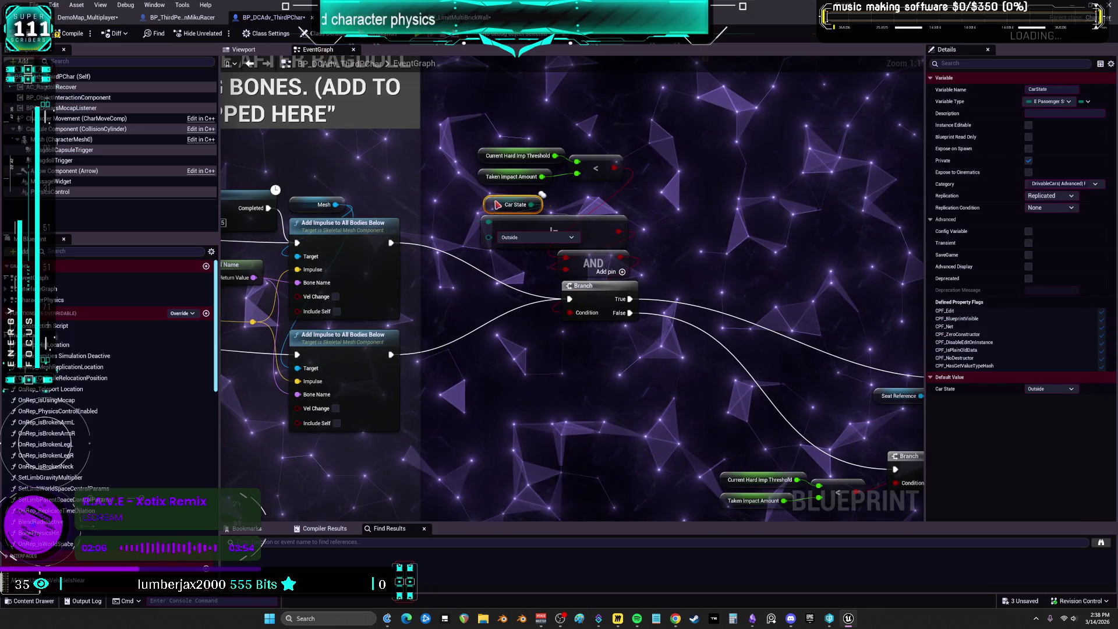
left_click_drag(473, 146, 570, 236)
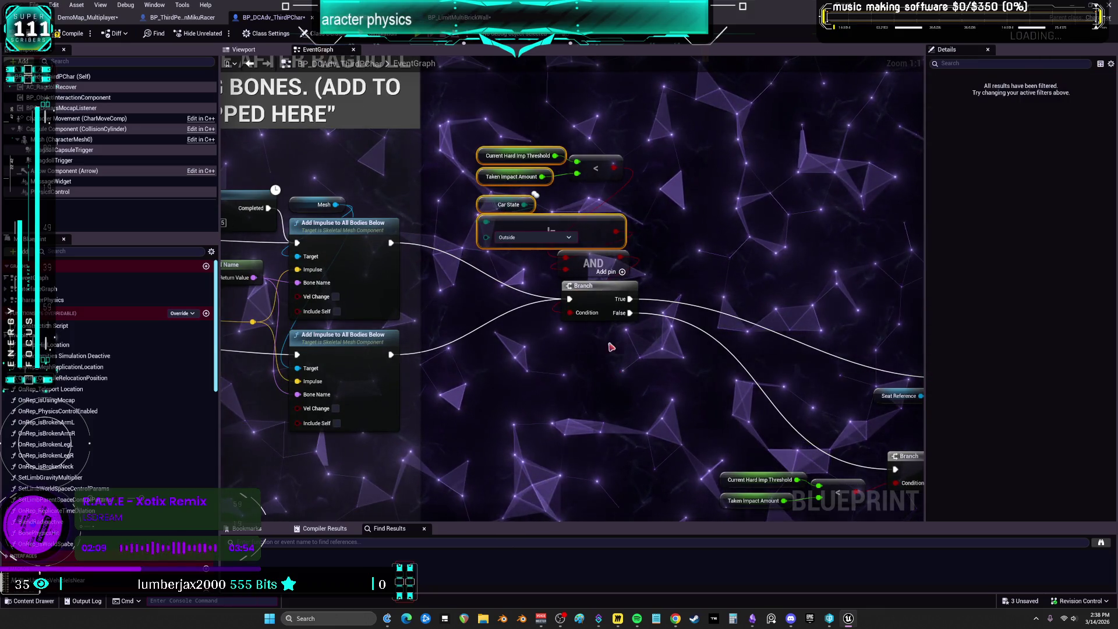
key("ctrl+z")
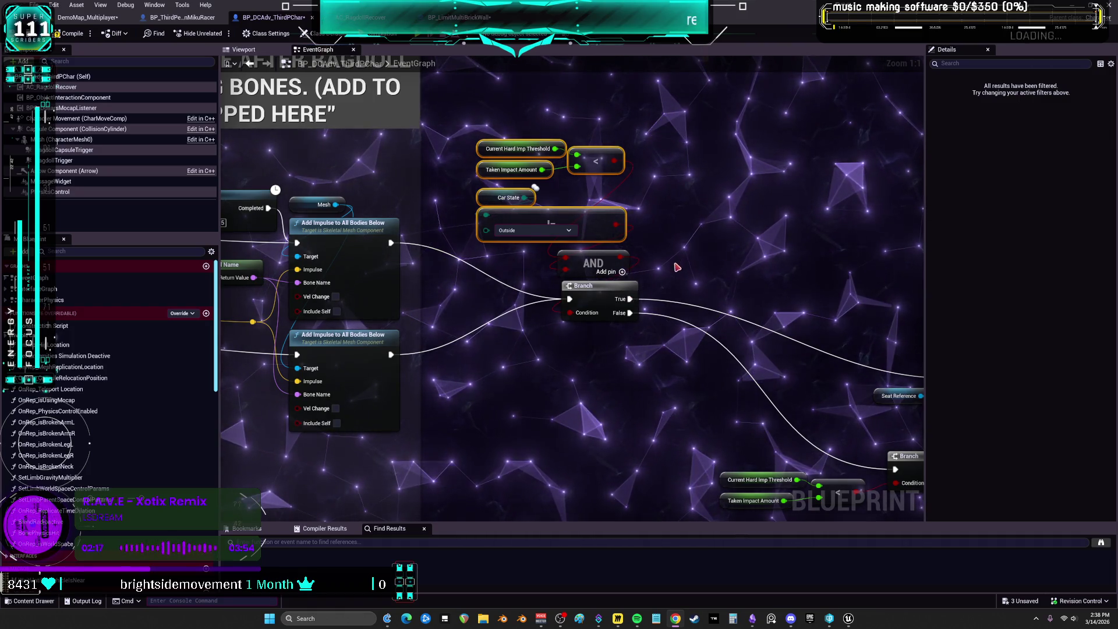
left_click_drag(678, 266, 802, 283)
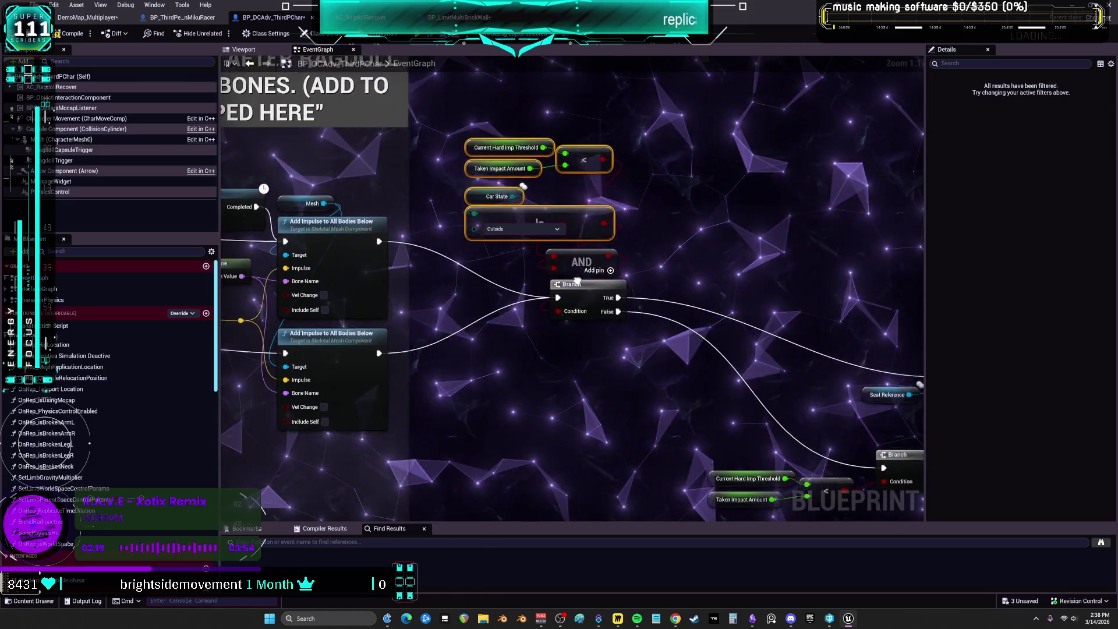
mouse_move(609, 264)
left_mouse_down()
mouse_move(780, 265)
mouse_move(719, 313)
left_mouse_up()
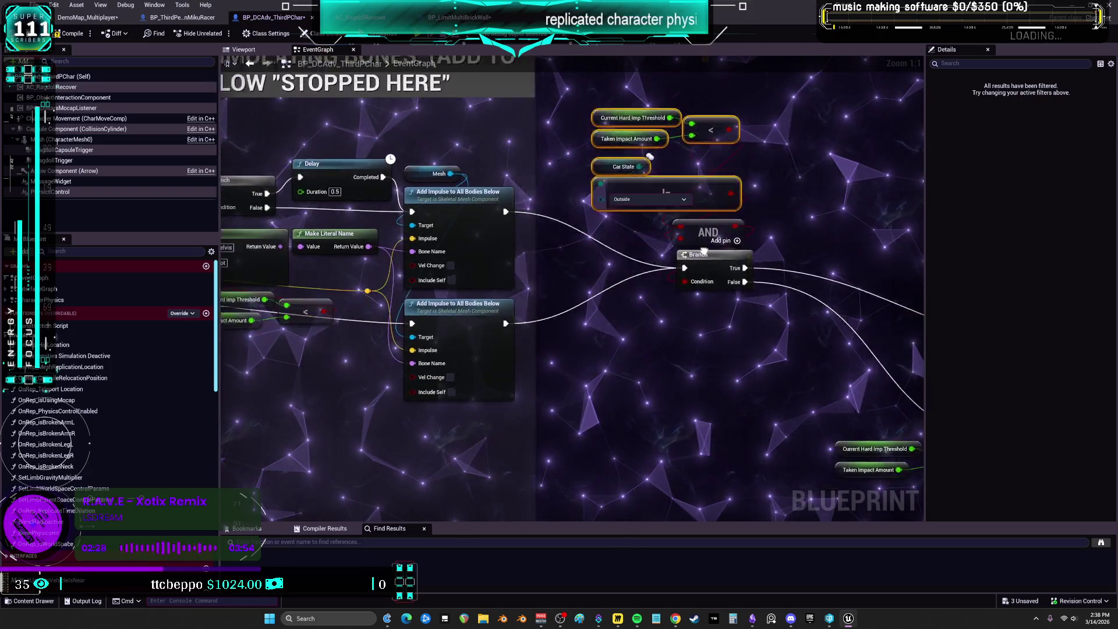
left_click_drag(601, 195, 705, 207)
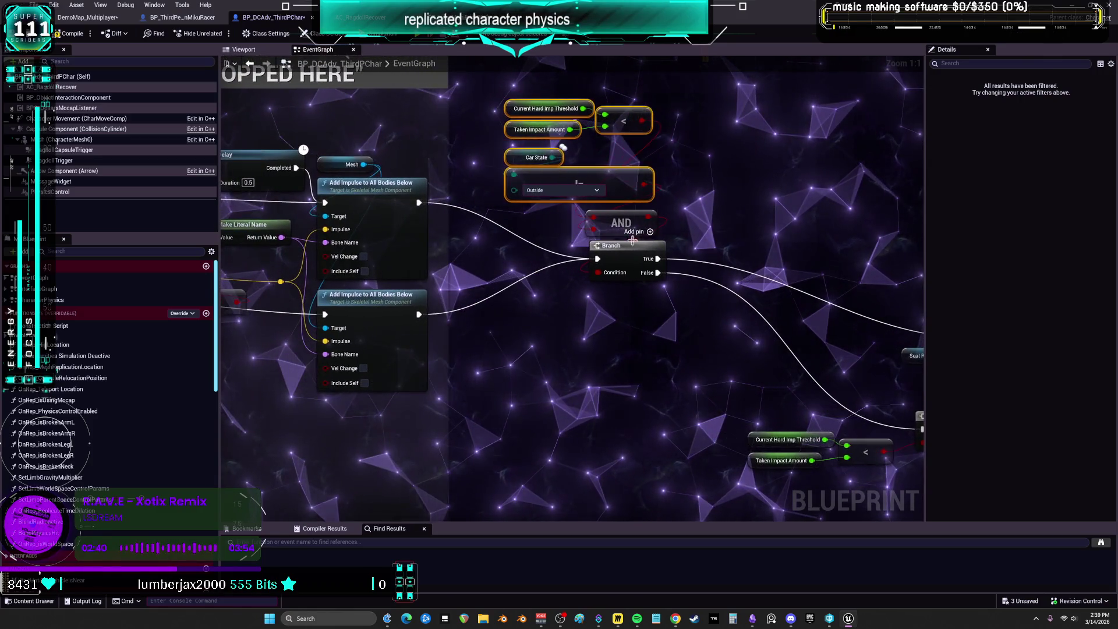
scroll(632, 240, "down", 3)
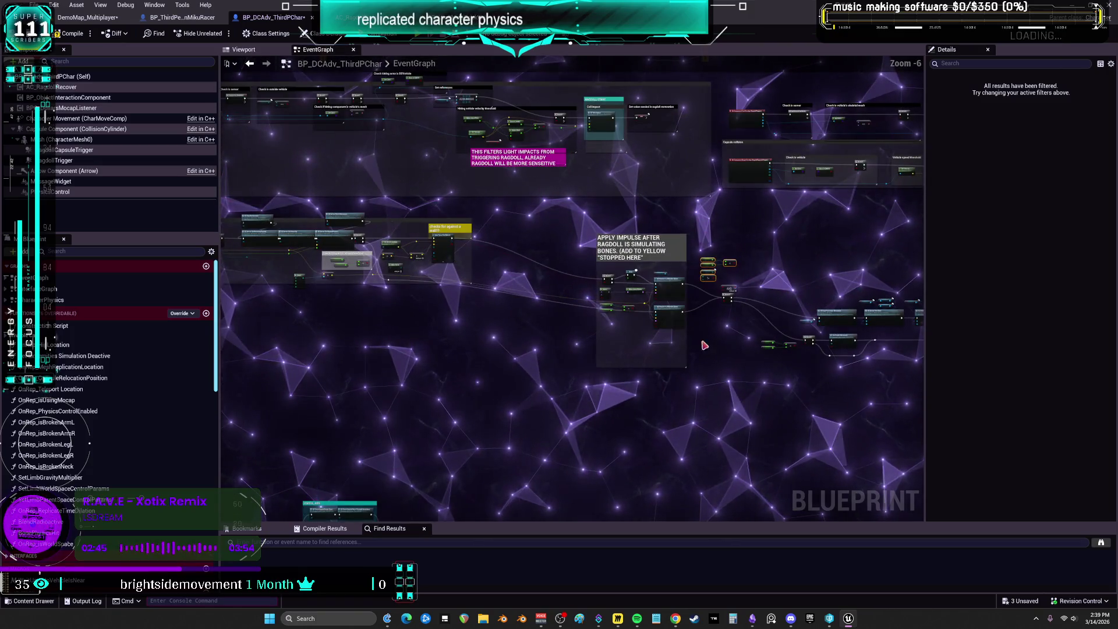
- Lower the second Add Impulse node slightly within the Apply Impulse section
left_click_drag(789, 491, 811, 371)
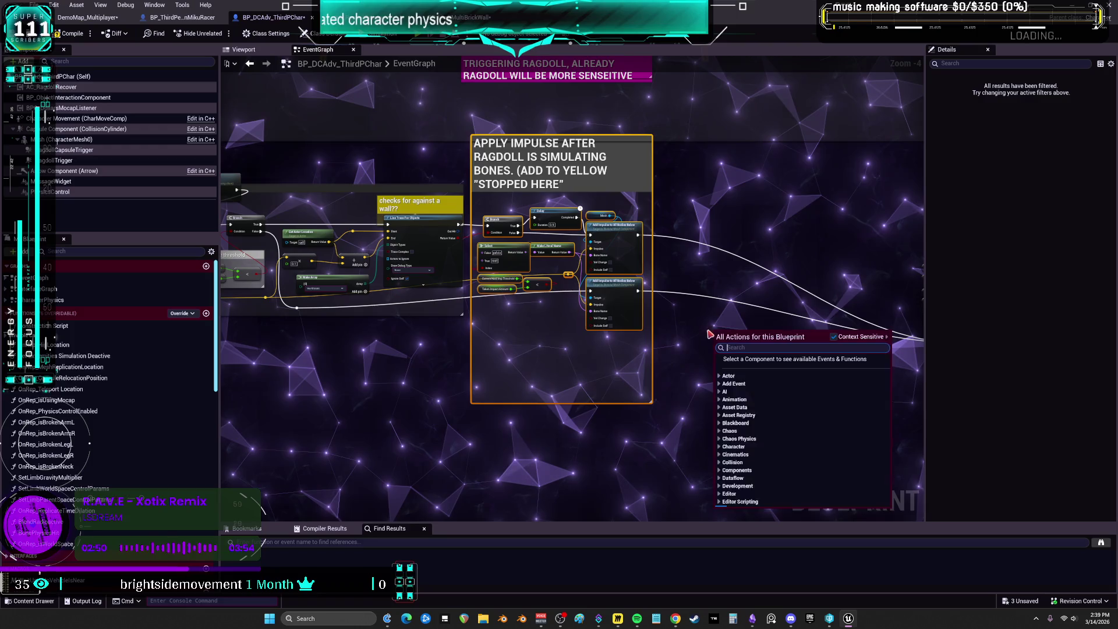
left_click(710, 334)
left_click_drag(616, 319, 616, 322)
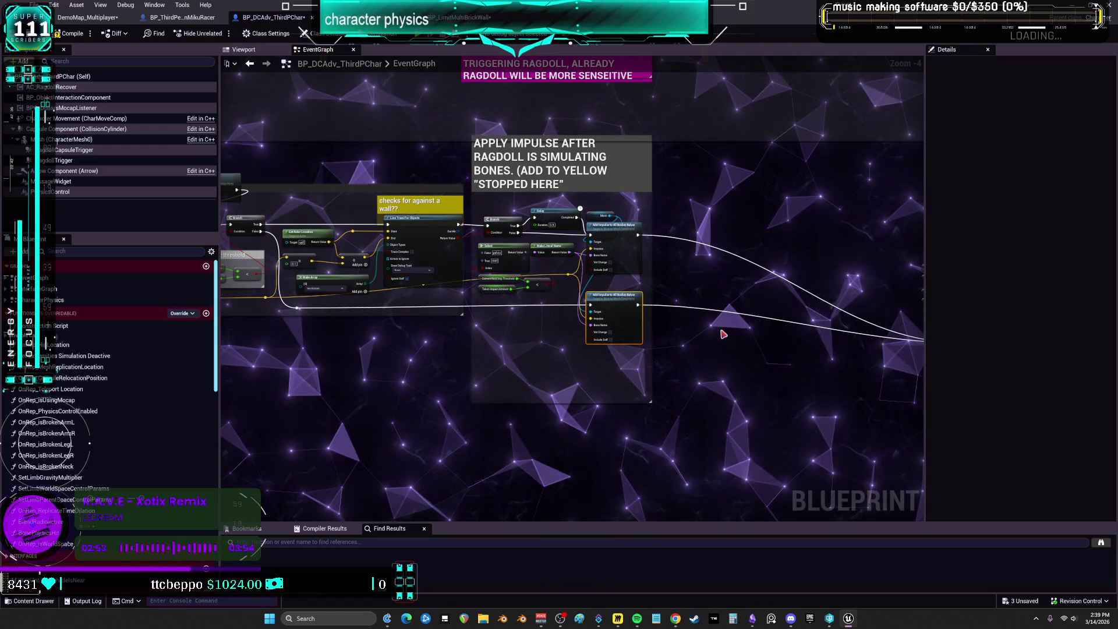
- Move the threshold, impact, Car State, AND and Branch nodes left against the impulse comment
scroll(652, 303, "up", 3)
left_click_drag(326, 248, 499, 298)
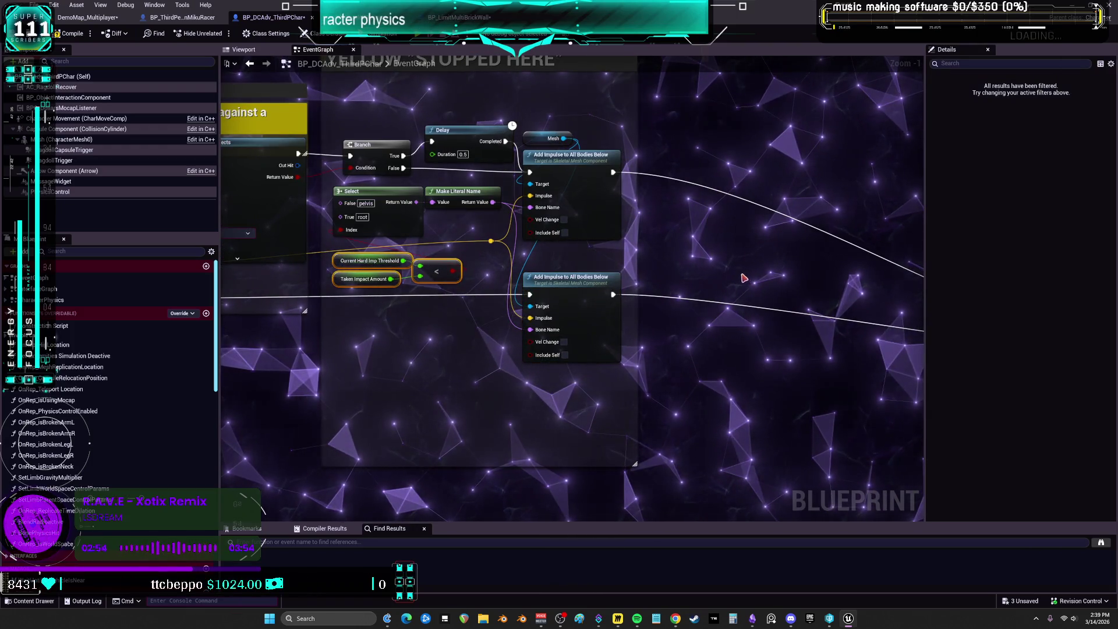
scroll(732, 262, "down", 2)
left_click_drag(711, 249, 657, 259)
left_click_drag(571, 173, 568, 175)
left_click_drag(676, 302, 595, 301)
mouse_move(407, 332)
left_mouse_down()
mouse_move(517, 391)
mouse_move(616, 380)
left_mouse_up()
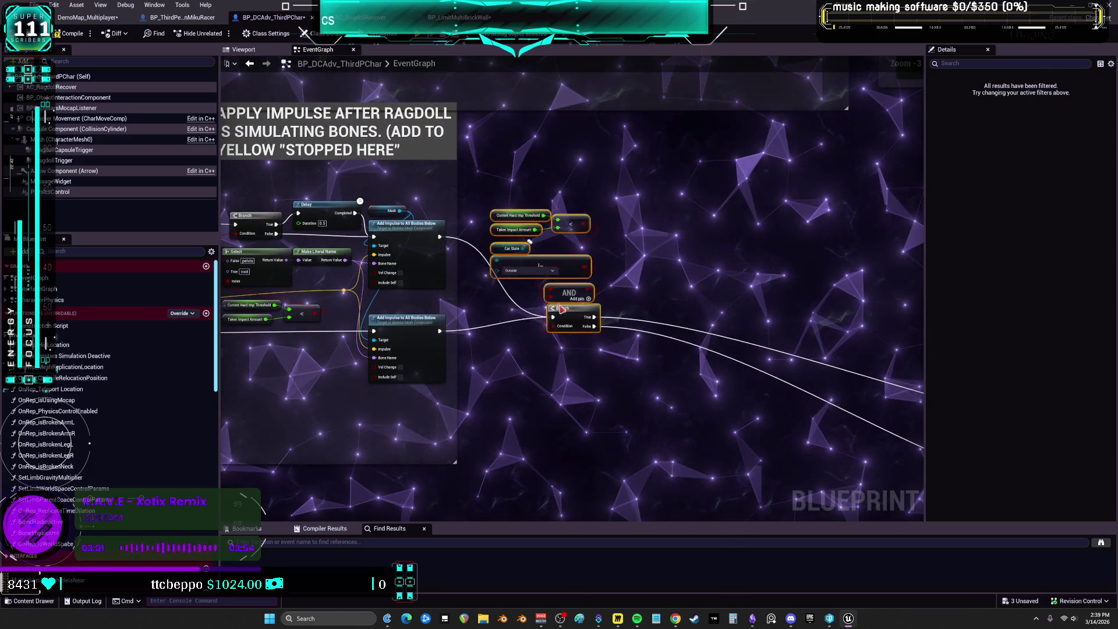
left_click_drag(562, 309, 341, 174)
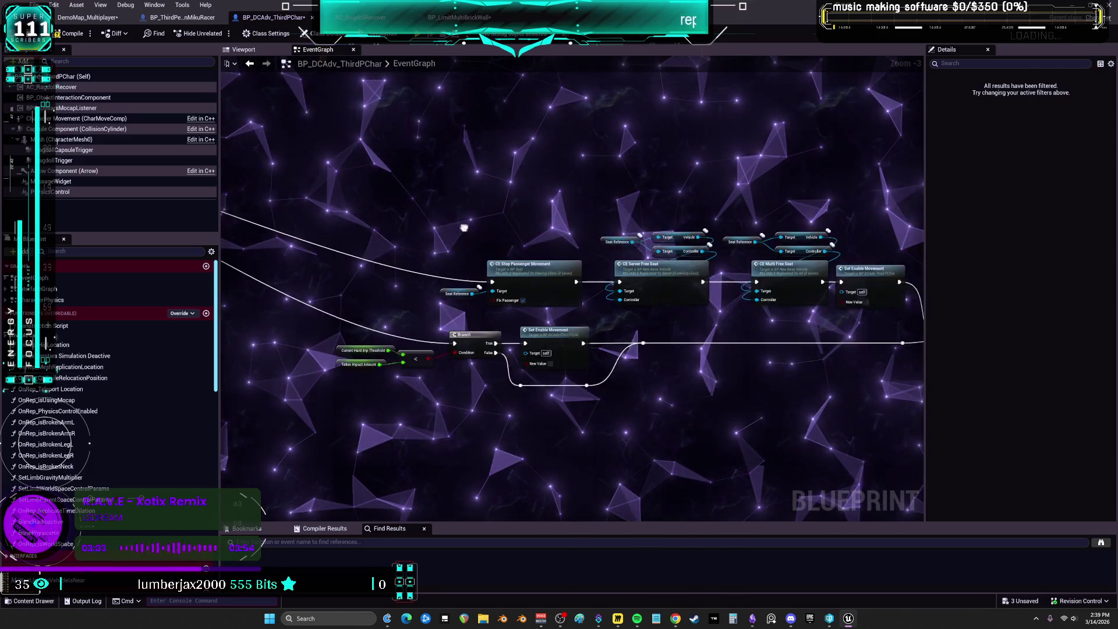
- Move the threshold getters down-left and line up Seat Reference with CE Stop Passenger Movement
left_click_drag(504, 384, 408, 326)
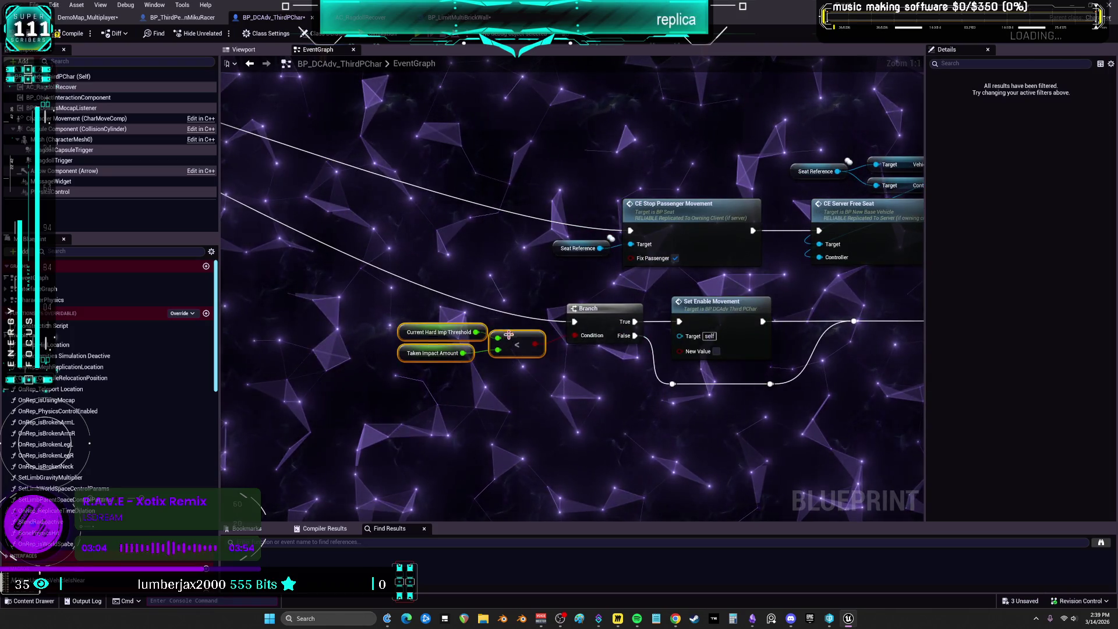
left_click(613, 361, "ctrl")
left_click_drag(515, 367, 508, 407)
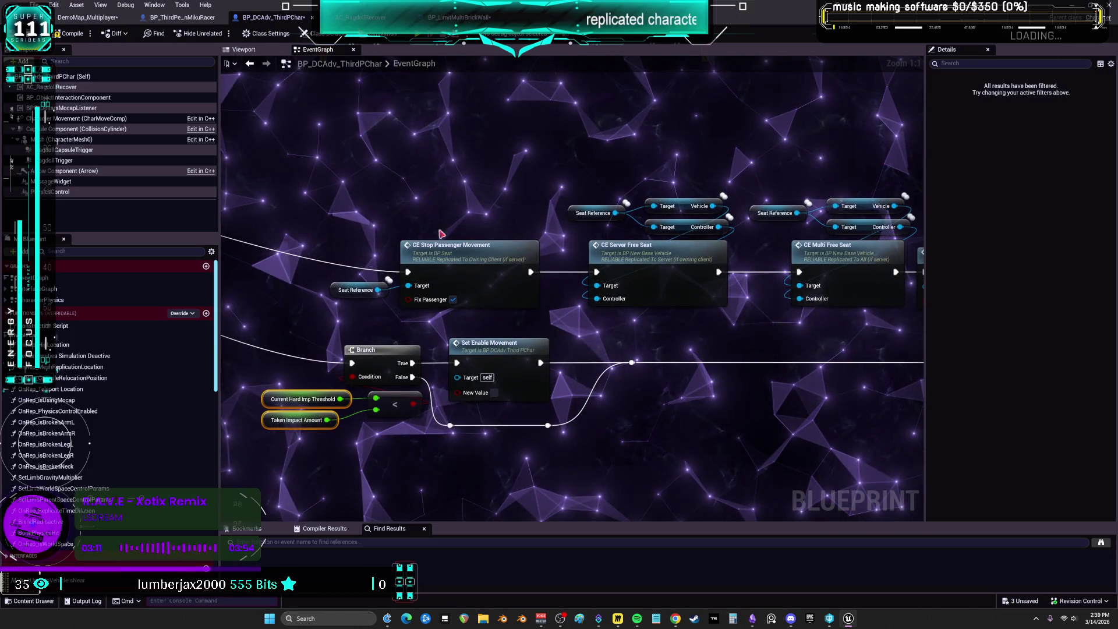
left_click_drag(307, 207, 408, 297)
left_click_drag(467, 270, 408, 259)
left_click_drag(562, 195, 668, 265)
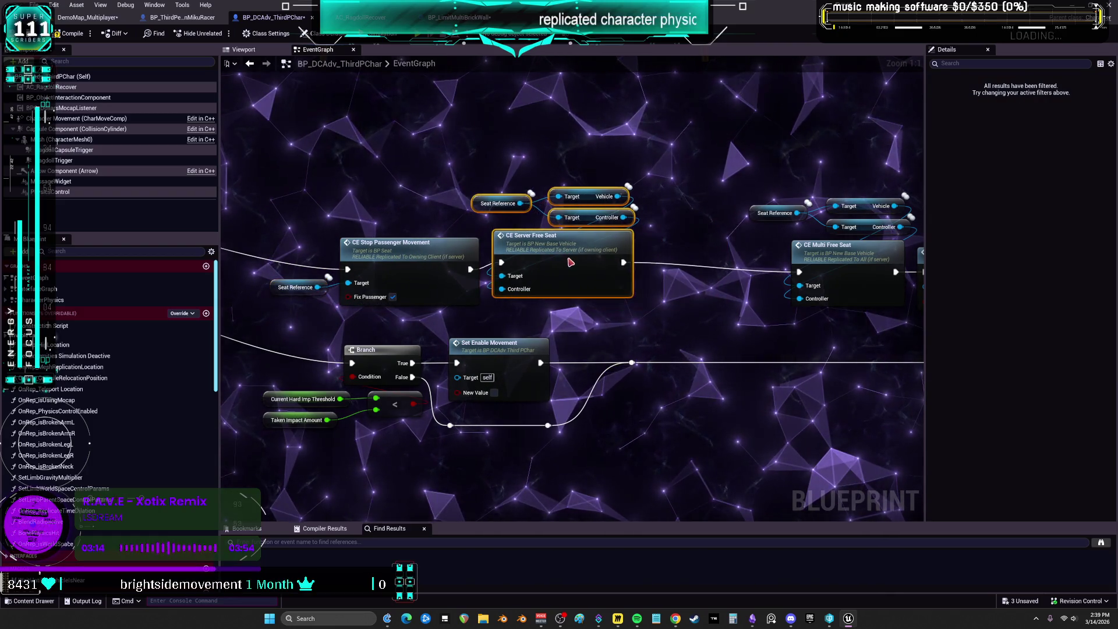
- Slide the CE Multi Free Seat group into the row and wire the left Controller getter to it
left_click_drag(663, 188, 711, 252)
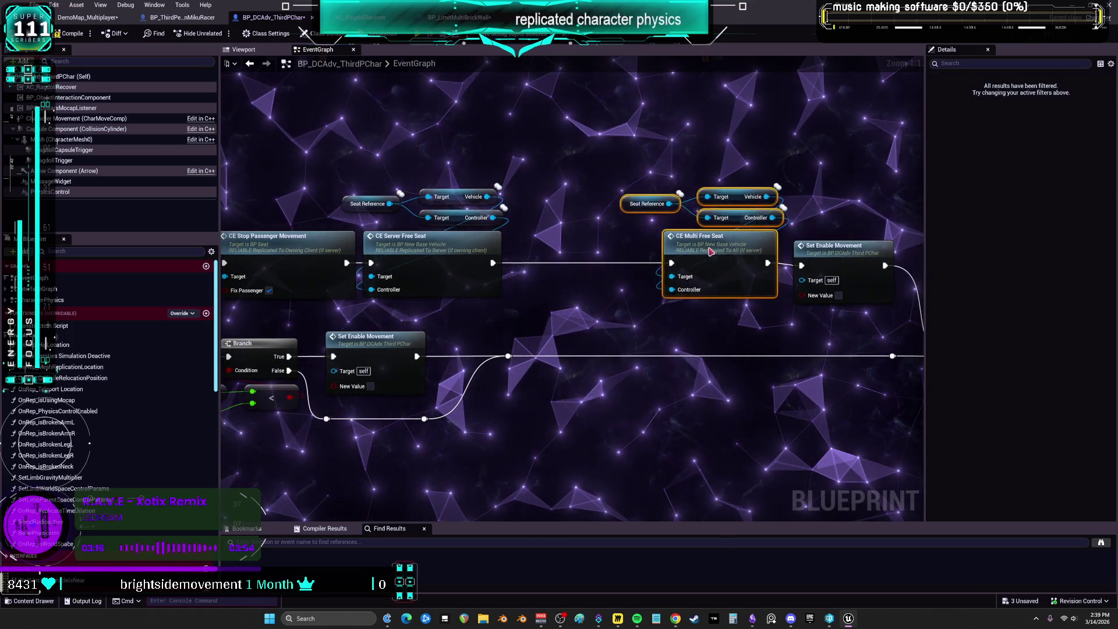
left_click_drag(623, 244, 617, 251)
left_click(559, 174)
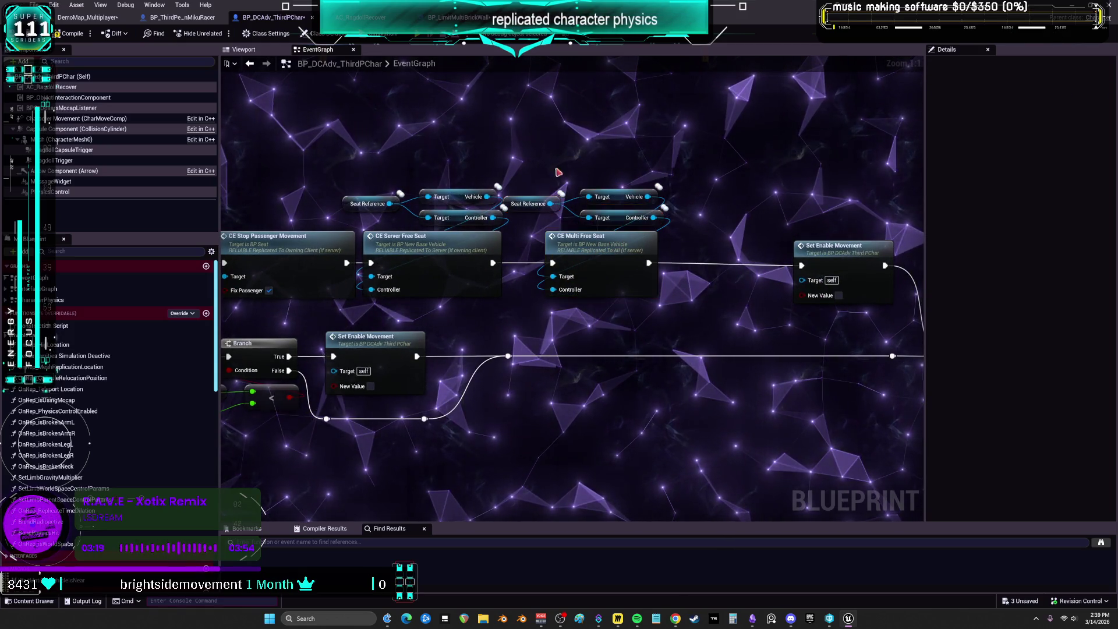
left_click_drag(494, 218, 553, 290)
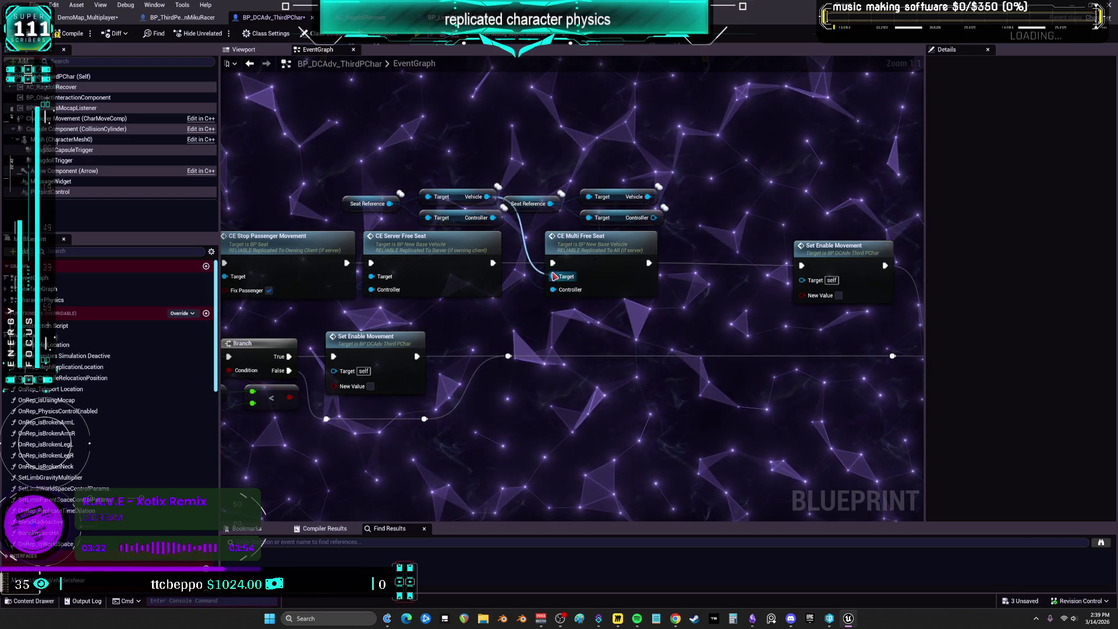
left_click_drag(554, 214, 604, 205)
left_click(531, 170)
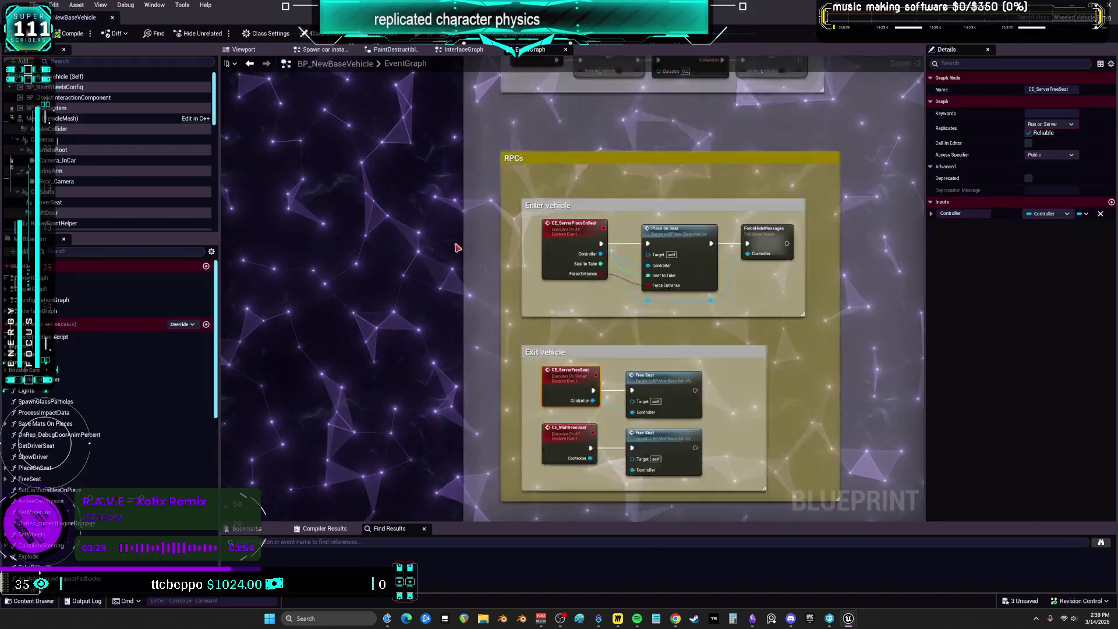
- Inspect the vehicle's FreeSeat function, then return to the BP_DCAdv_ThirdPChar EventGraph
double_click(681, 284)
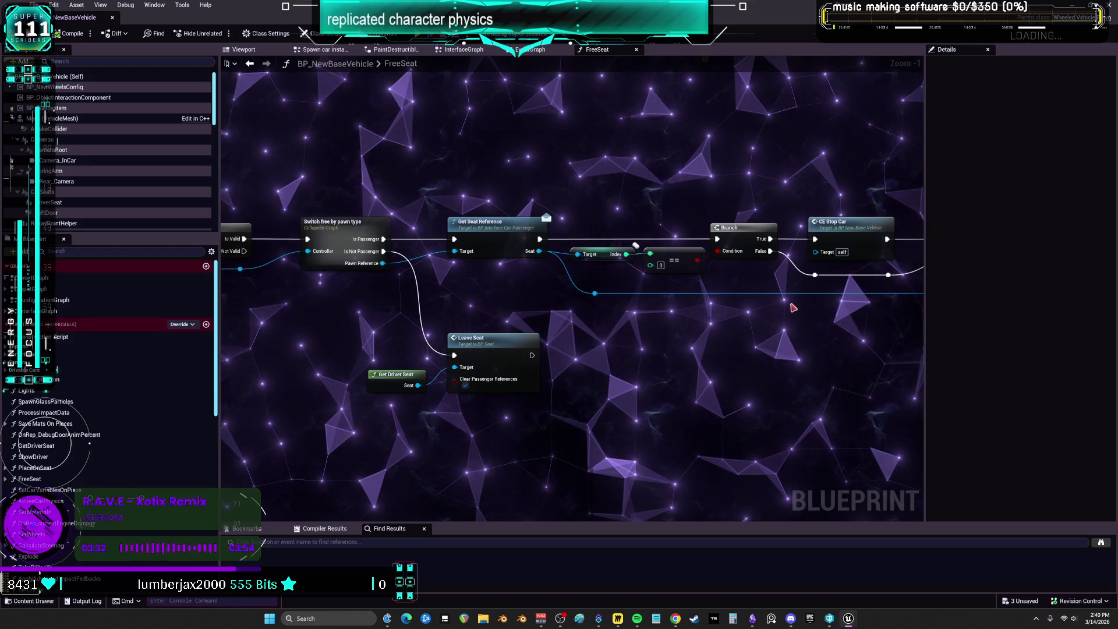
left_click(251, 64)
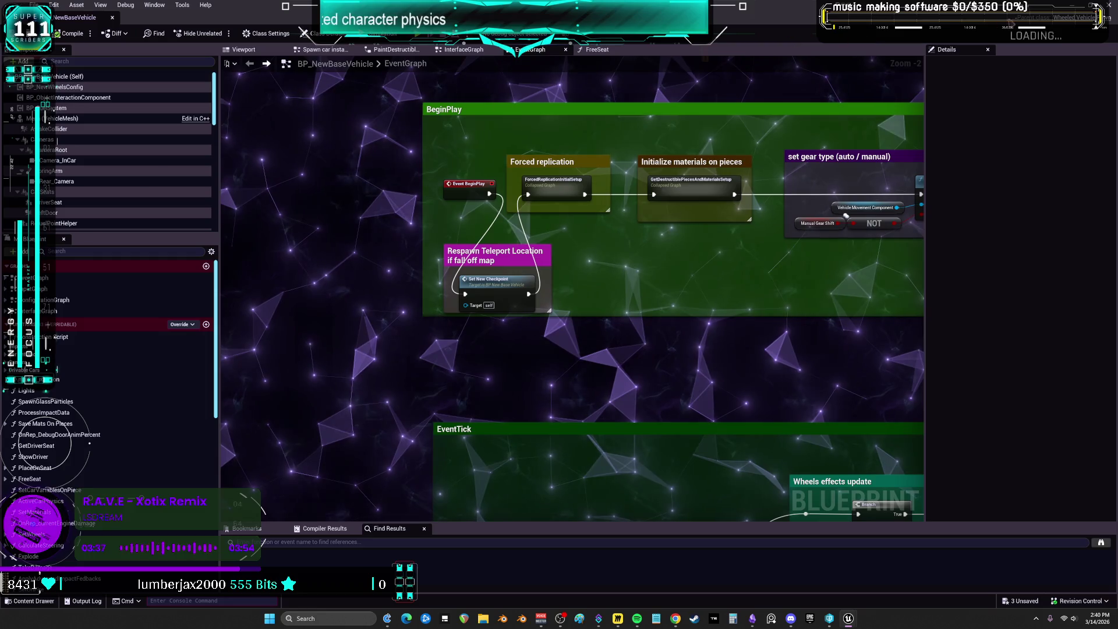
key("ctrl+Tab")
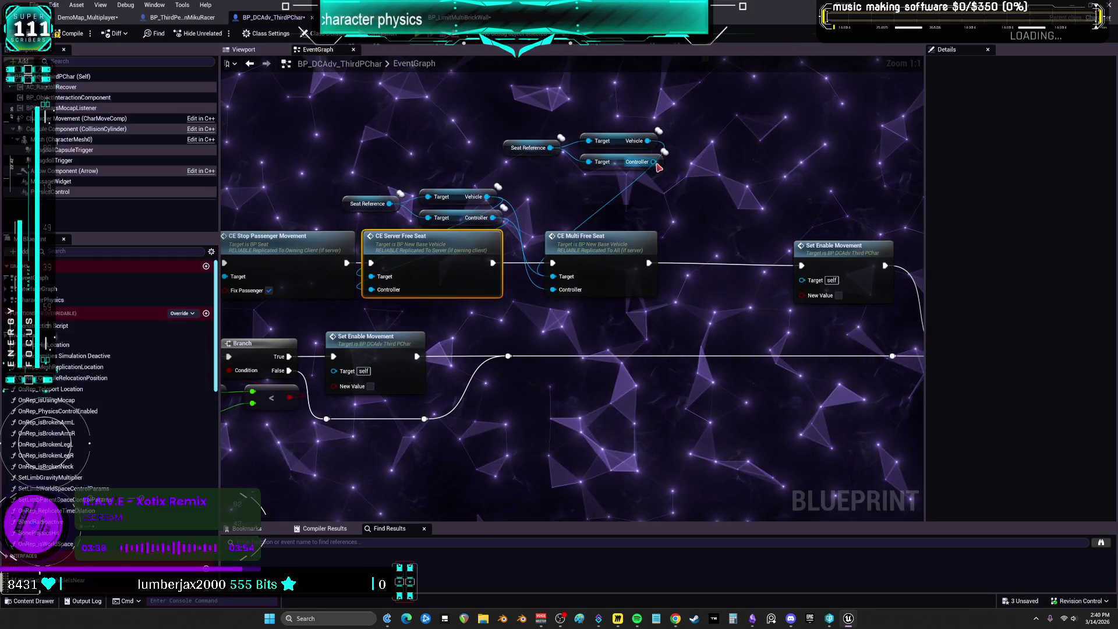
- Rewire the top Controller getter to CE Multi Free Seat and group Vehicle, Controller and Seat Reference above it
left_click(563, 278, "alt")
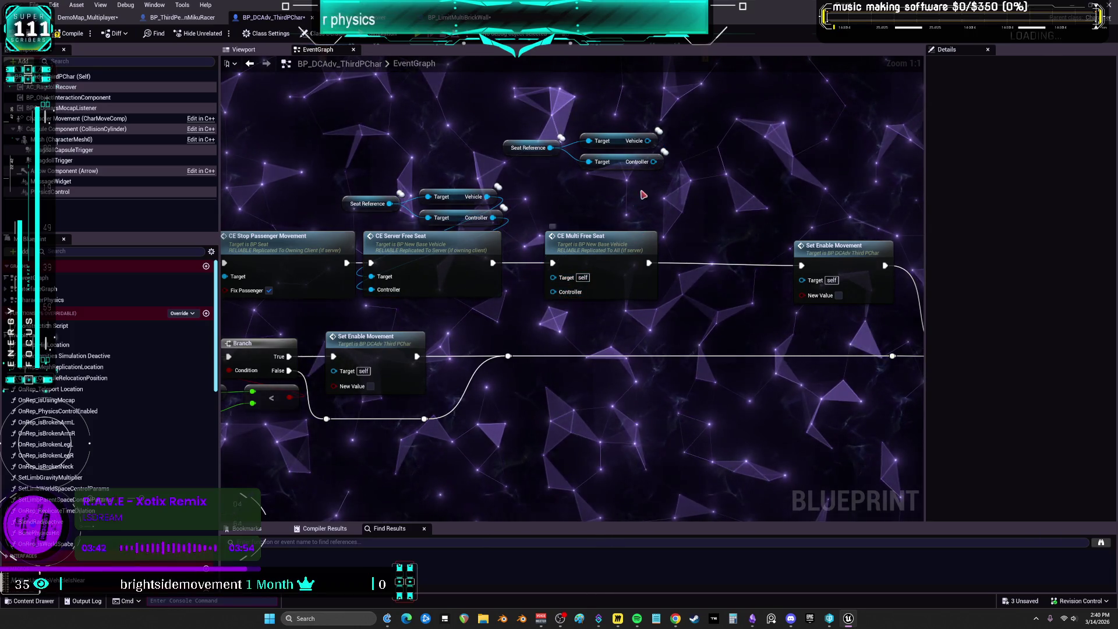
left_click_drag(654, 161, 645, 185)
left_click_drag(554, 295, 555, 294)
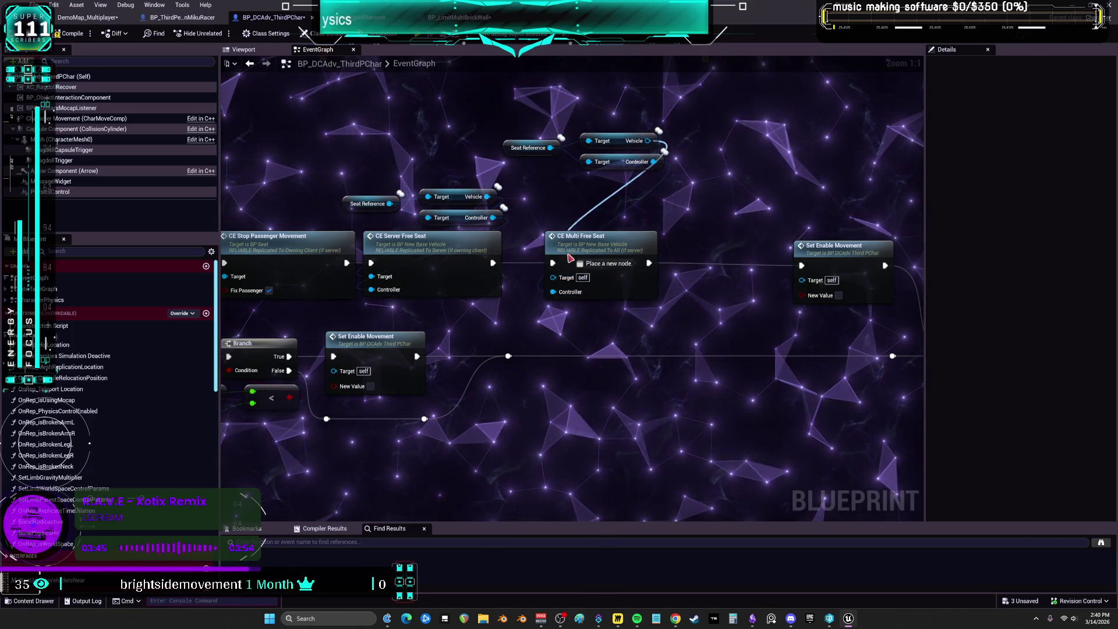
left_click(631, 162, "ctrl")
left_click_drag(631, 162, 611, 197)
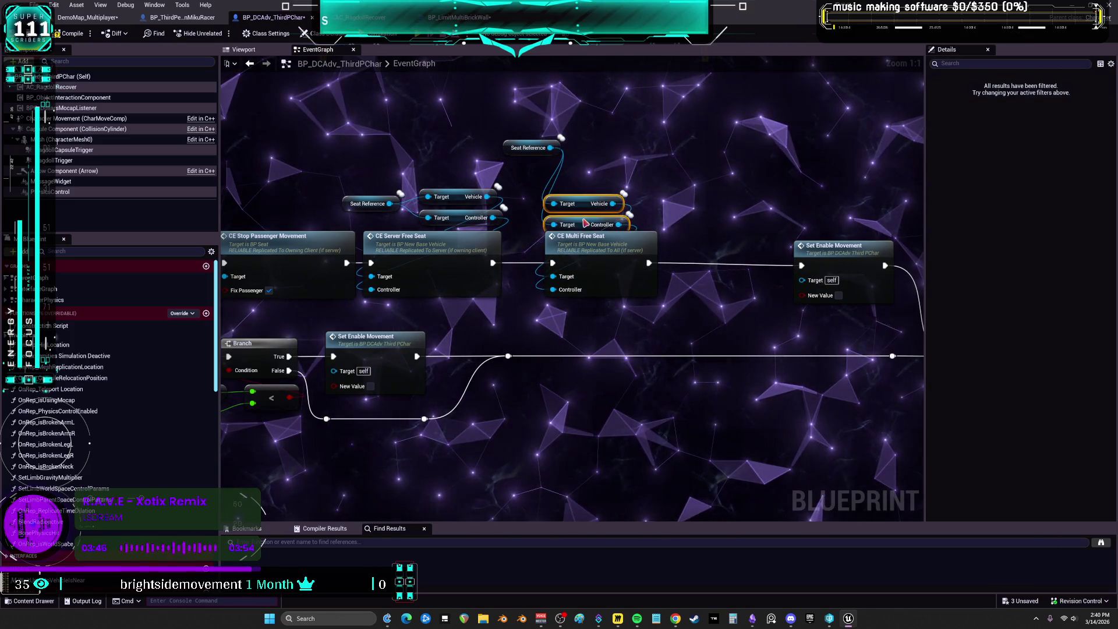
left_click_drag(511, 152, 554, 180)
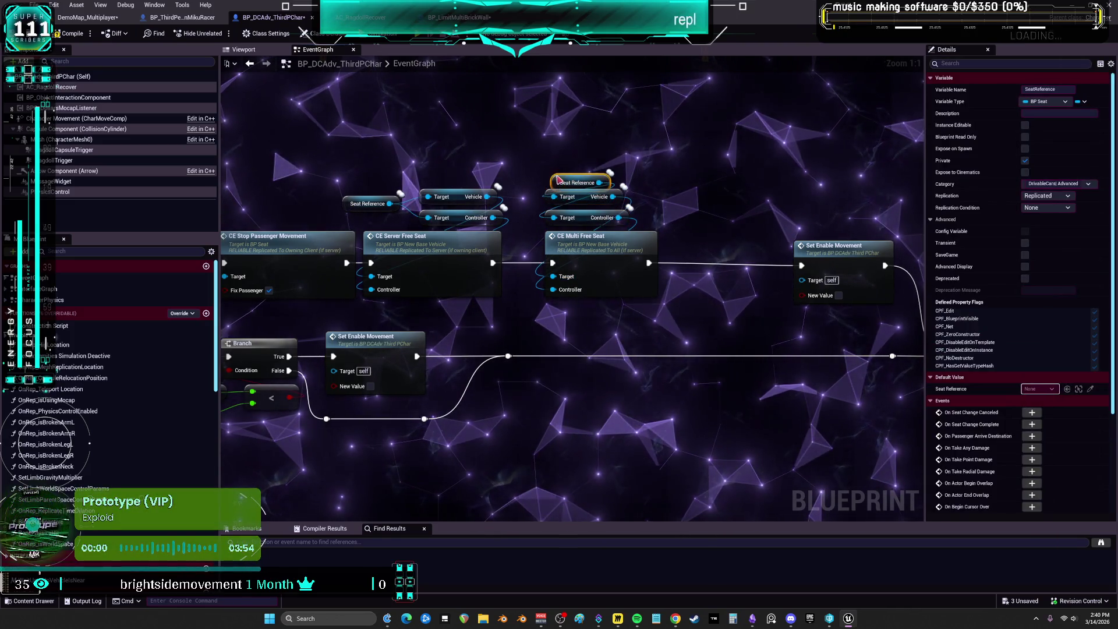
left_click_drag(667, 166, 550, 316)
left_click_drag(353, 205, 425, 176)
- Shift CE Multi Free Seat and Set Enable Movement left to close the gaps
left_click_drag(343, 148, 507, 302)
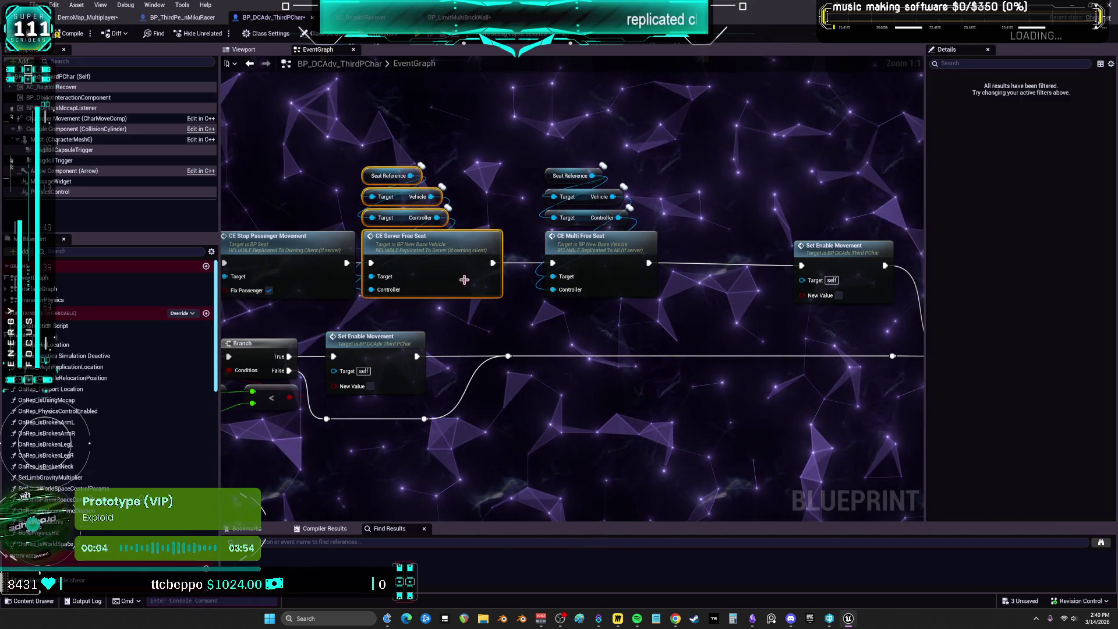
left_click(662, 143)
mouse_move(603, 120)
left_mouse_down()
mouse_move(531, 113)
mouse_move(489, 291)
left_mouse_up()
left_click_drag(524, 230, 489, 230)
left_click_drag(738, 271, 716, 271)
key("ctrl+z")
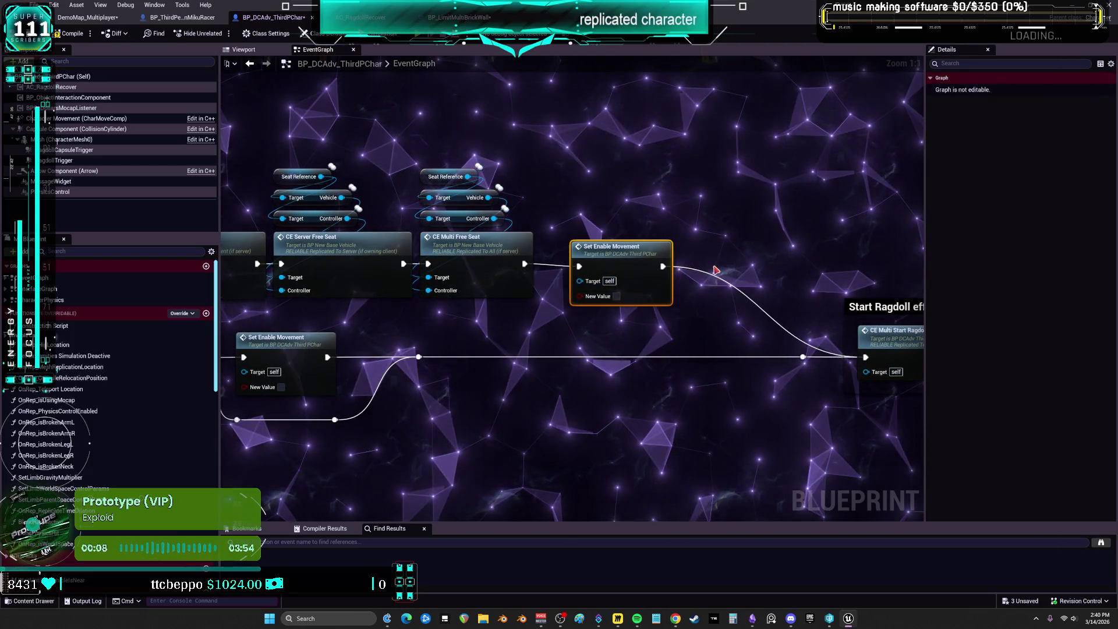
- Move the Start Ragdoll effect comment and its chain snugly after Set Enable Movement
left_click_drag(716, 270, 753, 210)
left_click_drag(757, 272, 570, 256)
scroll(728, 239, "down", 5)
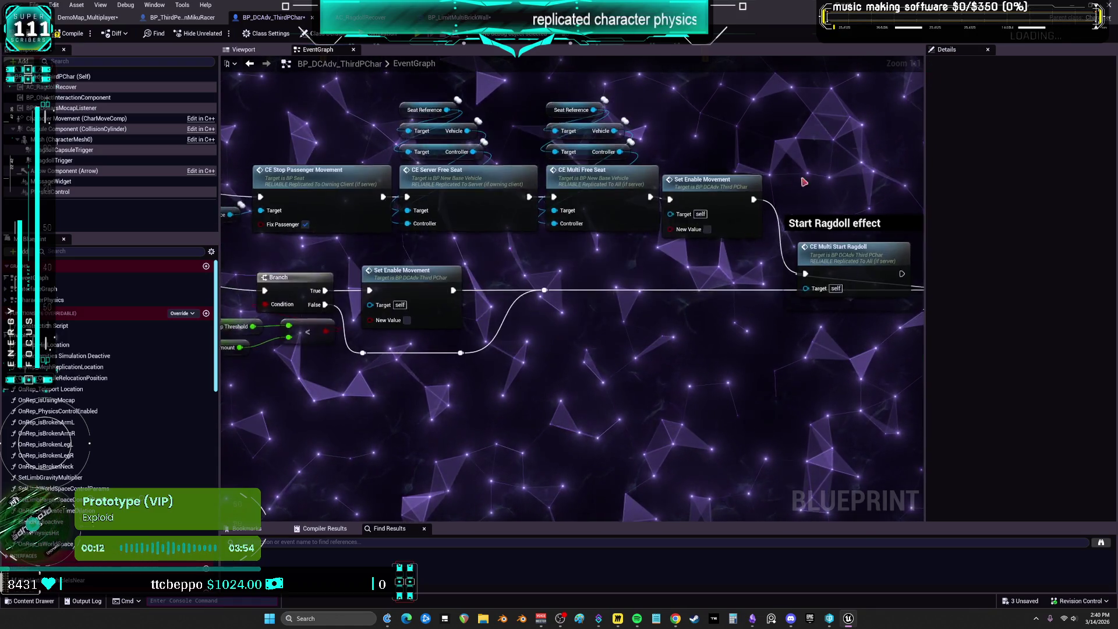
left_click_drag(769, 324, 375, 169)
left_click_drag(459, 227, 831, 308)
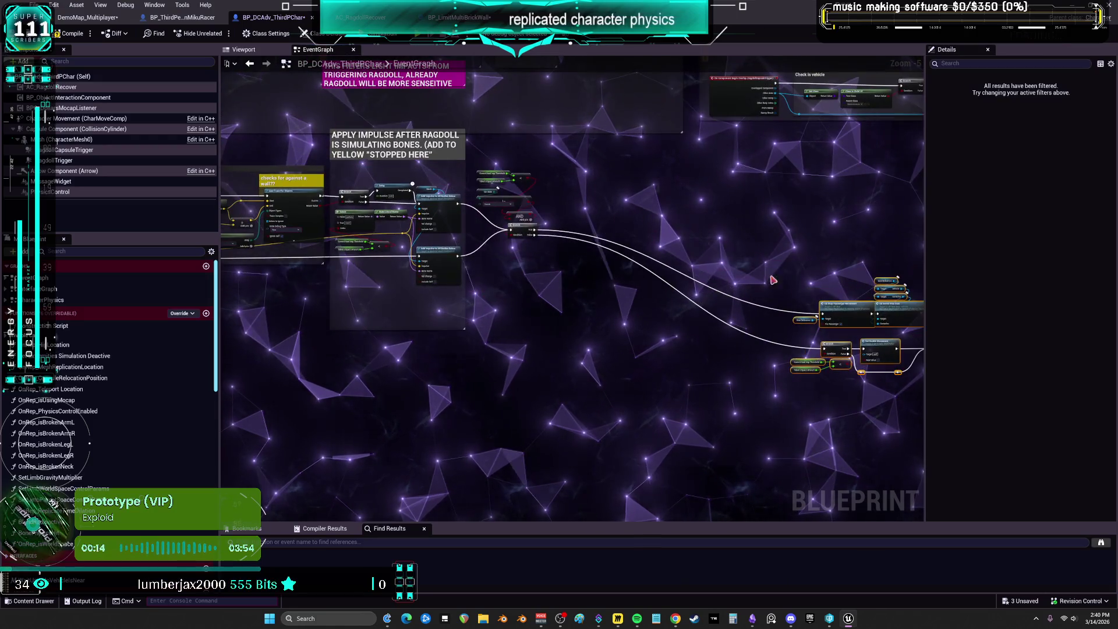
- Place the threshold getters and CE_Multi_StartRagdoll event inside the 'Check for hard or soft impact' comment
left_click(803, 229)
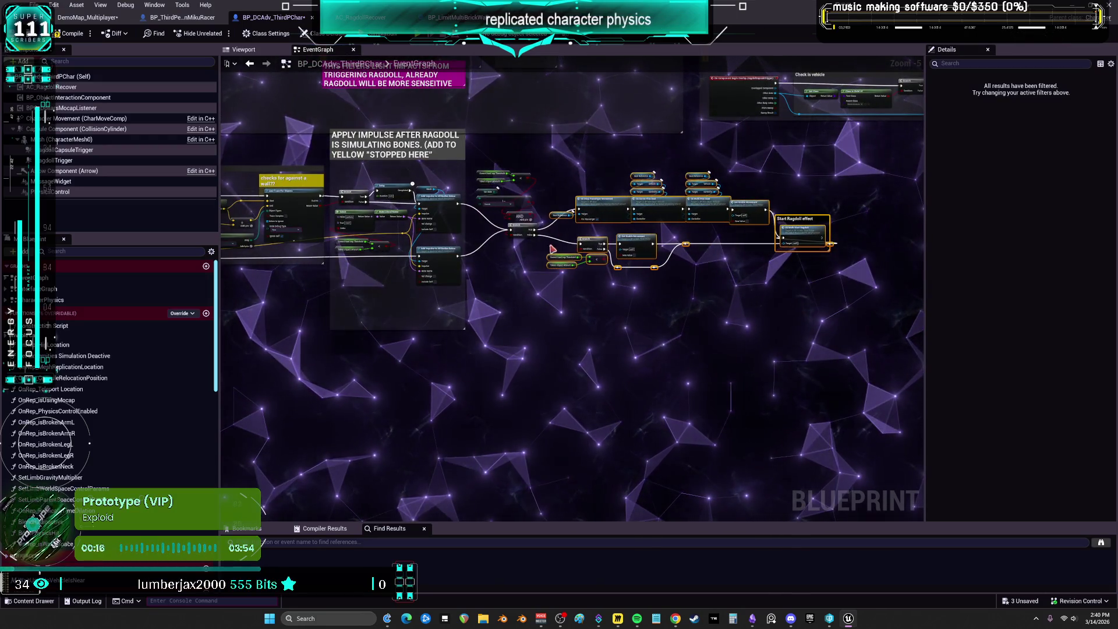
scroll(624, 168, "up", 3)
scroll(624, 167, "down", 4)
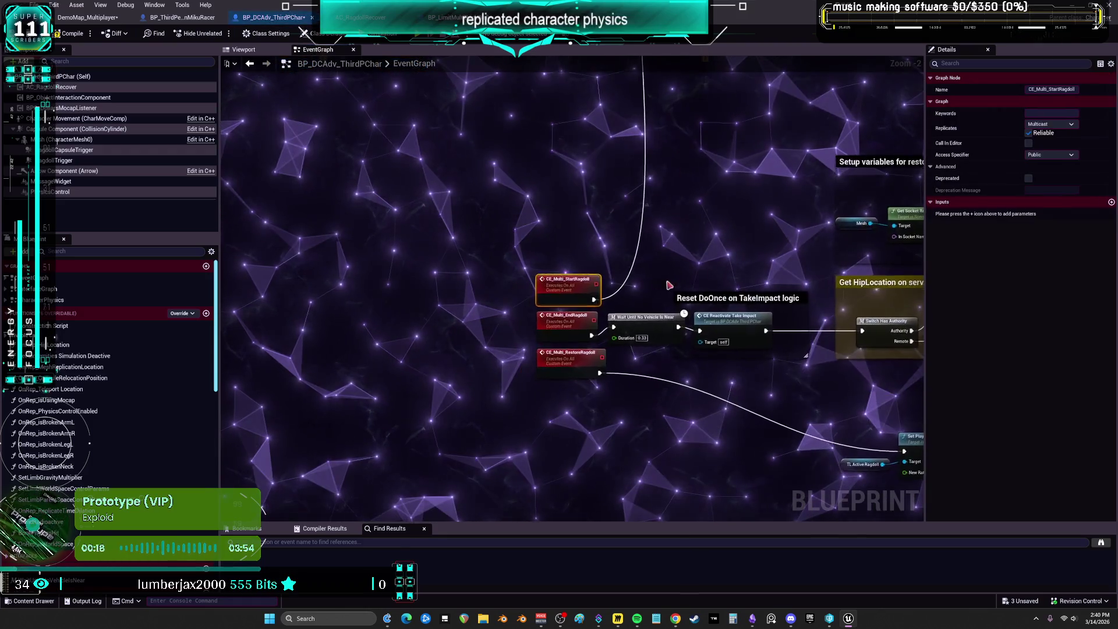
scroll(564, 393, "down", 7)
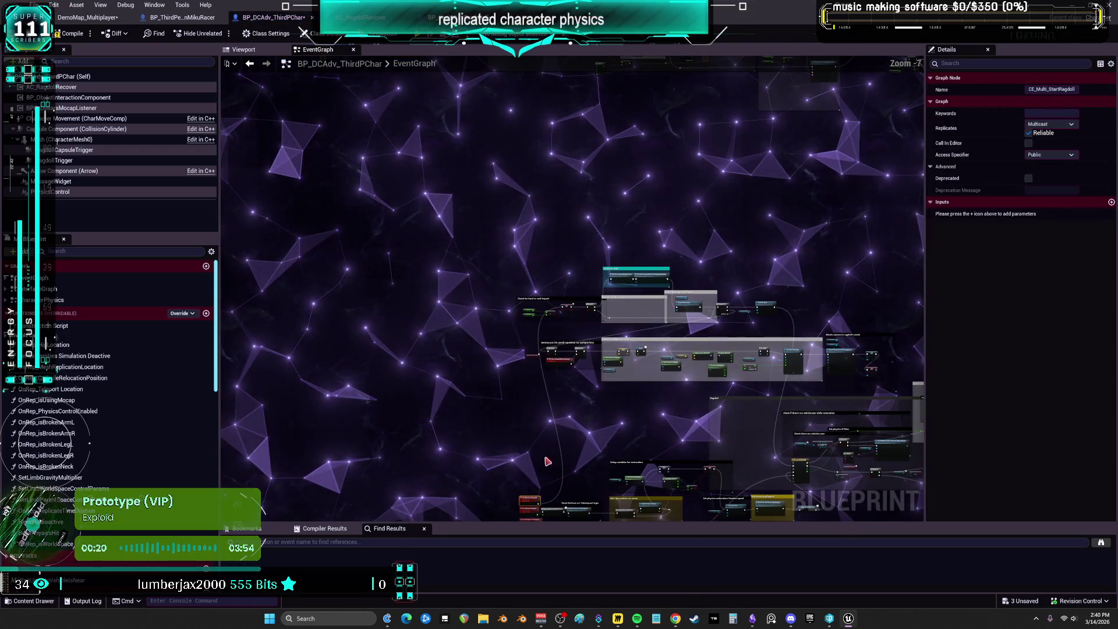
scroll(510, 308, "up", 8)
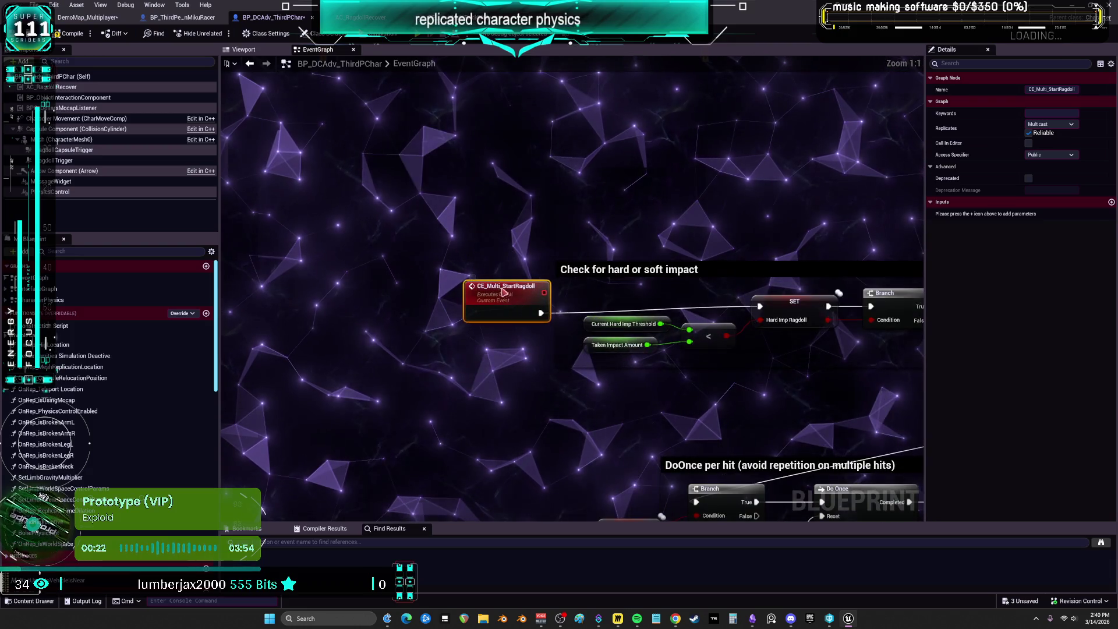
scroll(517, 300, "up", 1)
left_click_drag(517, 300, 490, 211)
left_click_drag(467, 335, 422, 293)
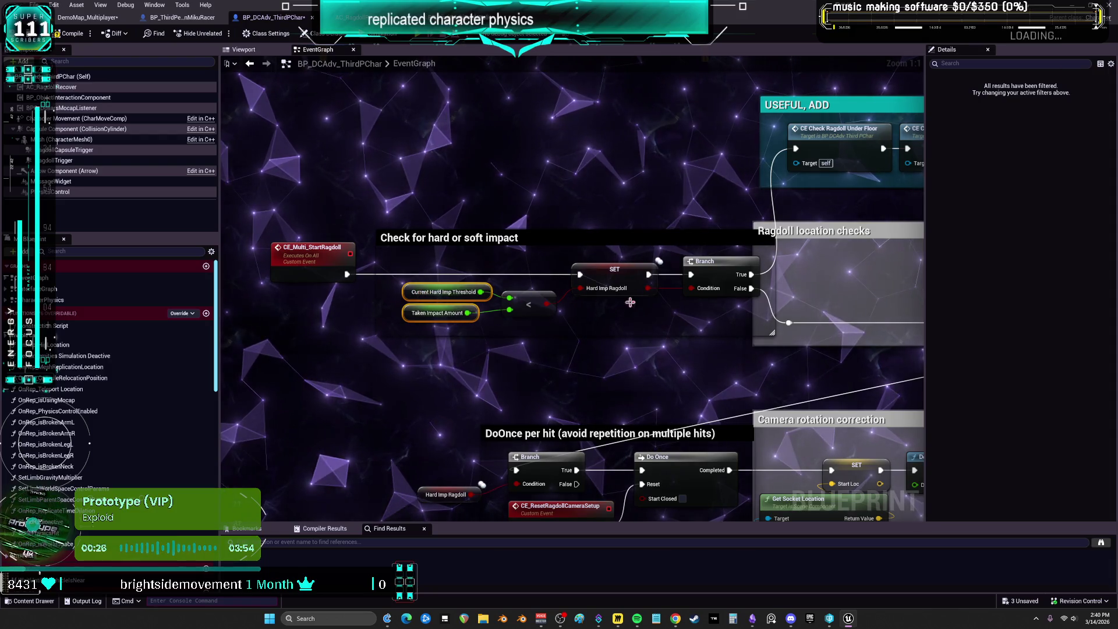
left_click_drag(322, 257, 334, 257)
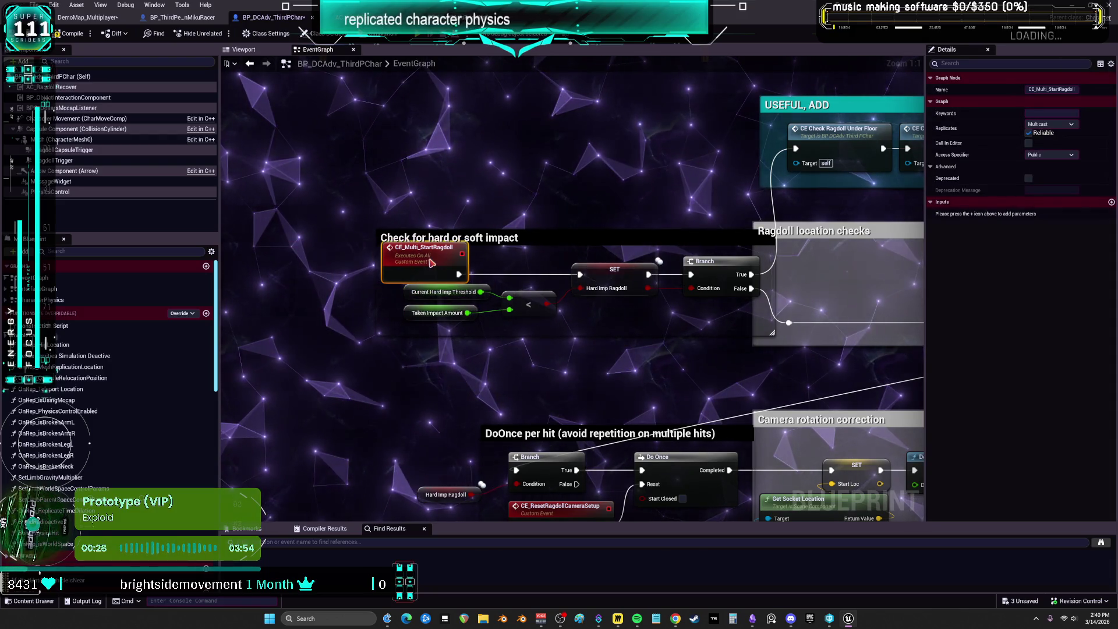
mouse_move(443, 213)
left_mouse_down()
mouse_move(192, 223)
mouse_move(497, 231)
left_mouse_up()
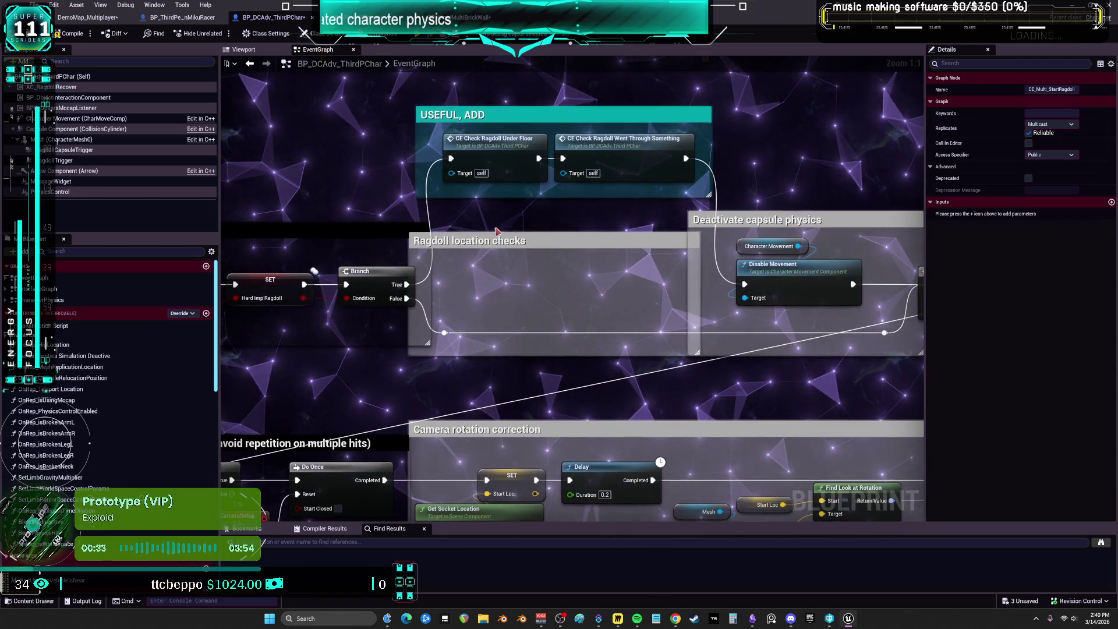
- Restore the accidentally deleted Ragdoll location checks comment, then place Hard Imp Ragdoll and CE_ResetRagdollCameraSetup under the Branch
left_click(527, 265)
key("Delete")
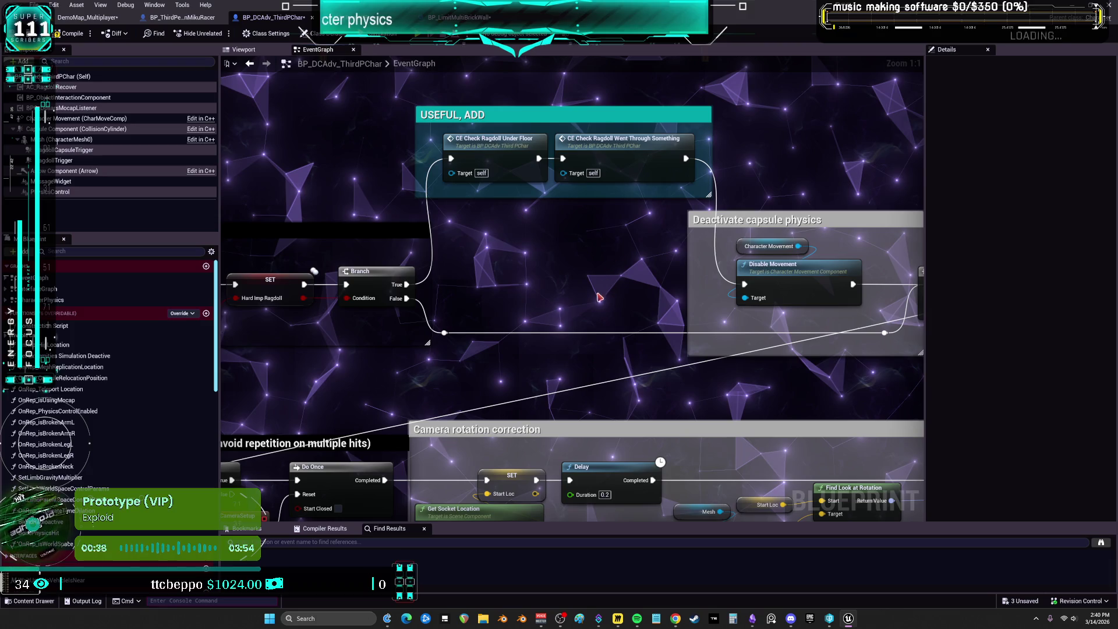
key("ctrl+z")
left_click_drag(830, 263, 606, 246)
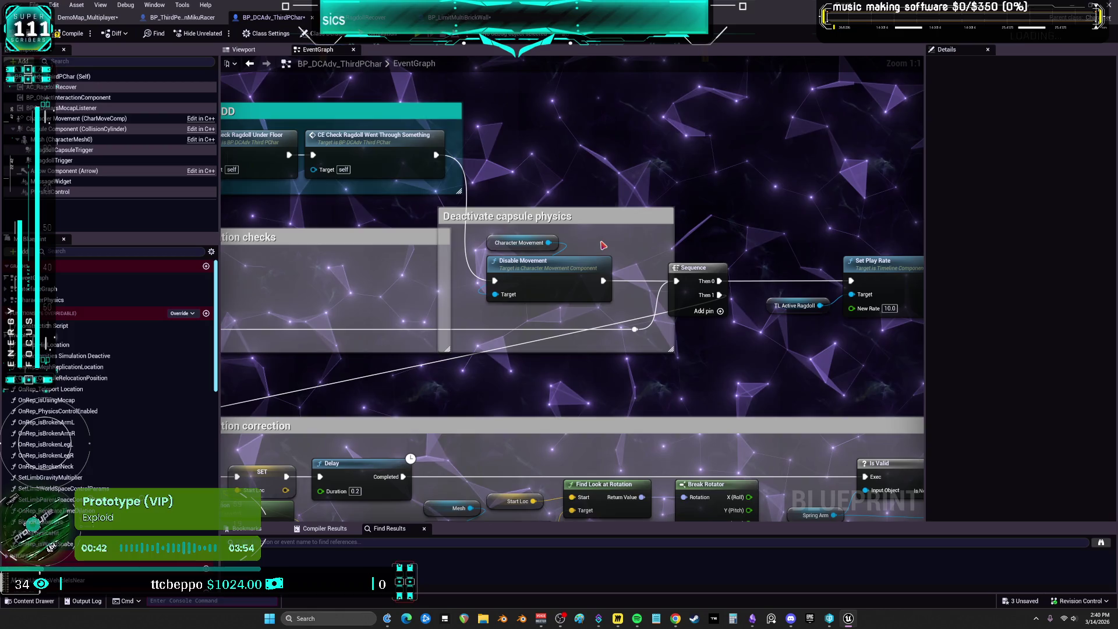
scroll(750, 248, "down", 3)
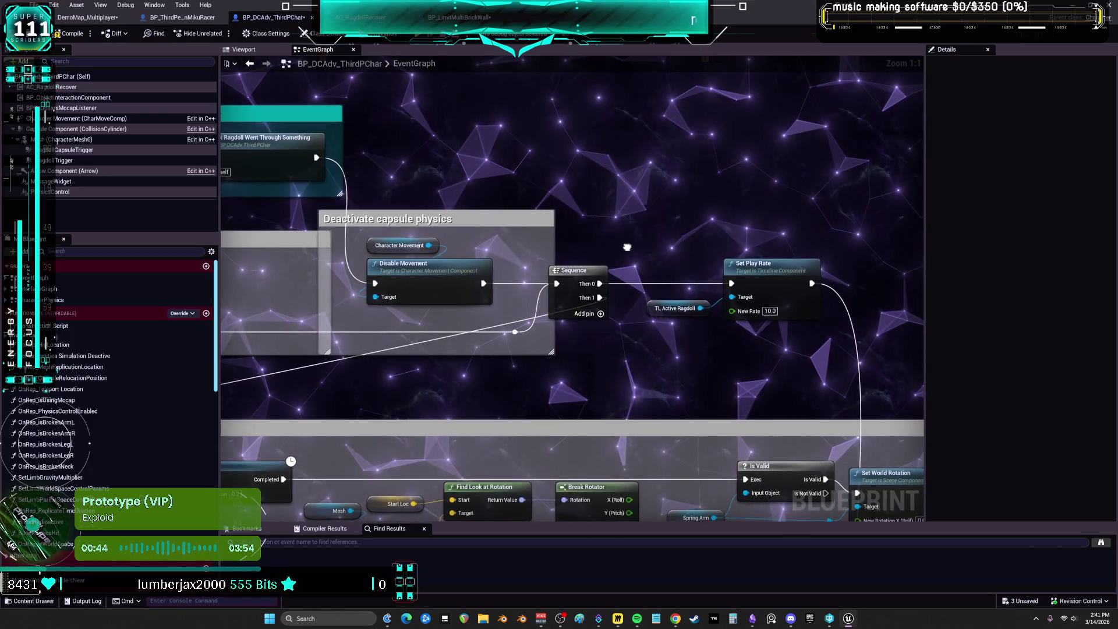
scroll(514, 263, "up", 2)
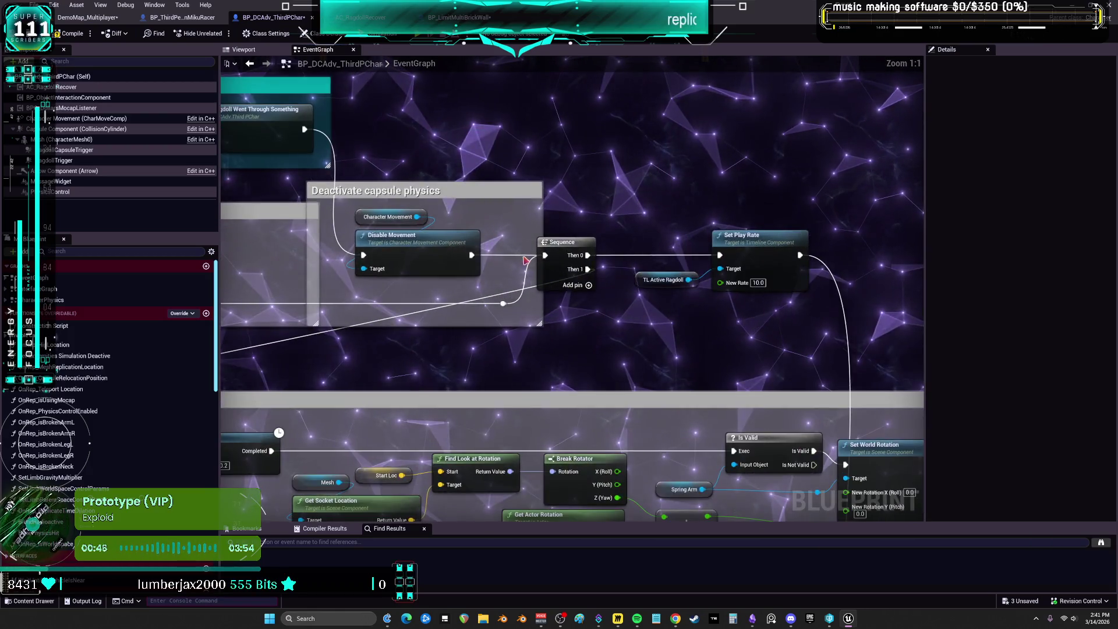
left_click_drag(515, 263, 763, 245)
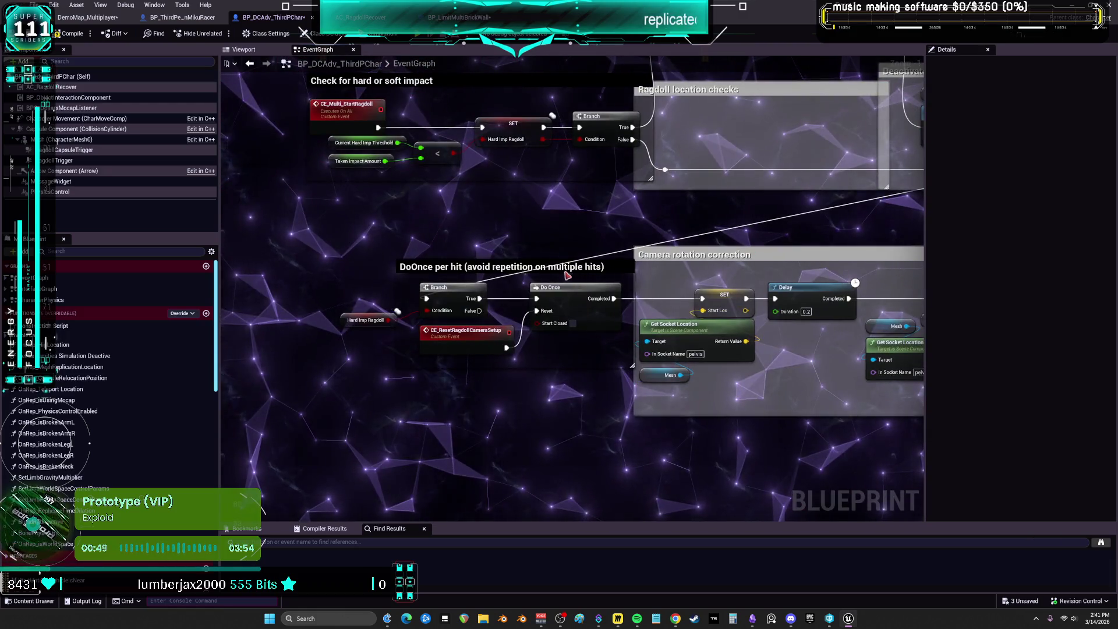
left_click(460, 333)
scroll(473, 357, "up", 1)
left_click_drag(460, 333, 461, 373)
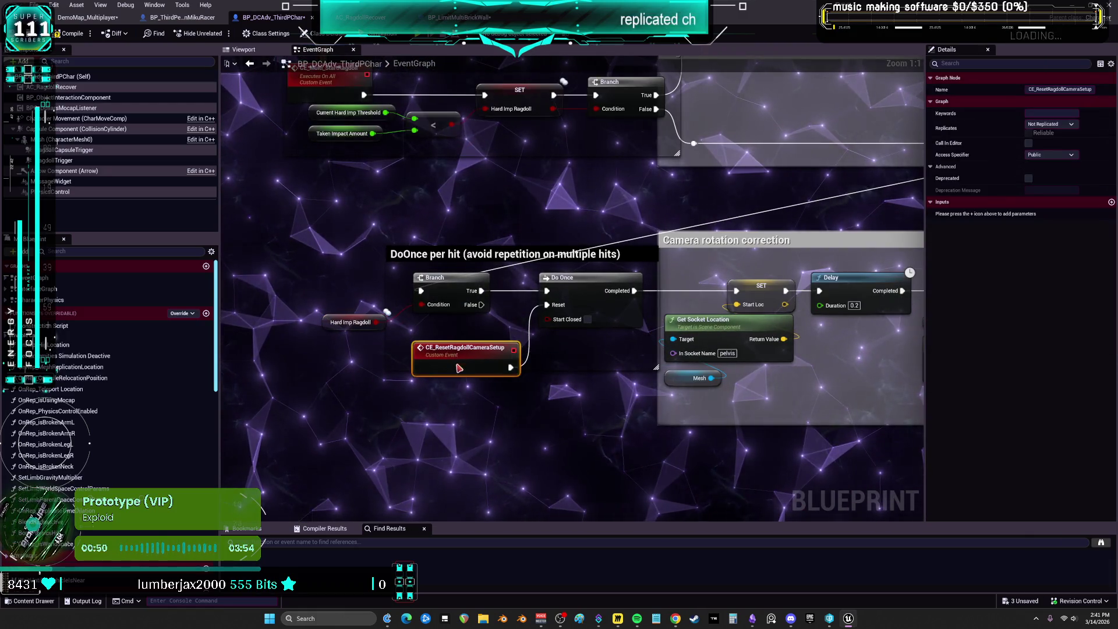
mouse_move(351, 322)
left_mouse_down()
mouse_move(449, 321)
mouse_move(442, 328)
left_mouse_up()
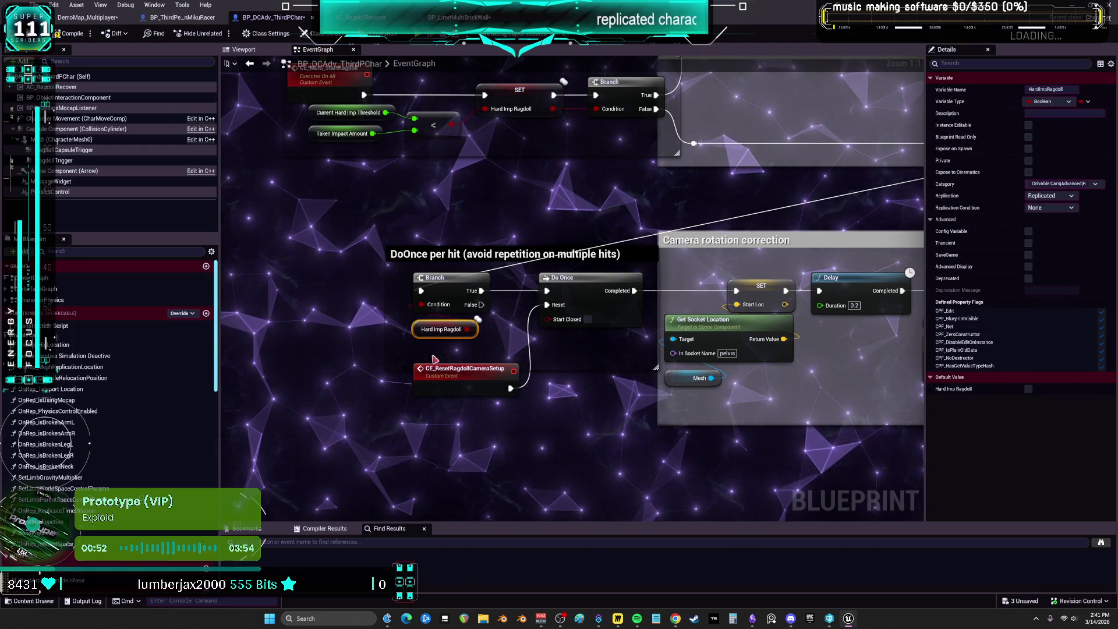
left_click_drag(438, 370, 439, 356)
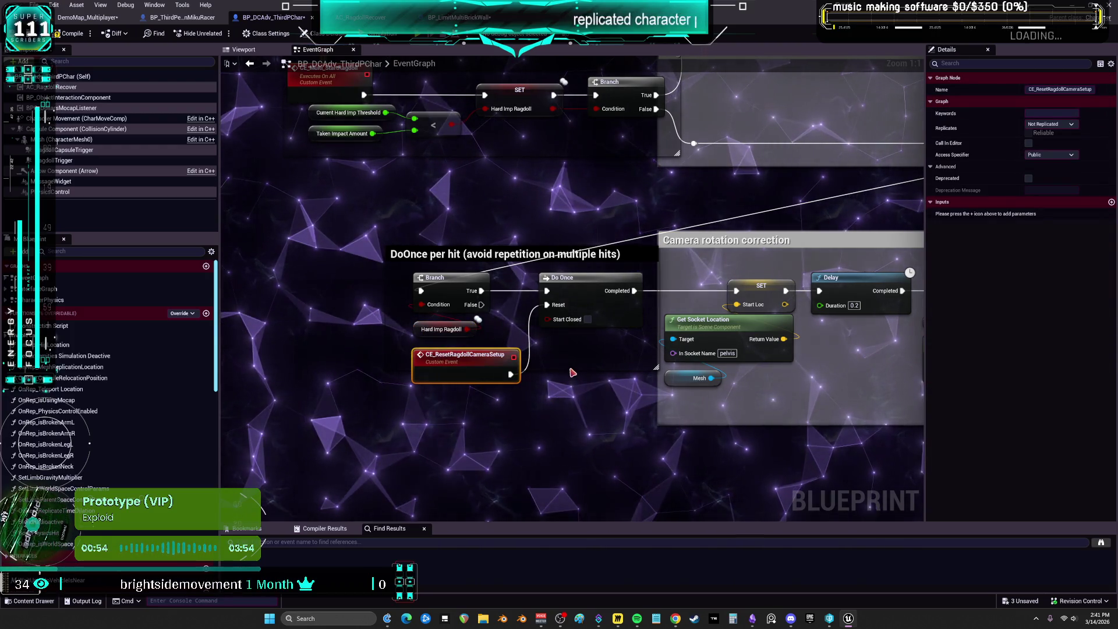
- Pull Set Play Rate and TL Active Ragdoll left, then move CE_Multi_RestoreRagdoll and its play-rate nodes beside them
mouse_move(849, 345)
left_mouse_down()
mouse_move(588, 344)
mouse_move(347, 317)
left_mouse_up()
mouse_move(791, 290)
left_mouse_down()
mouse_move(449, 283)
mouse_move(481, 286)
left_mouse_up()
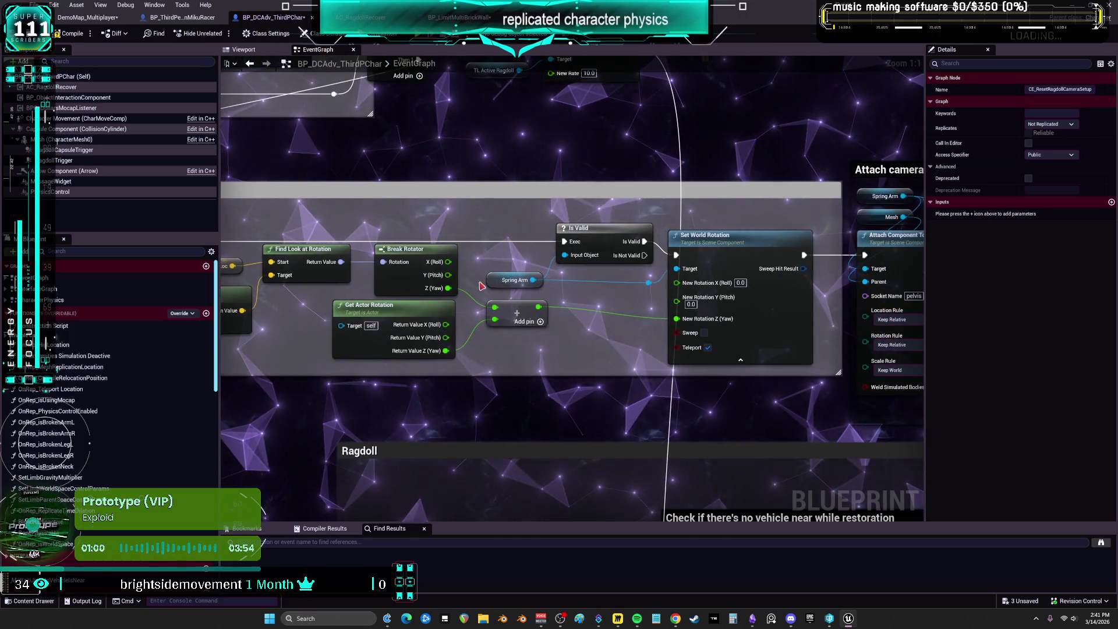
left_click_drag(657, 261, 526, 284)
left_click_drag(638, 512, 629, 188)
scroll(629, 188, "down", 5)
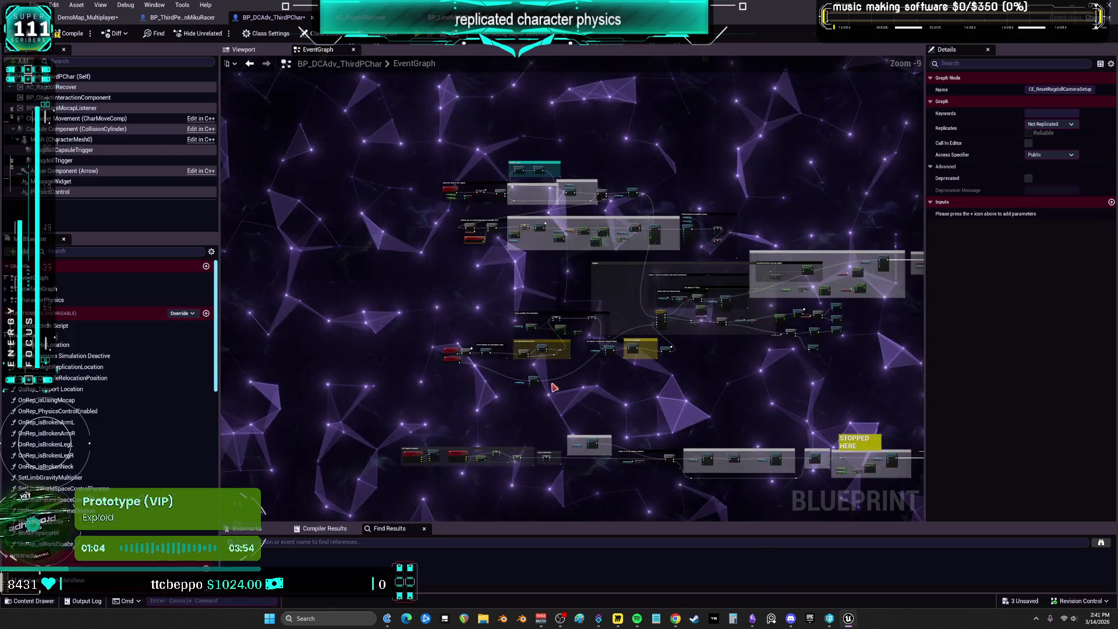
left_click(502, 371)
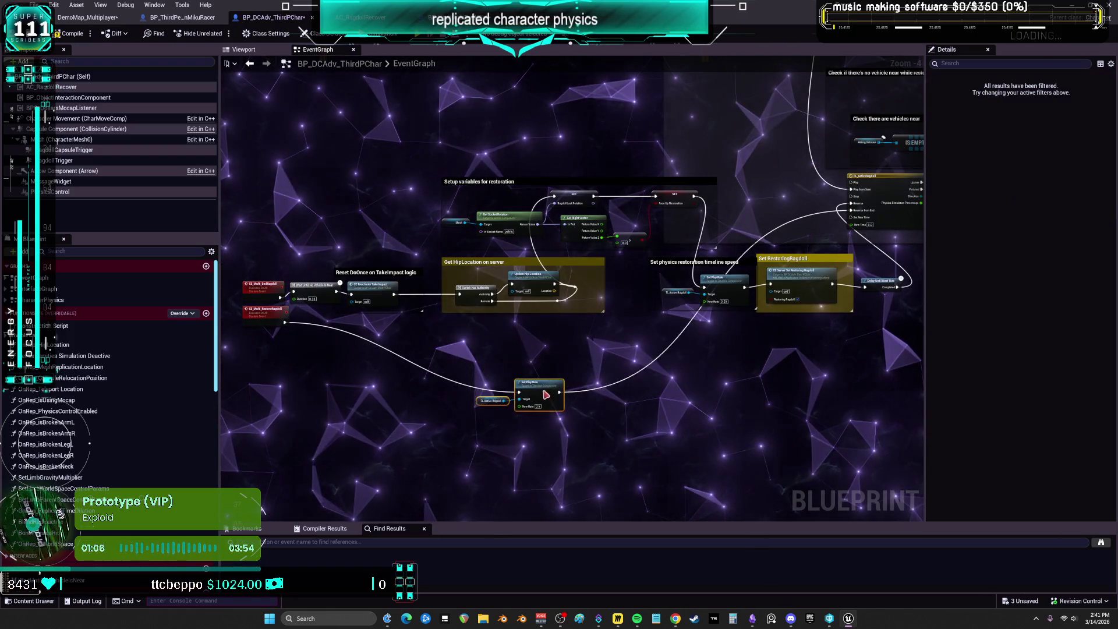
left_click_drag(593, 400, 531, 396)
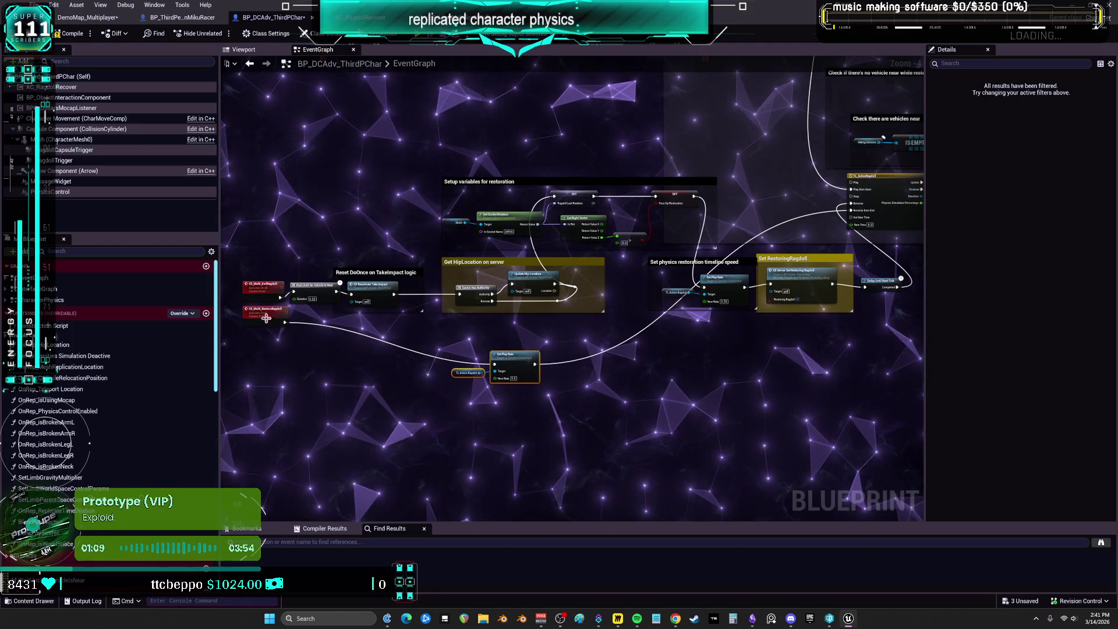
left_click_drag(282, 318, 442, 361)
scroll(514, 426, "up", 1)
mouse_move(402, 309)
left_mouse_down()
mouse_move(499, 393)
mouse_move(522, 364)
left_mouse_up()
left_click_drag(499, 201, 558, 315)
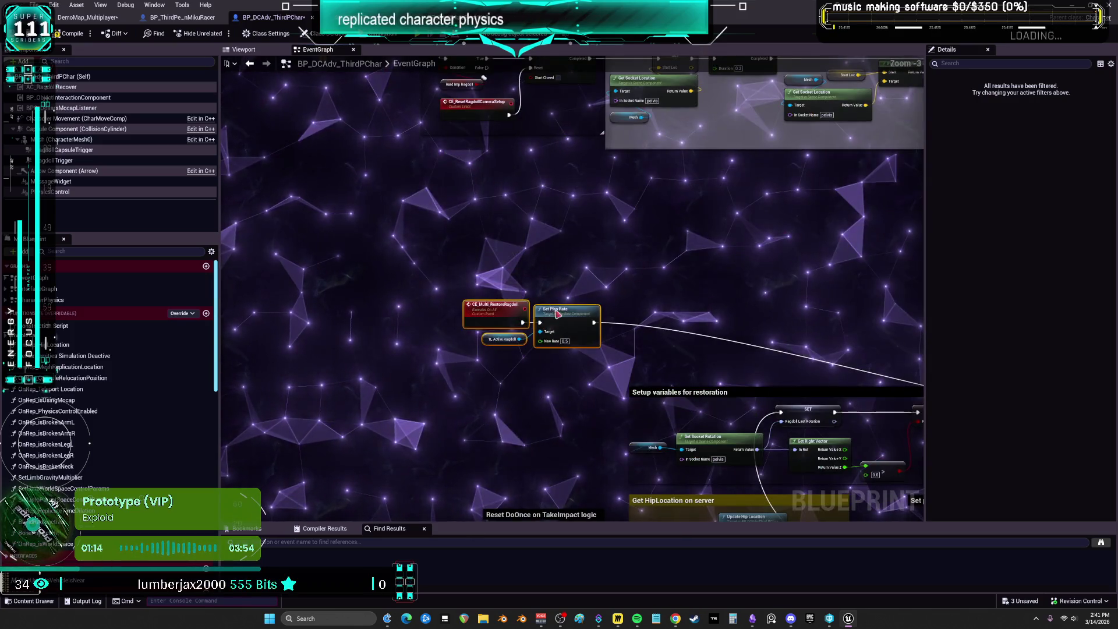
- Move Delay Until Next Tick into the Set RestoringRagdoll comment and narrow the Set physics restoration timeline speed comment
mouse_move(492, 284)
left_mouse_down()
mouse_move(501, 373)
mouse_move(524, 419)
left_mouse_up()
scroll(610, 319, "up", 3)
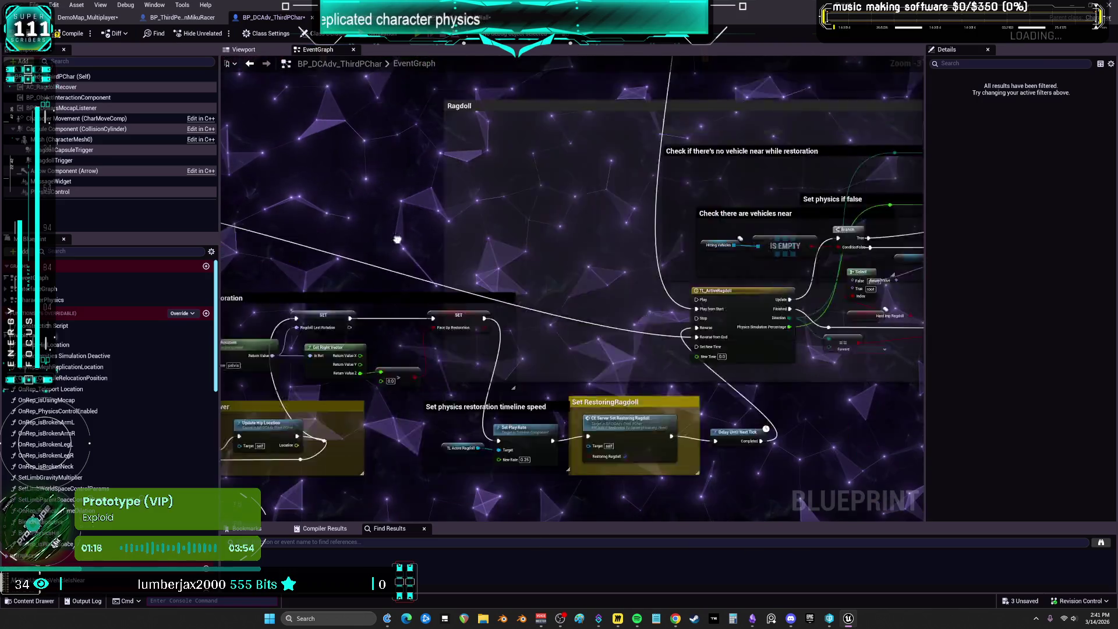
left_click_drag(611, 319, 741, 168)
mouse_move(719, 307)
left_mouse_down()
mouse_move(564, 366)
mouse_move(629, 336)
left_mouse_up()
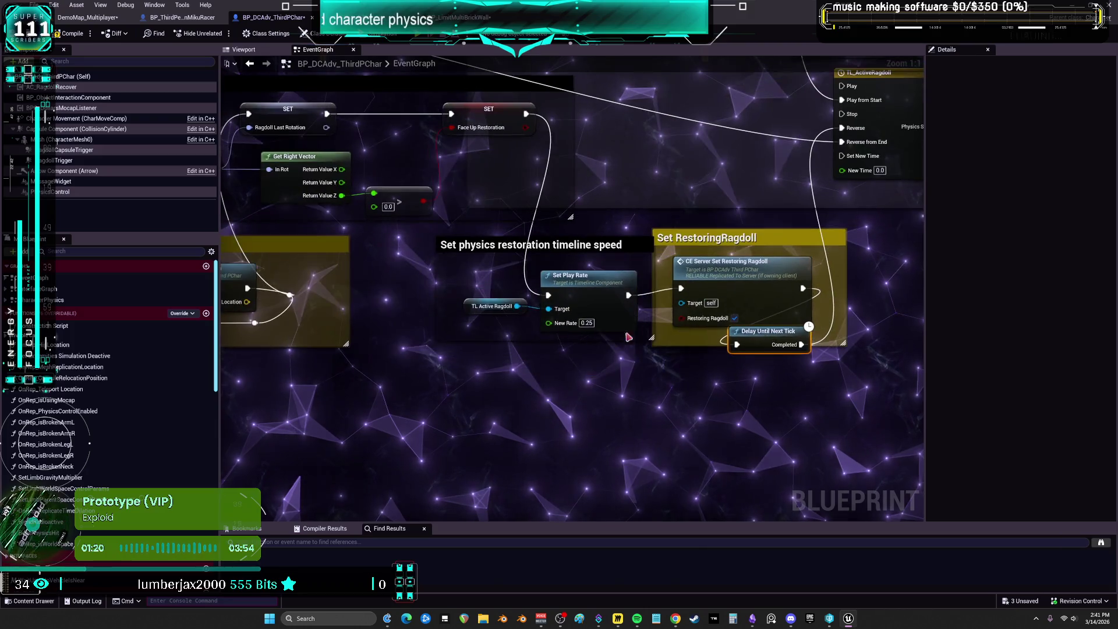
left_click_drag(571, 287, 586, 283)
mouse_move(486, 310)
left_mouse_down()
mouse_move(506, 328)
mouse_move(568, 285)
mouse_move(566, 259)
mouse_move(593, 225)
left_mouse_up()
mouse_move(438, 251)
left_mouse_down()
mouse_move(534, 235)
mouse_move(600, 279)
mouse_move(600, 294)
mouse_move(555, 303)
mouse_move(544, 334)
mouse_move(685, 329)
left_mouse_up()
left_click(598, 227)
double_click(597, 296)
key("Return")
left_click(560, 395)
- Move the Mesh getter beside Get Socket Rotation and shift Wait Until No Vehicle Is Near and CE Reactivate Take Impact right
left_click_drag(575, 205, 748, 212)
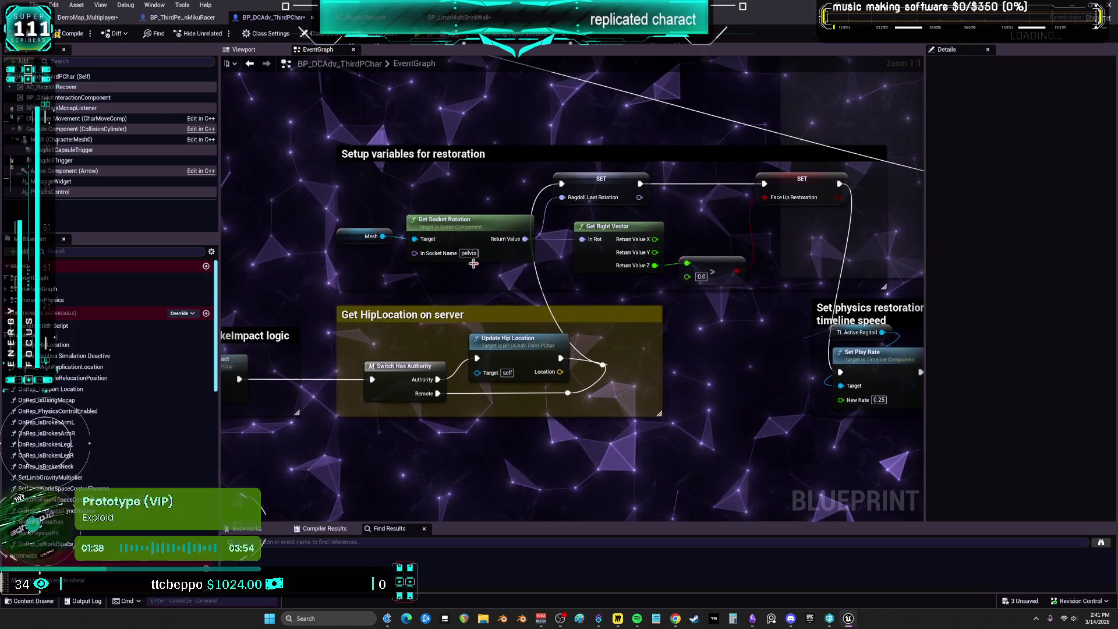
mouse_move(356, 237)
left_mouse_down()
mouse_move(437, 266)
mouse_move(548, 187)
mouse_move(598, 169)
left_mouse_up()
left_click_drag(615, 247, 802, 228)
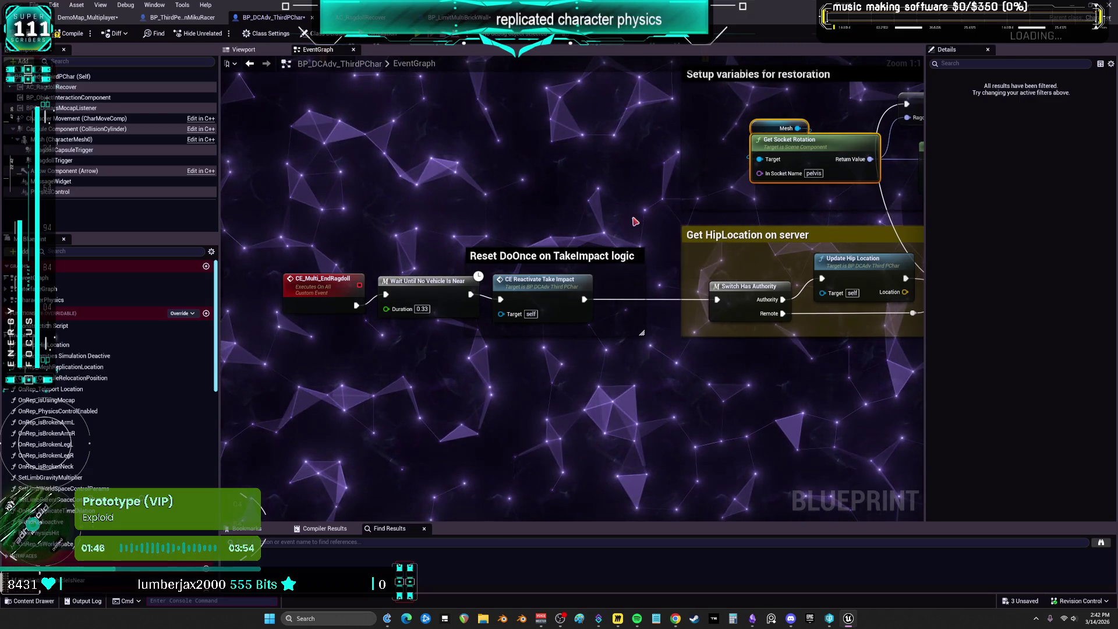
left_click(483, 257)
left_click(466, 262)
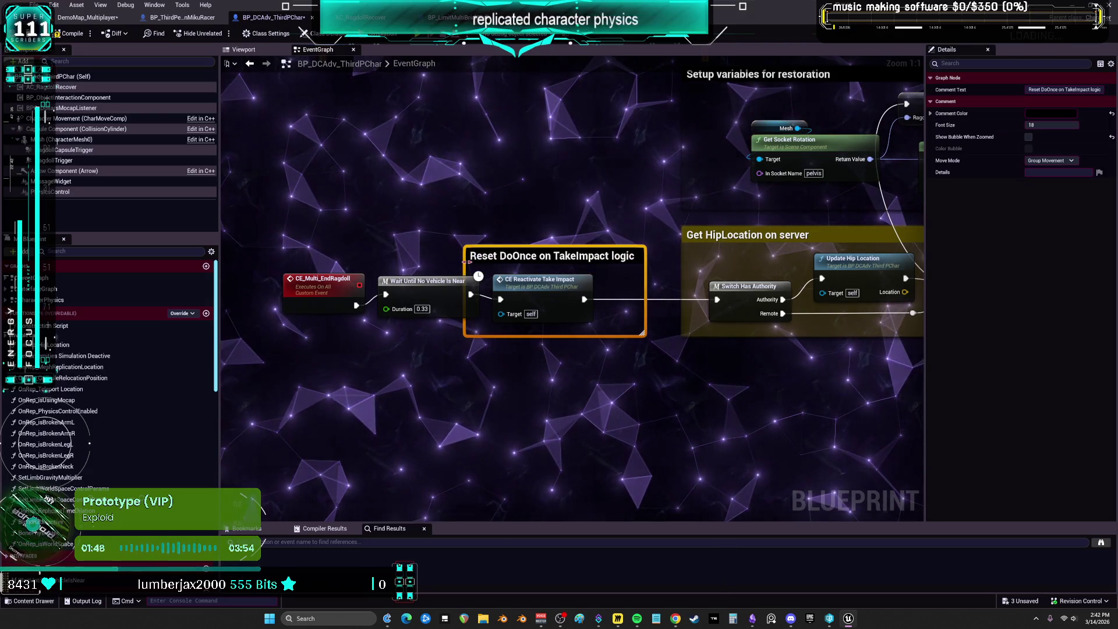
mouse_move(233, 239)
left_mouse_down()
mouse_move(643, 335)
mouse_move(628, 311)
left_mouse_up()
left_click_drag(542, 280, 585, 280)
left_click_drag(428, 280, 464, 281)
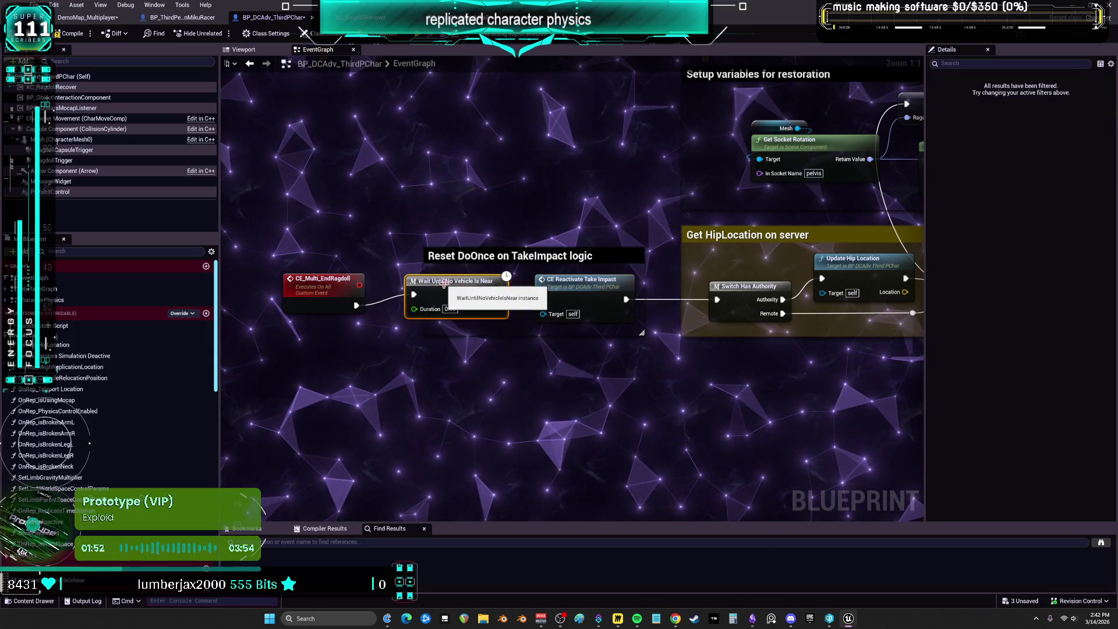
left_click(316, 287)
left_click(606, 286)
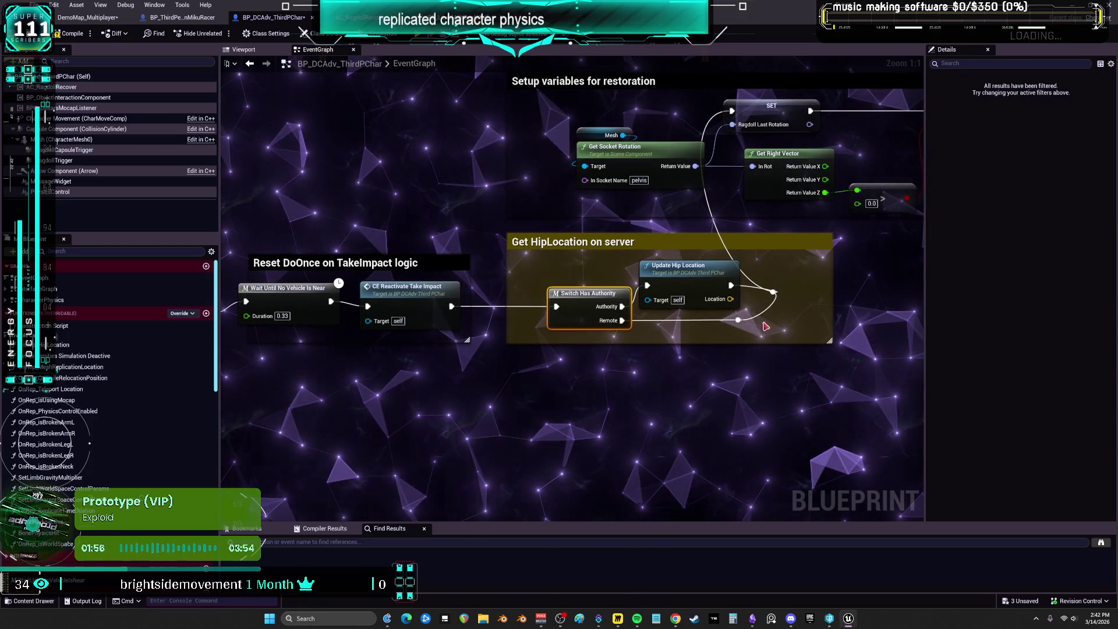
double_click(669, 299)
- Review UpdateHipLocation's line trace and floor-correction checks, then open AC_RagdollRecover's SmoothRagdollLocation macro
scroll(669, 313, "up", 4)
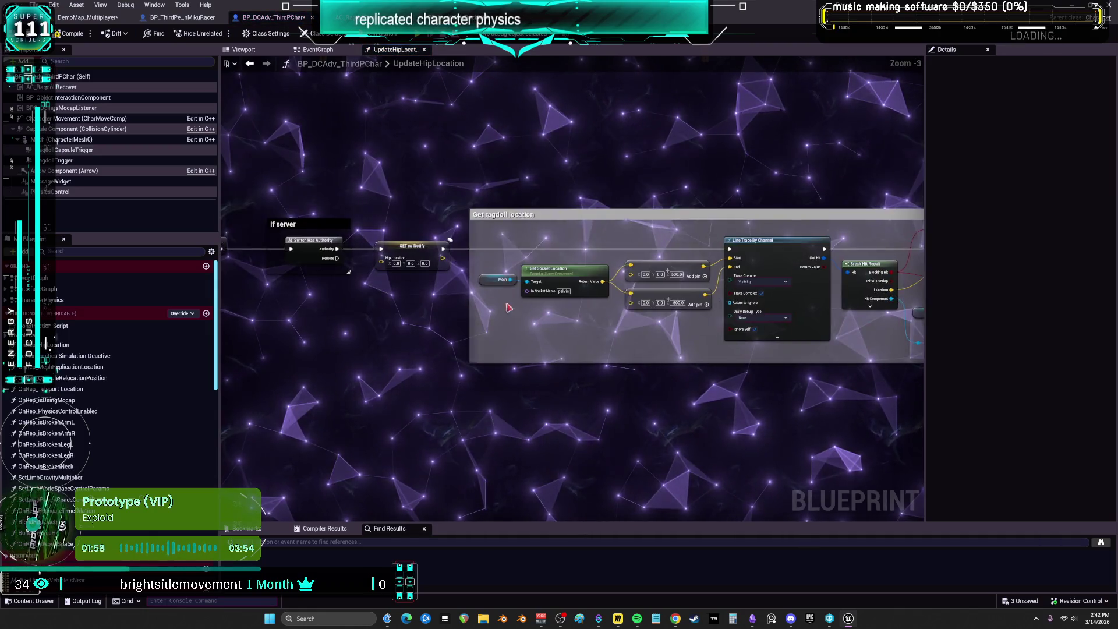
left_click_drag(777, 296, 326, 274)
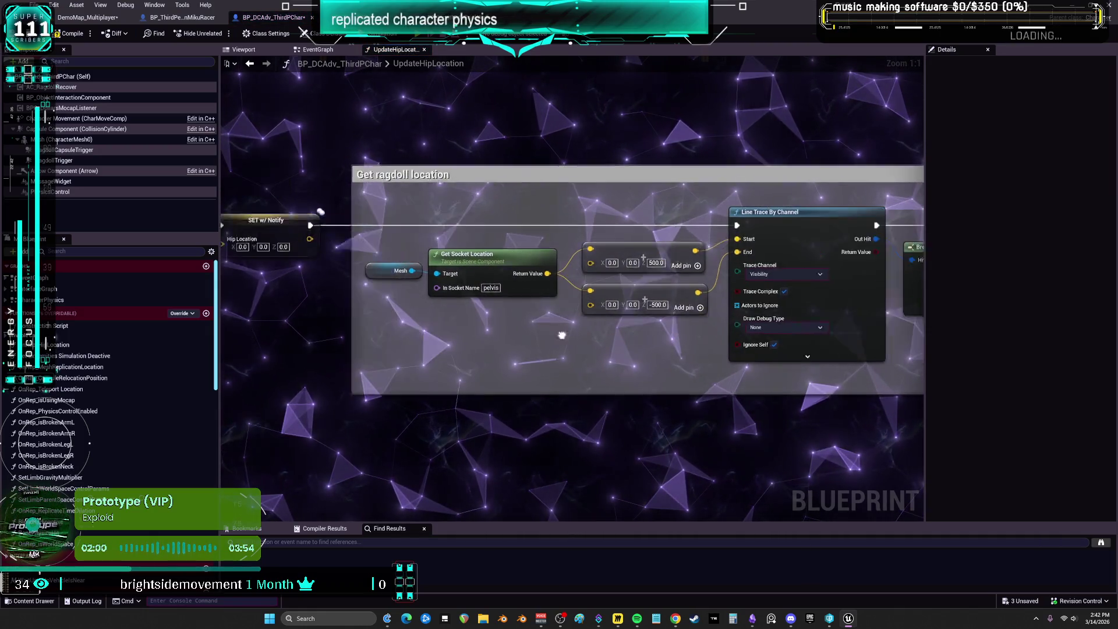
left_click_drag(764, 373, 635, 352)
mouse_move(786, 343)
left_mouse_down()
mouse_move(286, 343)
mouse_move(619, 342)
left_mouse_up()
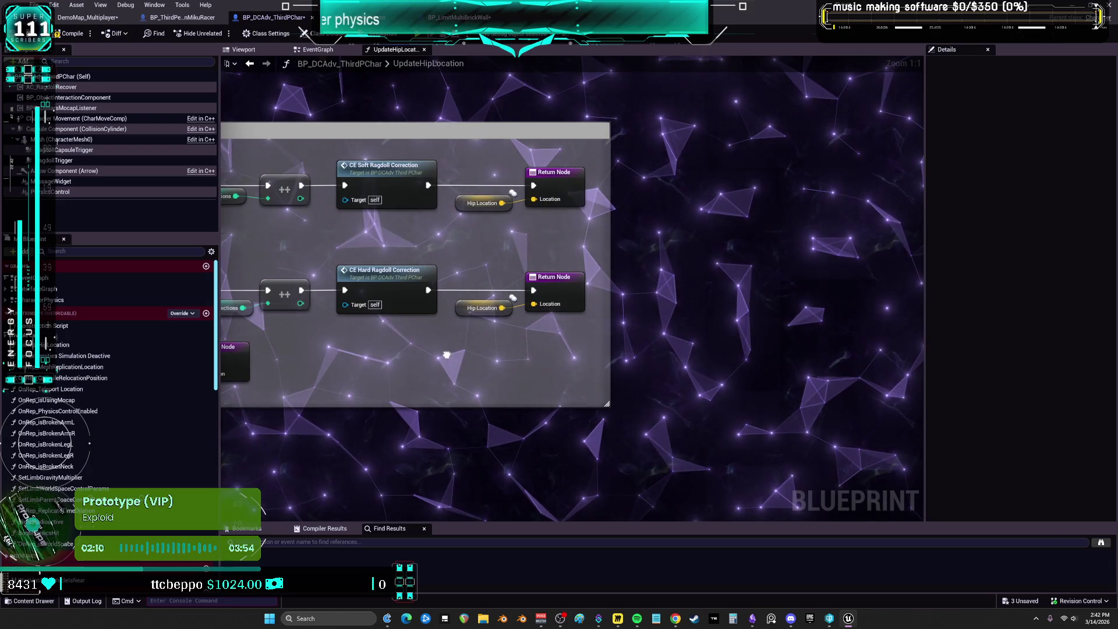
left_click_drag(464, 353, 607, 340)
left_click_drag(443, 338, 842, 326)
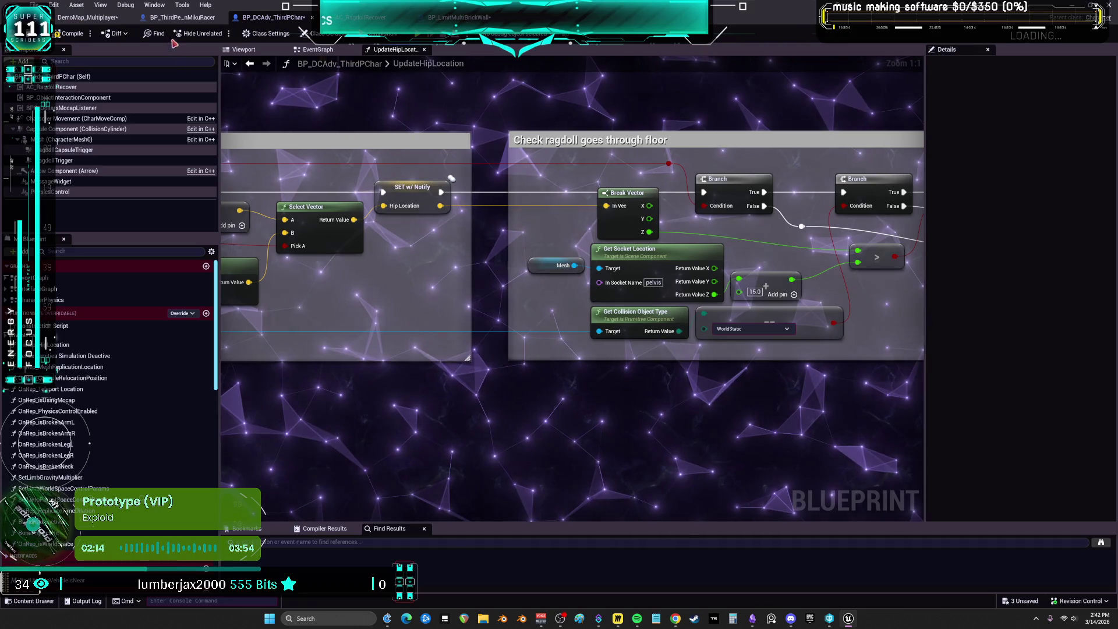
left_click(368, 17)
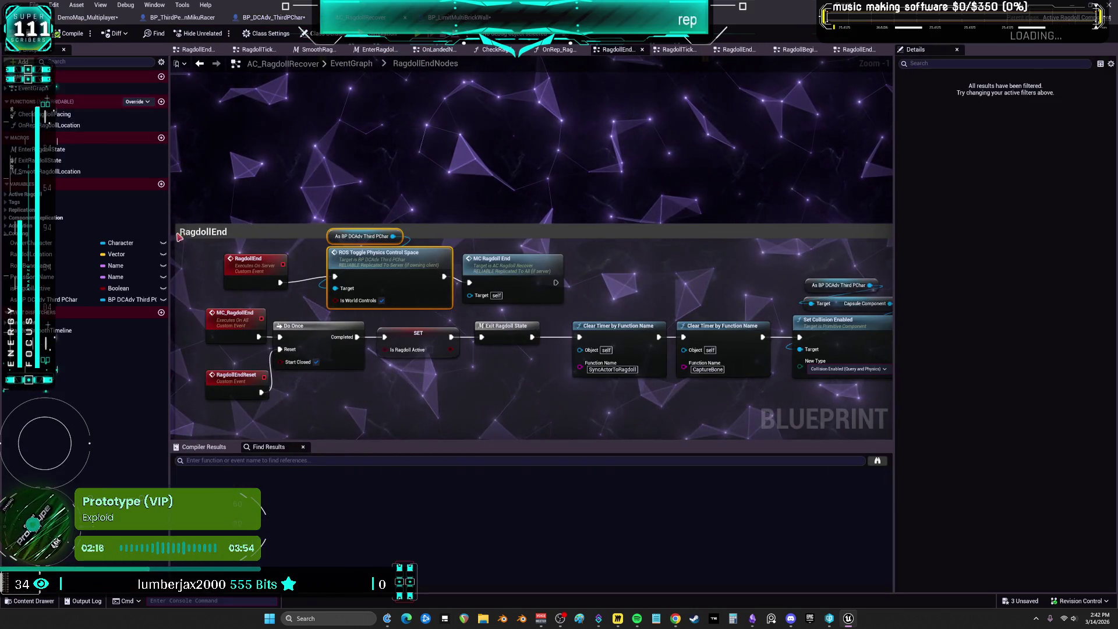
double_click(58, 172)
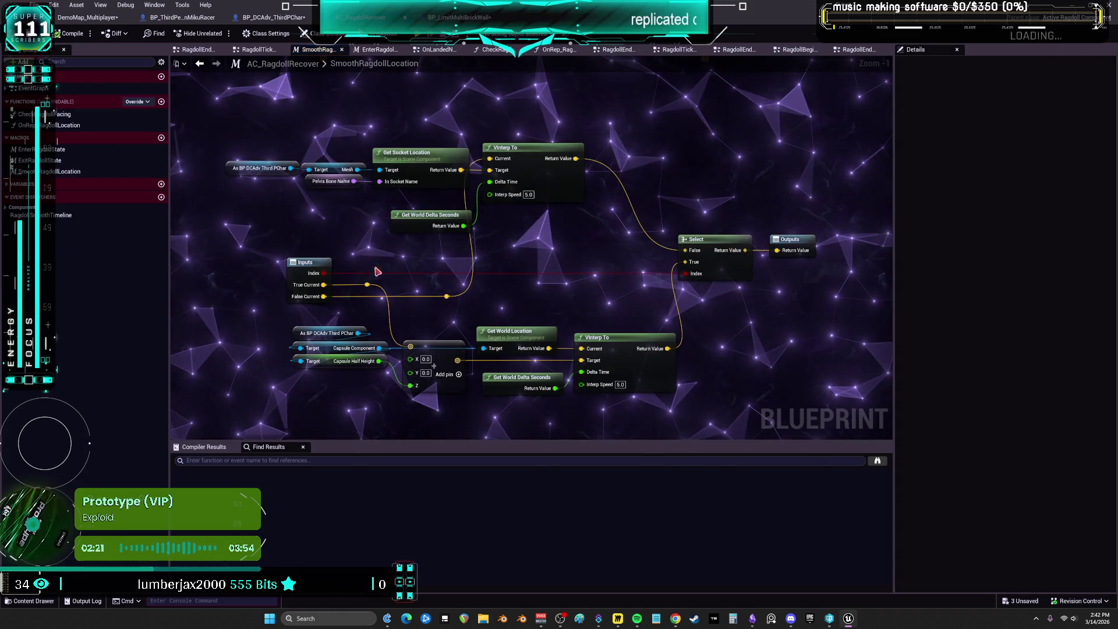
left_click_drag(580, 239, 388, 215)
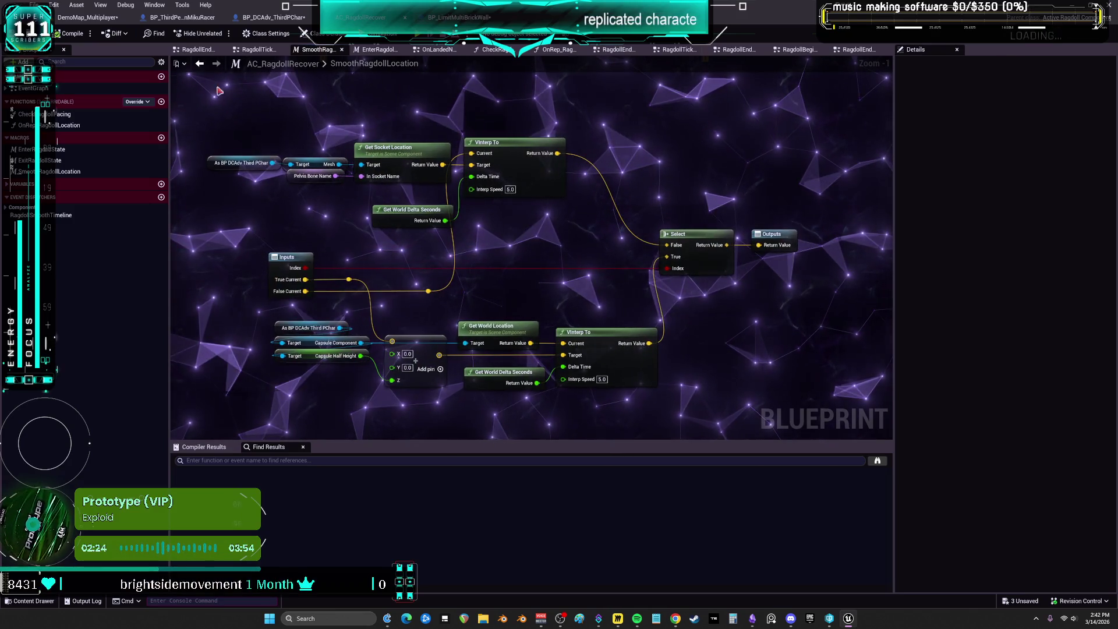
key("alt+Left")
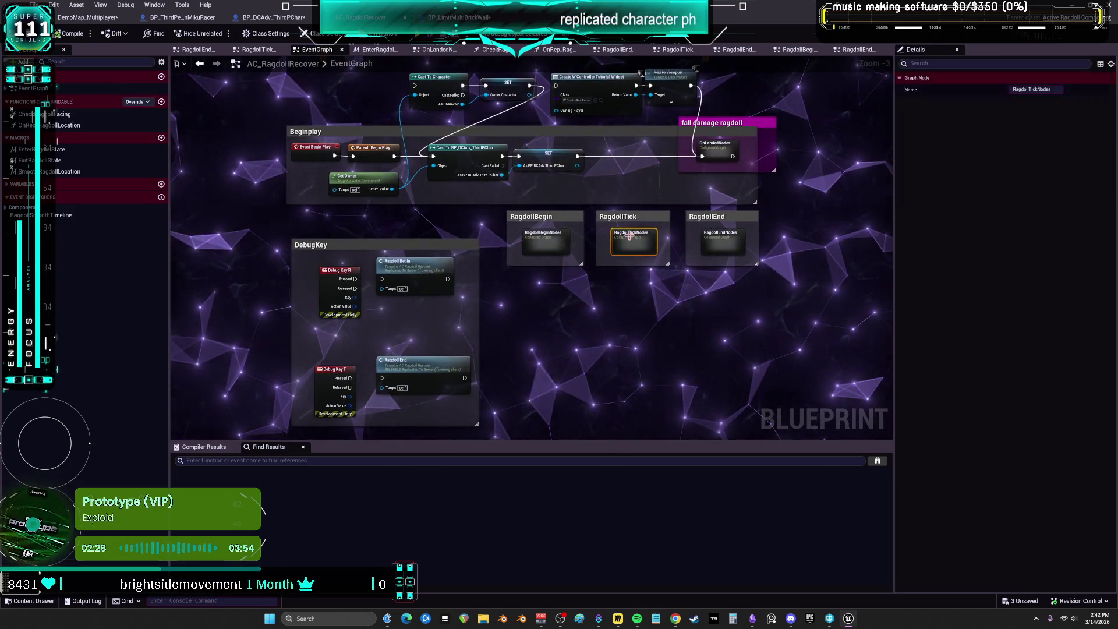
double_click(624, 237)
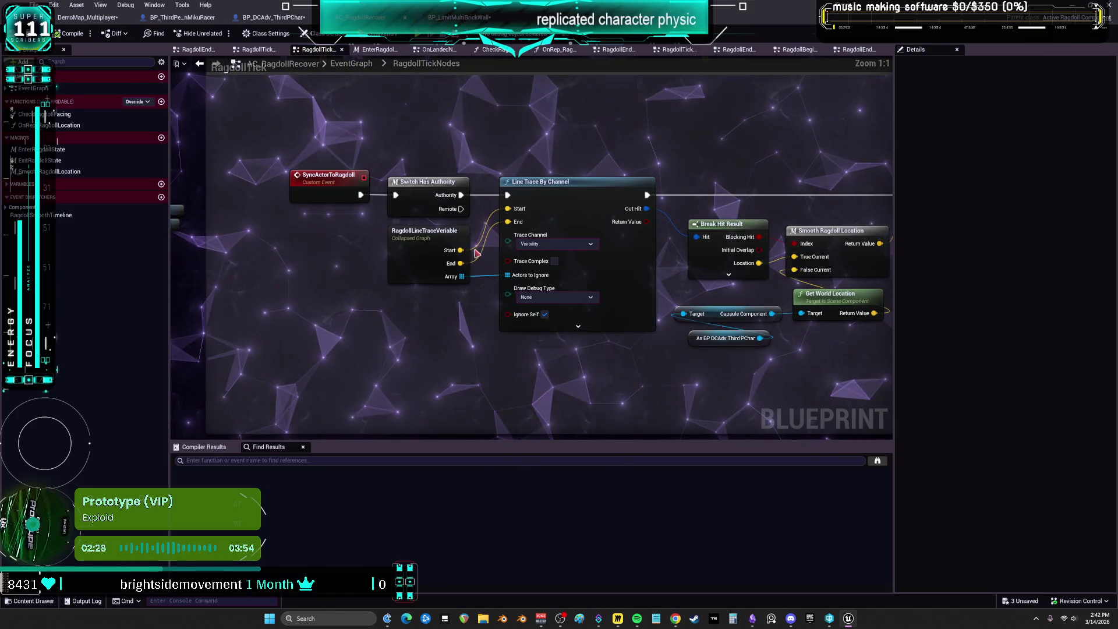
double_click(412, 250)
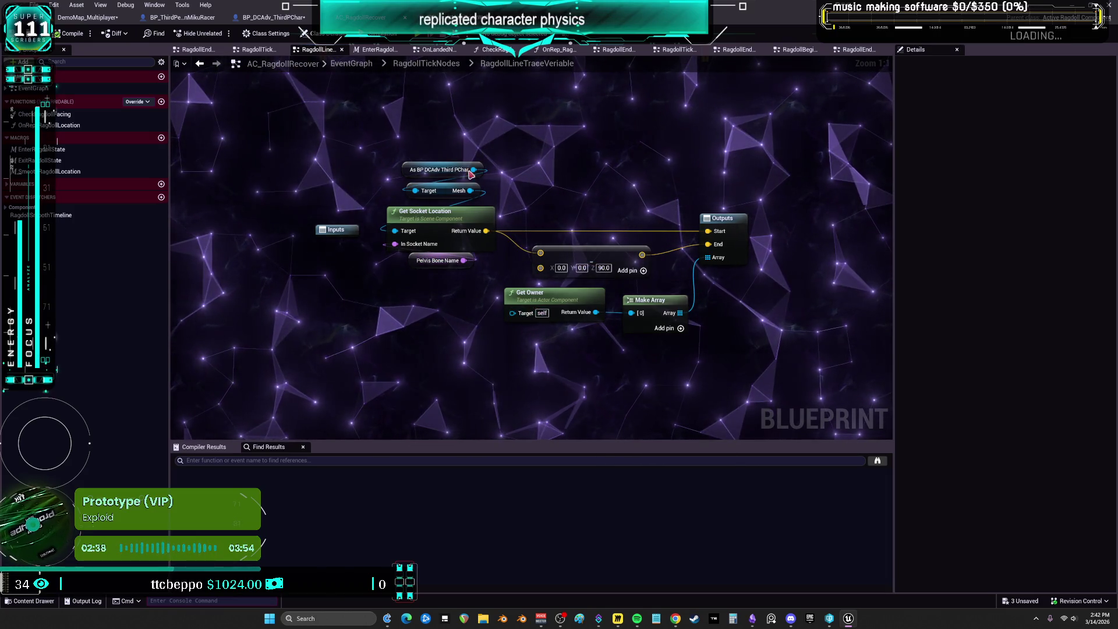
left_click(199, 64)
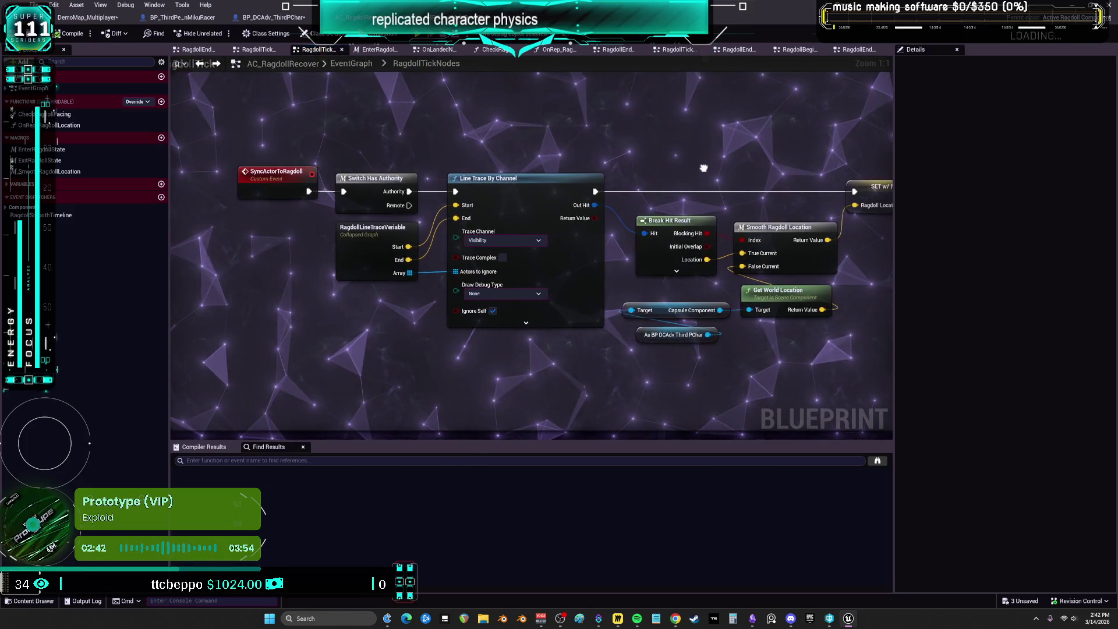
left_click_drag(687, 165, 432, 170)
scroll(638, 210, "down", 2)
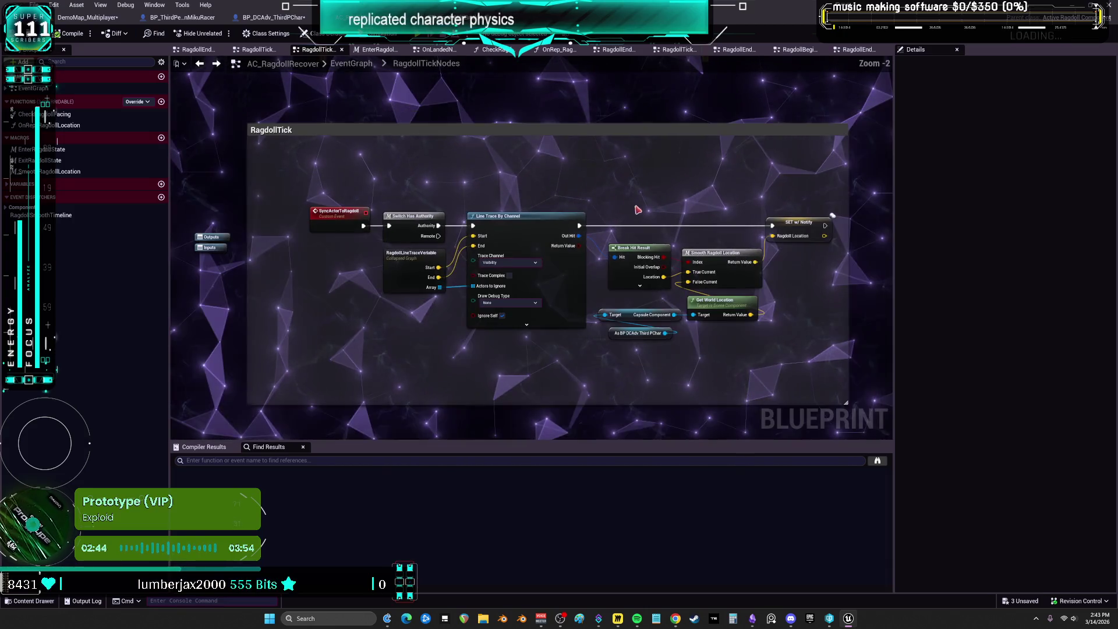
left_click(199, 64)
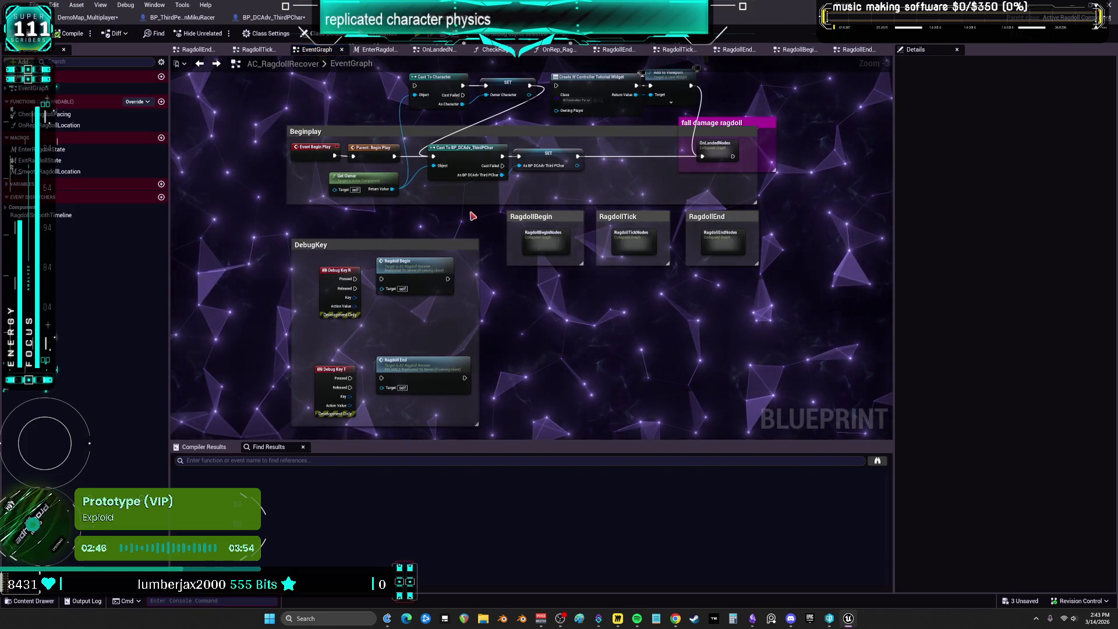
left_click_drag(472, 217, 452, 242)
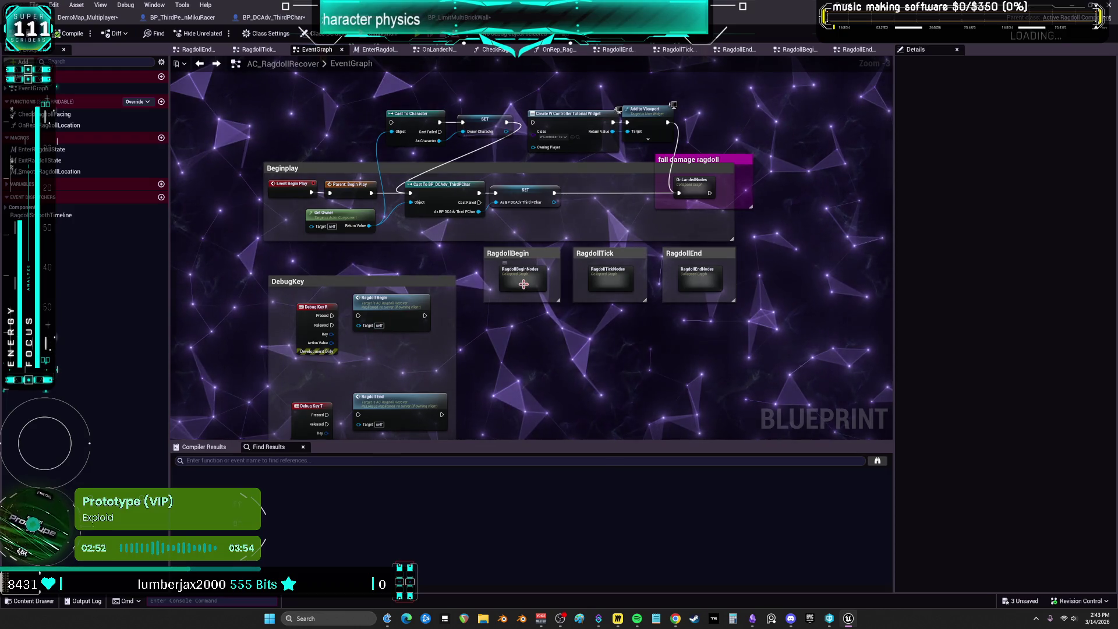
mouse_move(523, 284)
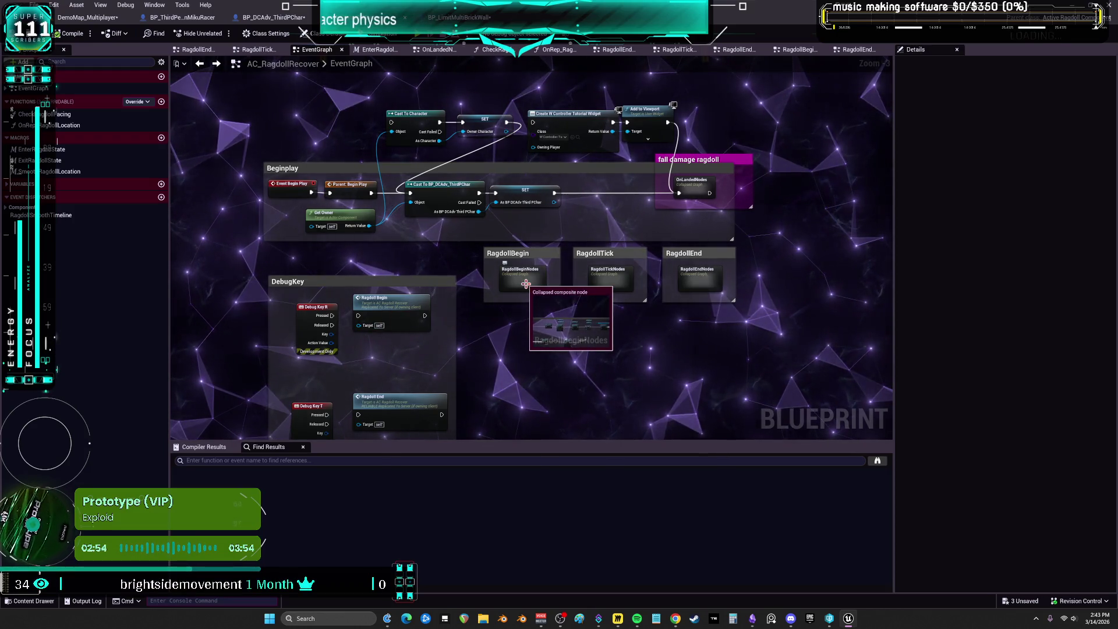
scroll(602, 315, "up", 3)
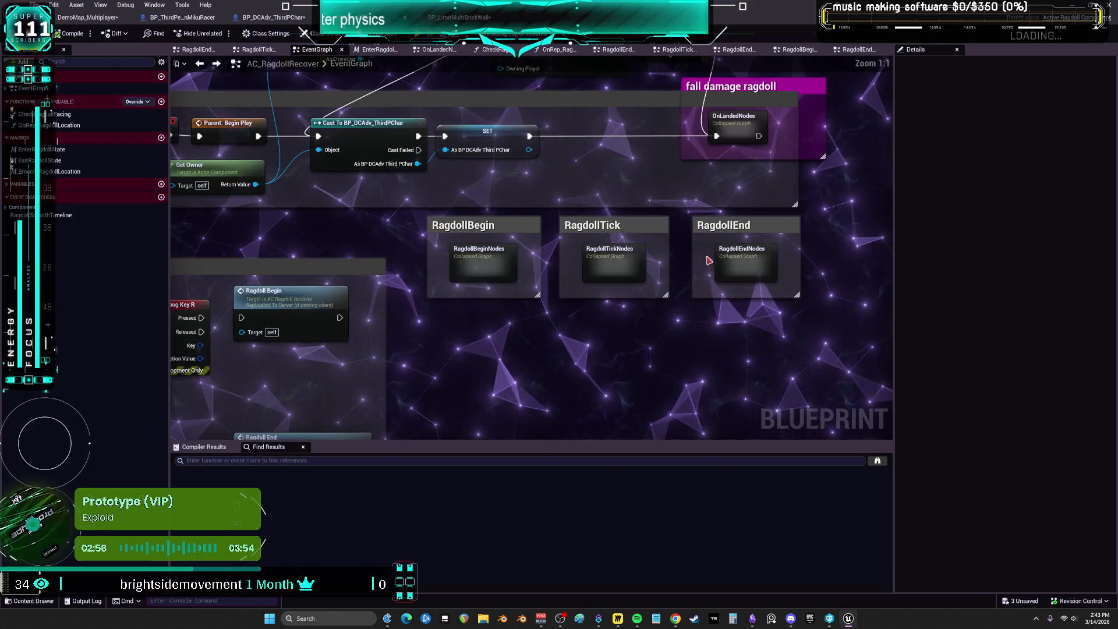
double_click(750, 267)
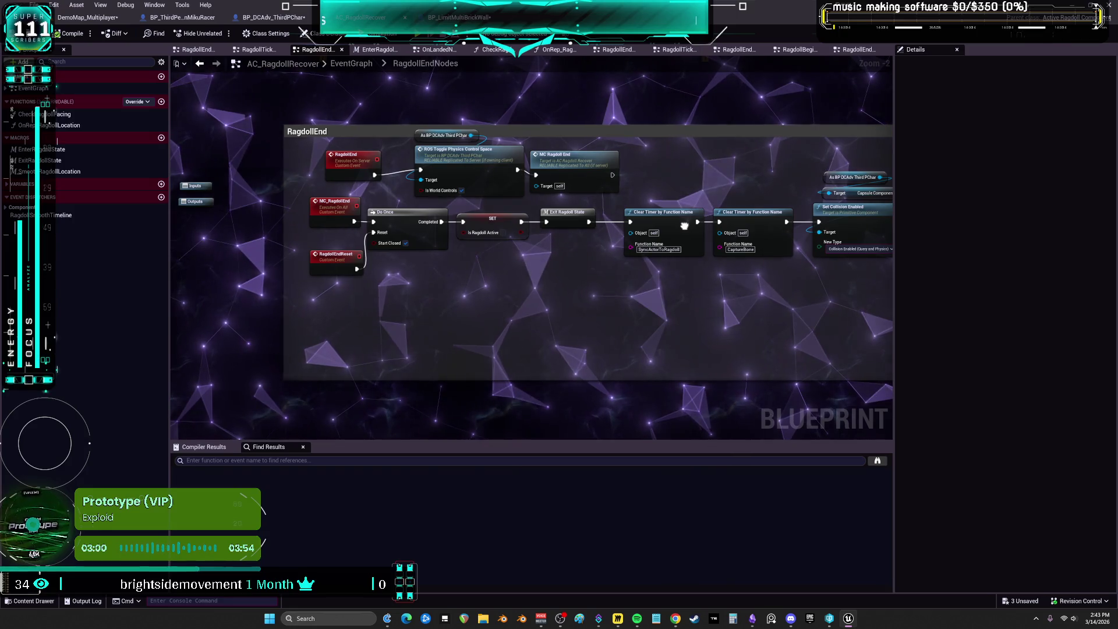
- Place the As BP DCAdv Third PChar cast beside Set Collision Enabled and raise it with Set Movement Mode
left_click_drag(684, 226, 166, 221)
left_click_drag(706, 156, 297, 169)
mouse_move(832, 163)
left_mouse_down()
mouse_move(651, 159)
mouse_move(682, 155)
left_mouse_up()
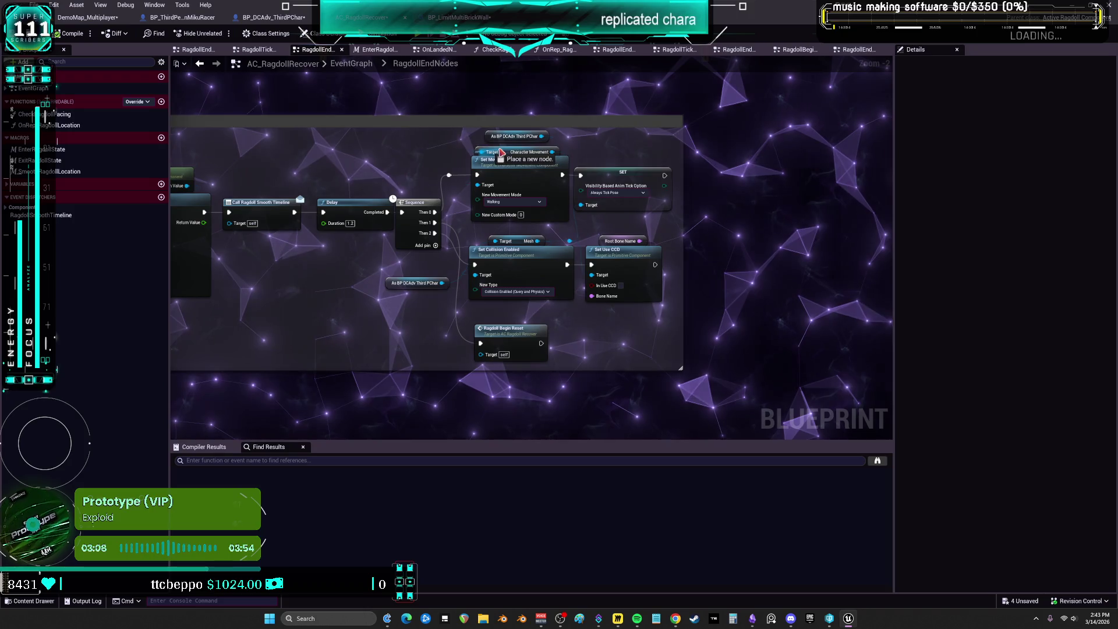
left_click_drag(510, 154, 478, 135)
scroll(501, 176, "up", 2)
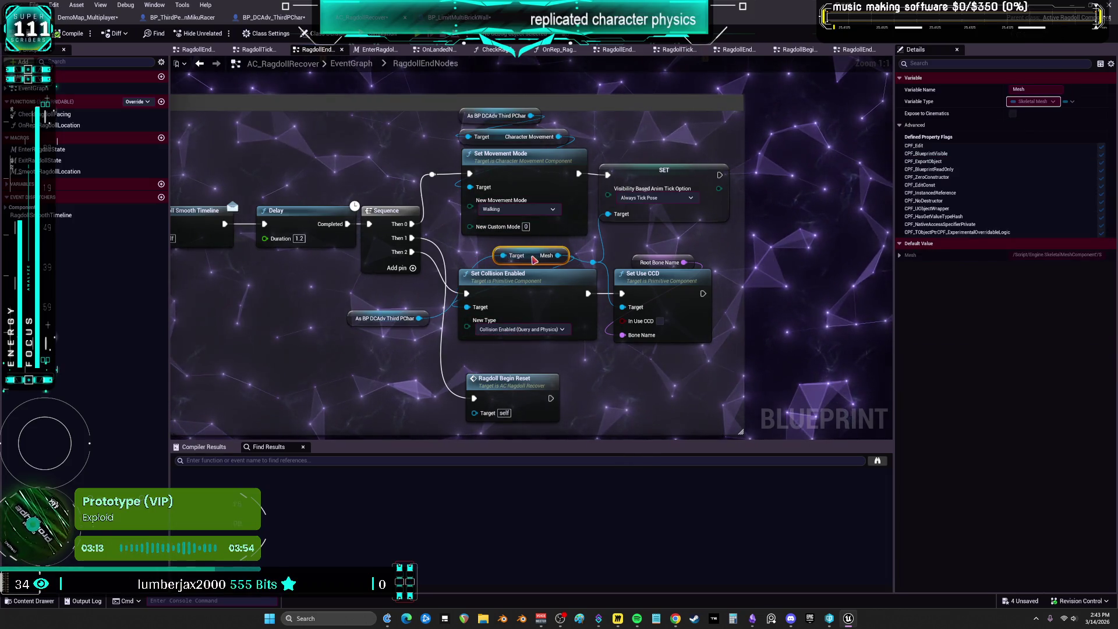
mouse_move(365, 319)
left_mouse_down()
mouse_move(368, 304)
mouse_move(481, 250)
mouse_move(471, 242)
mouse_move(492, 291)
mouse_move(484, 315)
left_mouse_up()
left_click(495, 256)
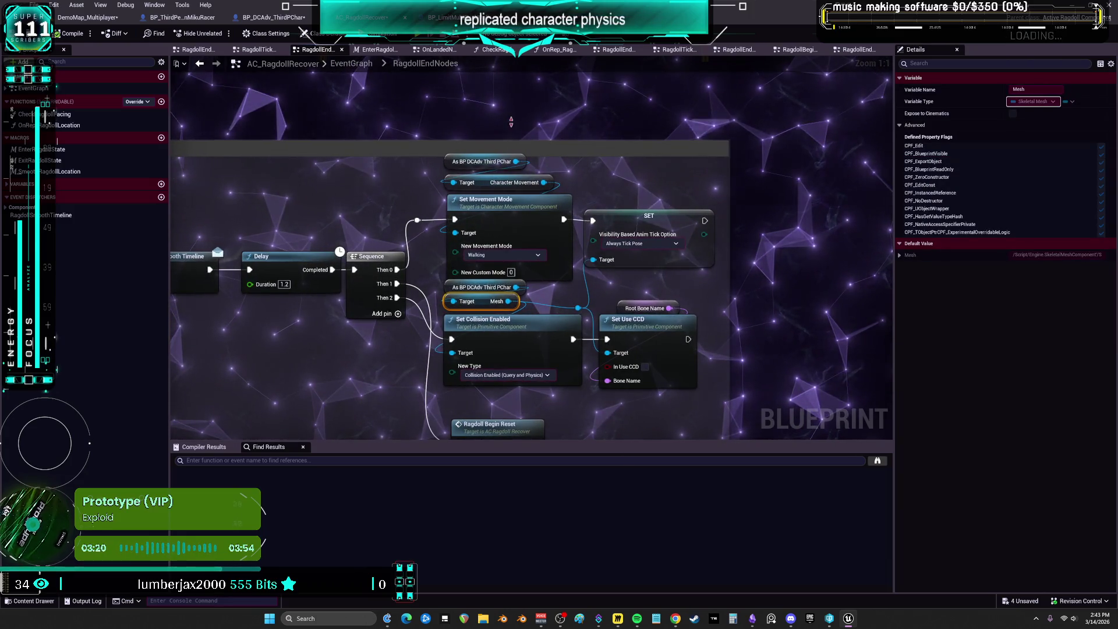
left_click_drag(583, 143, 495, 257)
left_click_drag(560, 194, 589, 187)
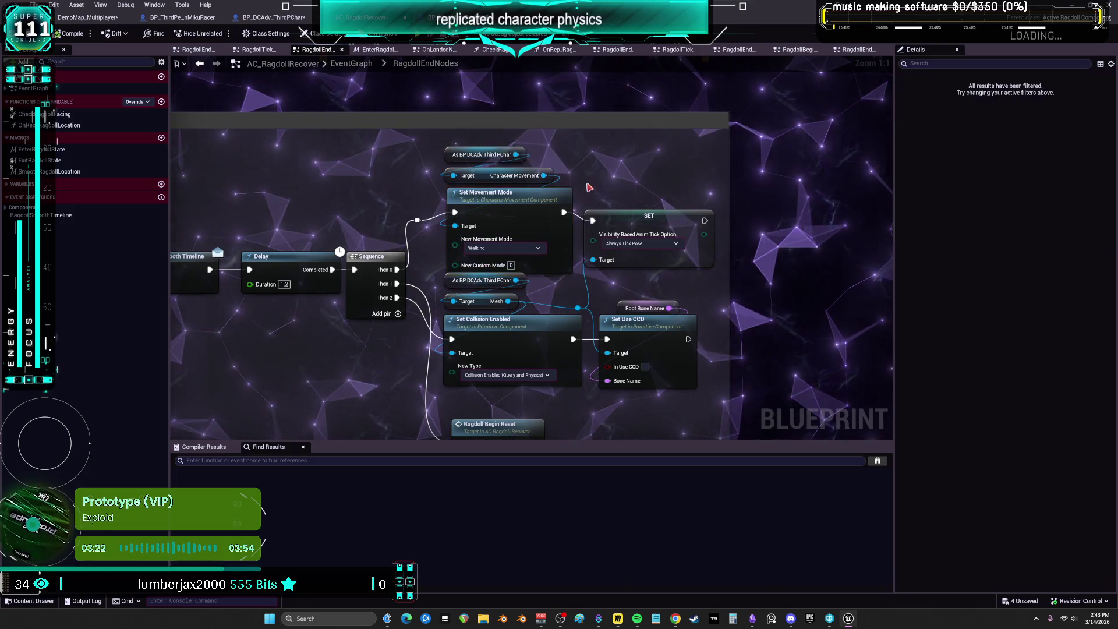
- Shift Set Use CCD and Root Bone Name right to line up with the SET node
scroll(504, 257, "down", 4)
mouse_move(536, 360)
left_mouse_down()
mouse_move(497, 235)
mouse_move(606, 250)
left_mouse_up()
scroll(603, 250, "up", 2)
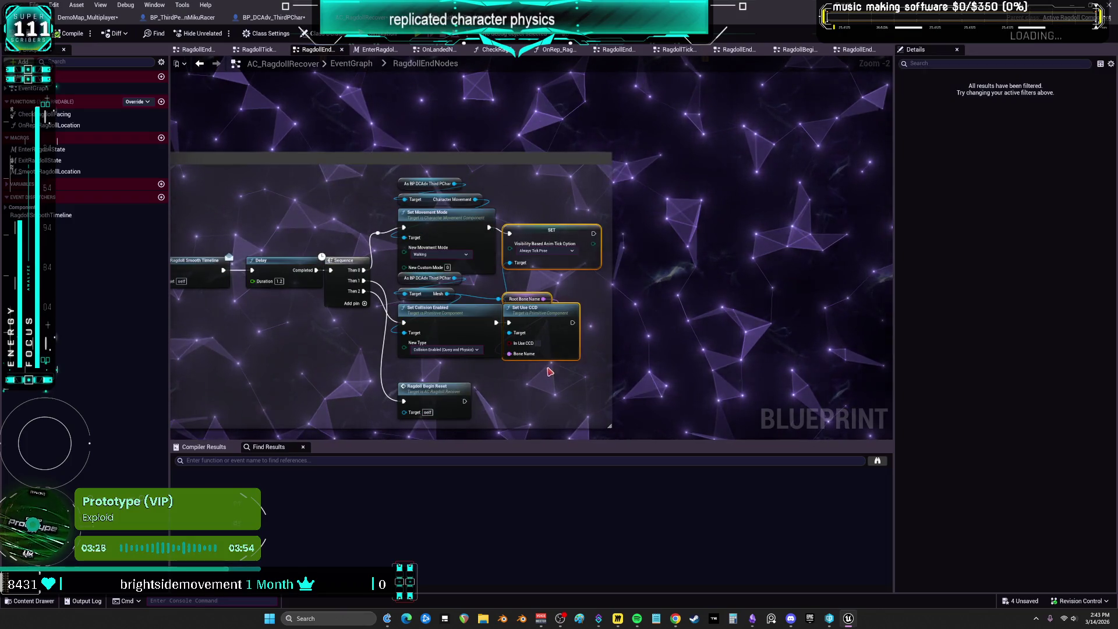
left_click_drag(566, 345, 588, 344)
scroll(606, 353, "up", 2)
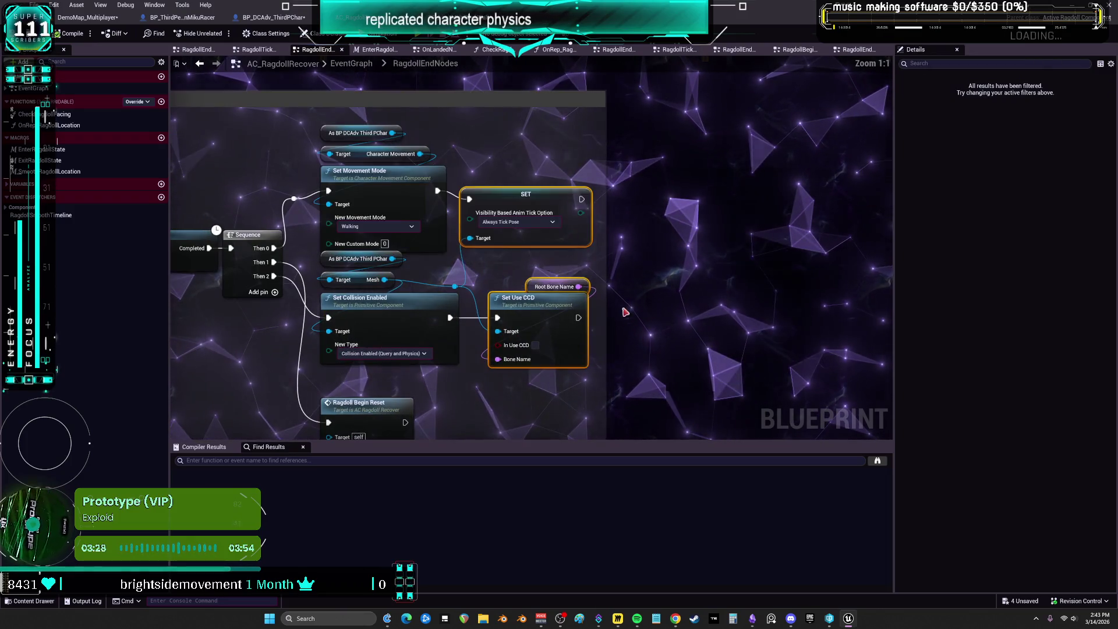
left_click(526, 193)
left_click(715, 214)
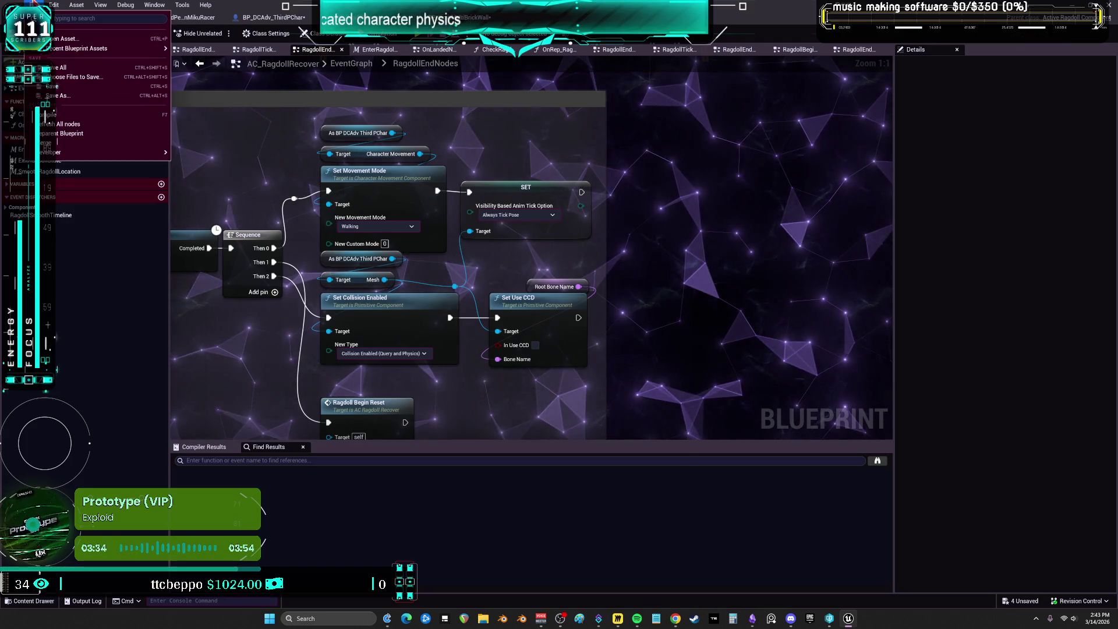
- Save all modified assets with Ctrl+Shift+S, checking out the listed assets
key("ctrl+shift+s")
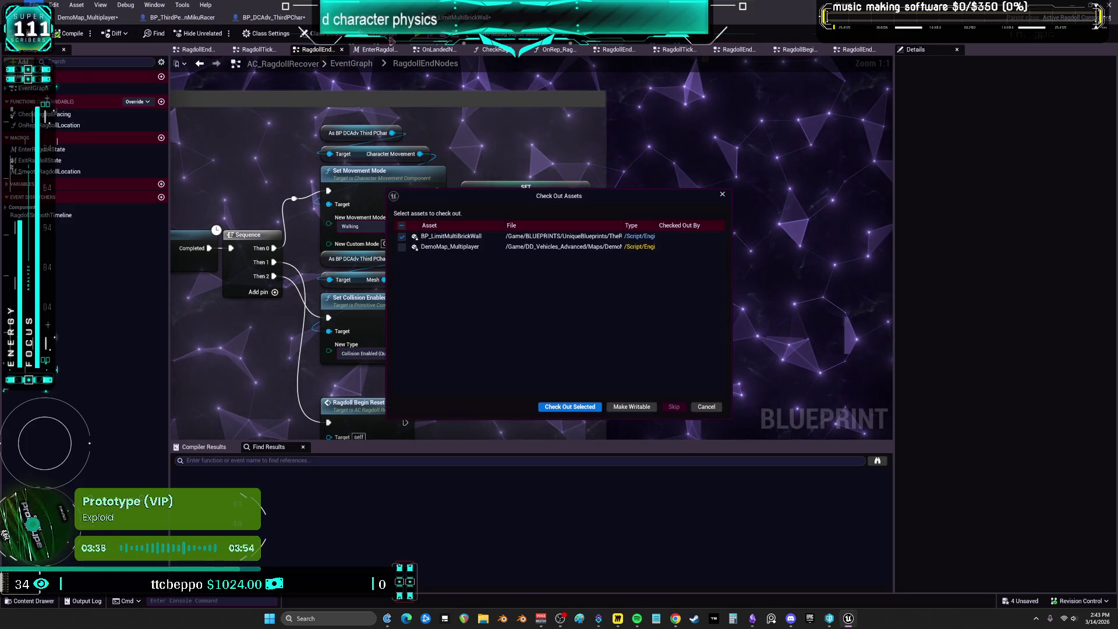
left_click(573, 407)
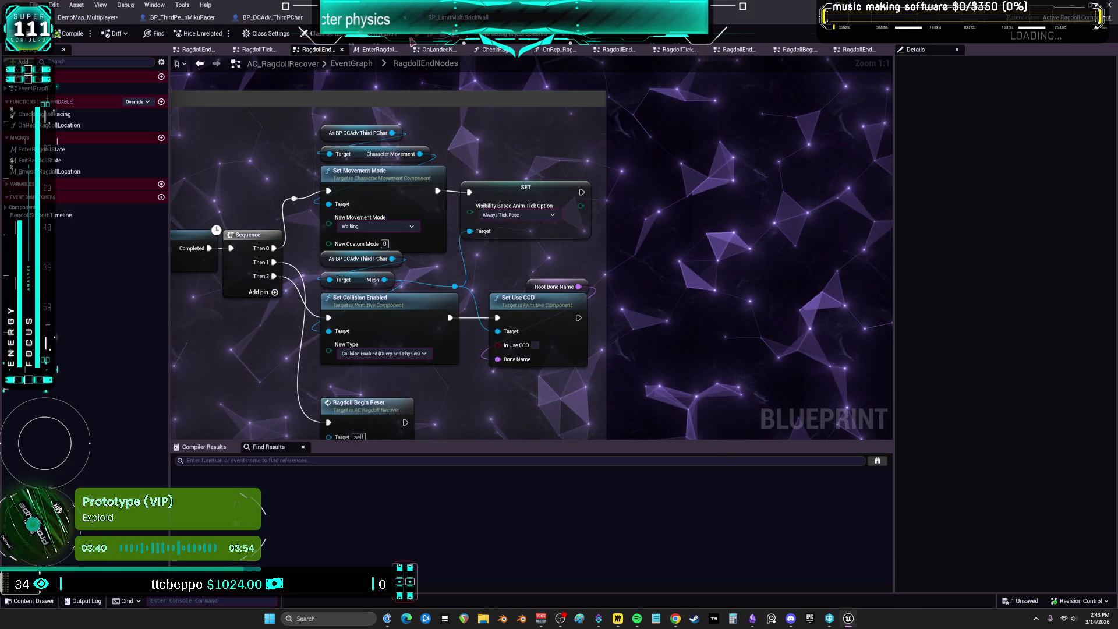
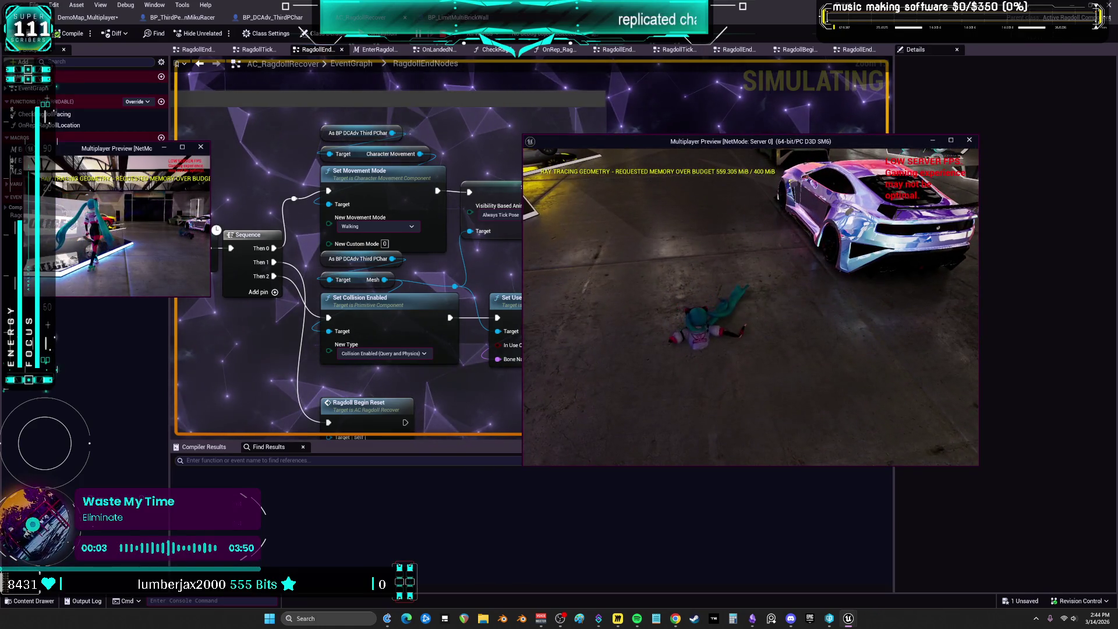
- Stop the multiplayer play session and move the Root Bone Name node up and left
key("Escape")
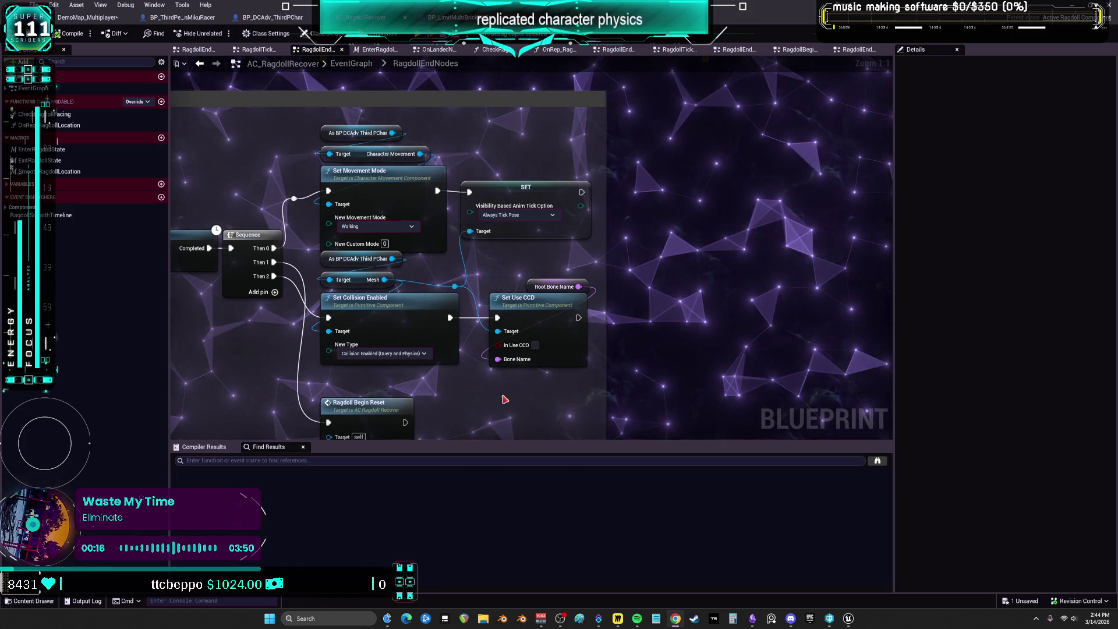
left_click_drag(528, 288, 511, 280)
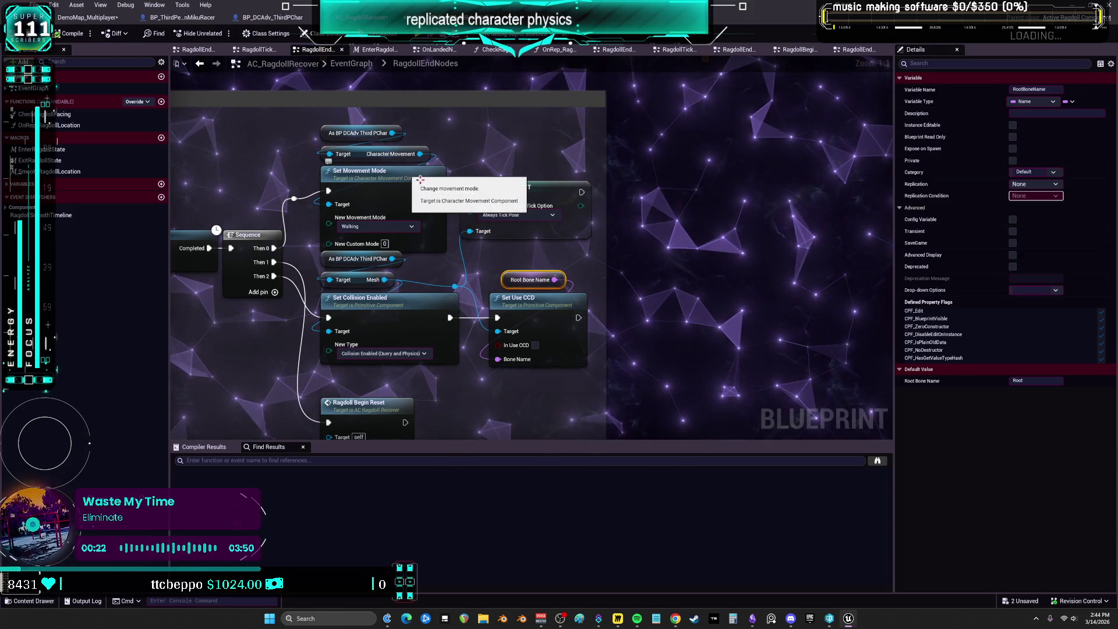
scroll(571, 216, "down", 2)
scroll(572, 218, "down", 1)
- Nudge the RagdollEnd event node slightly upward, then bring up the UpdateHipLocation function graph
left_click_drag(579, 192, 369, 205)
scroll(273, 163, "up", 3)
left_click(273, 161)
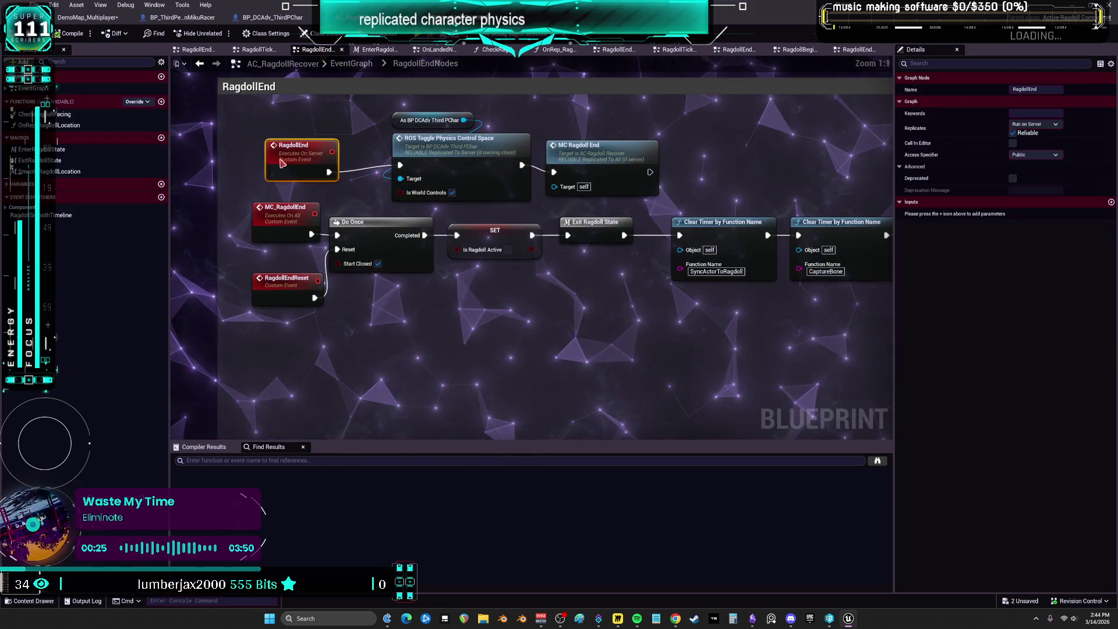
left_click_drag(273, 161, 287, 154)
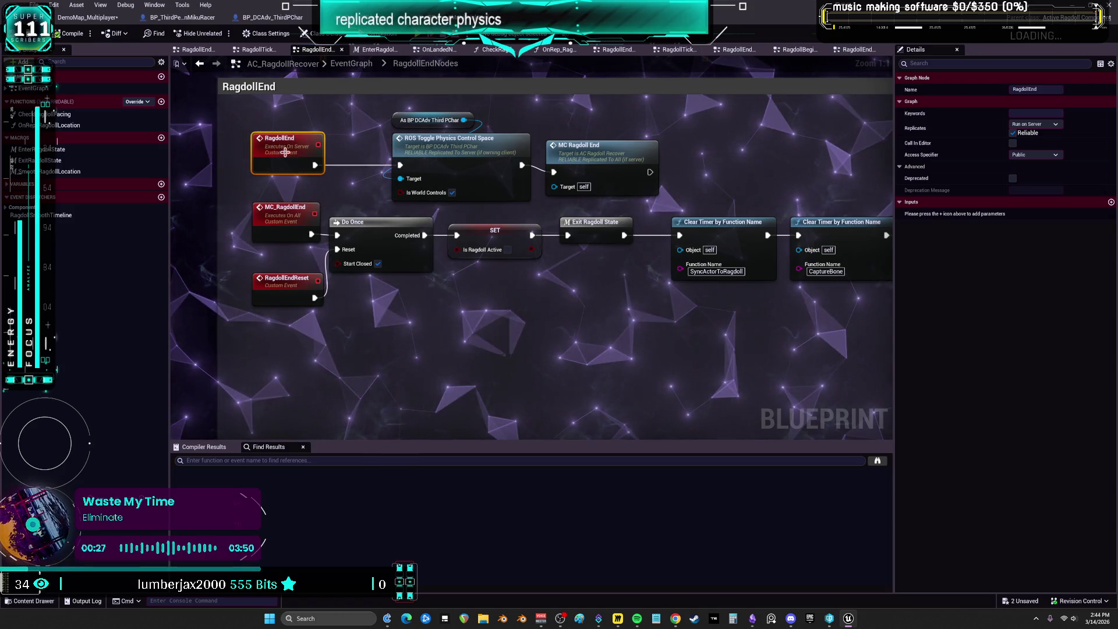
right_click(287, 154)
key("Escape")
left_click(285, 20)
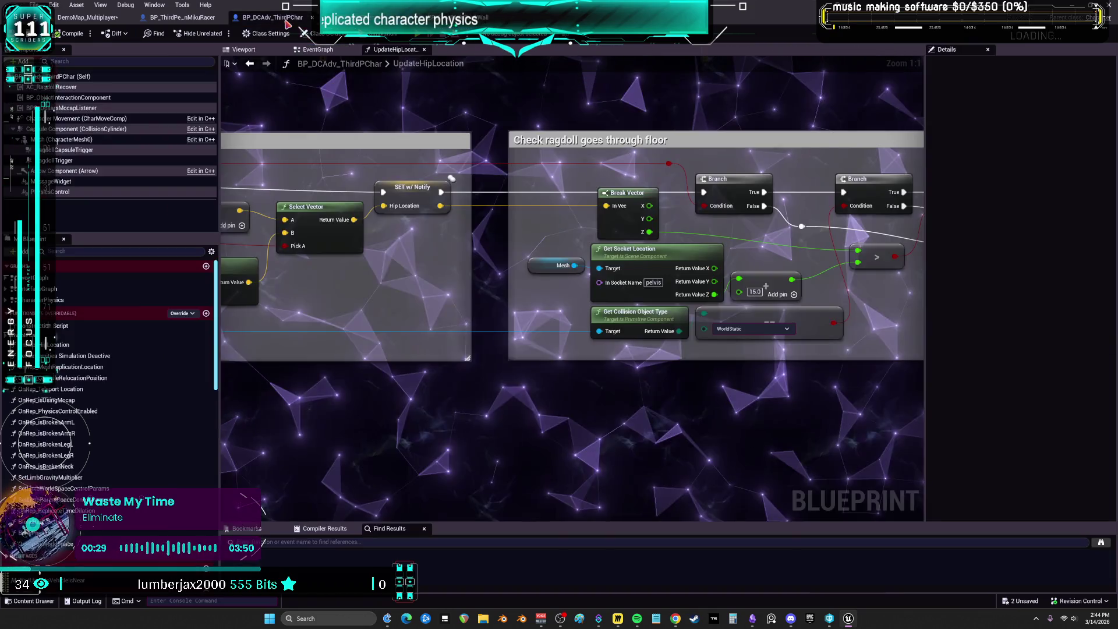
left_click(181, 17)
left_click(466, 17)
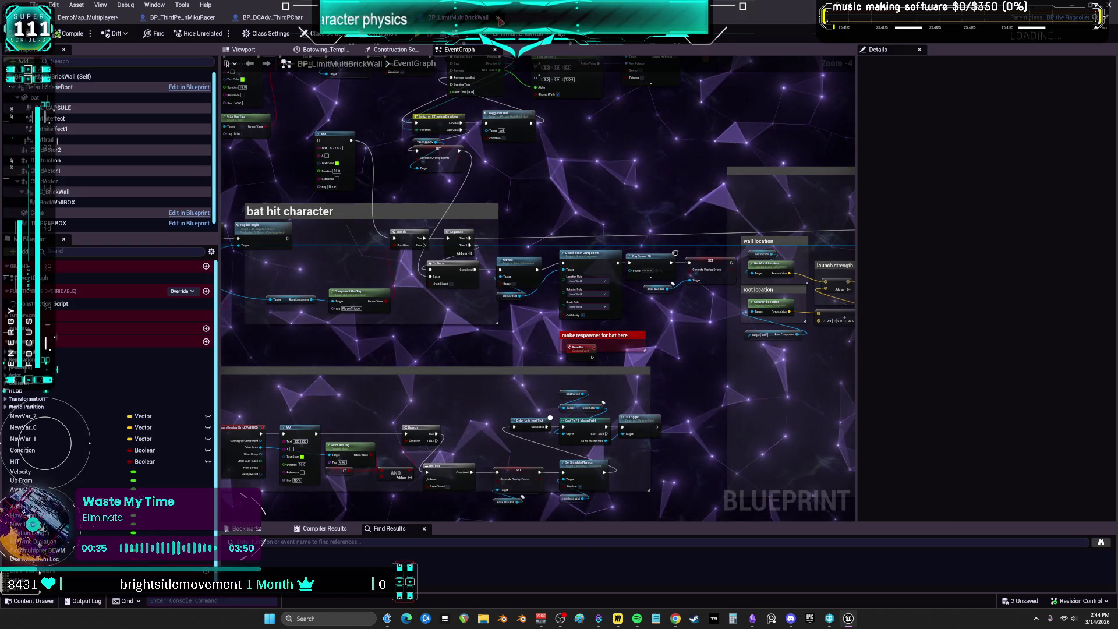
left_click(501, 21)
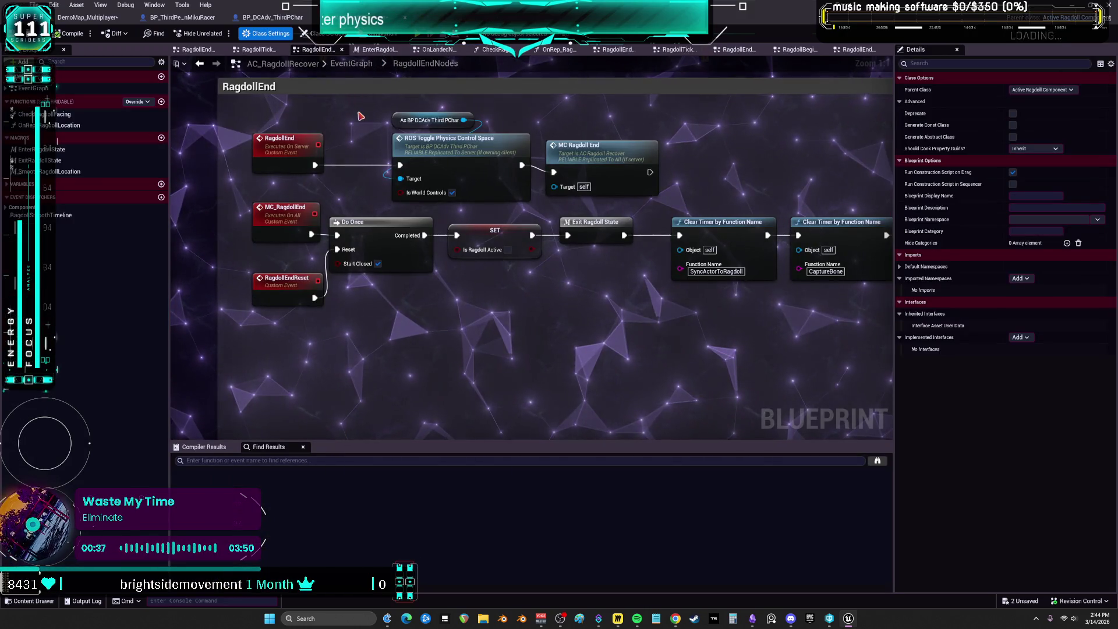
left_click(273, 17)
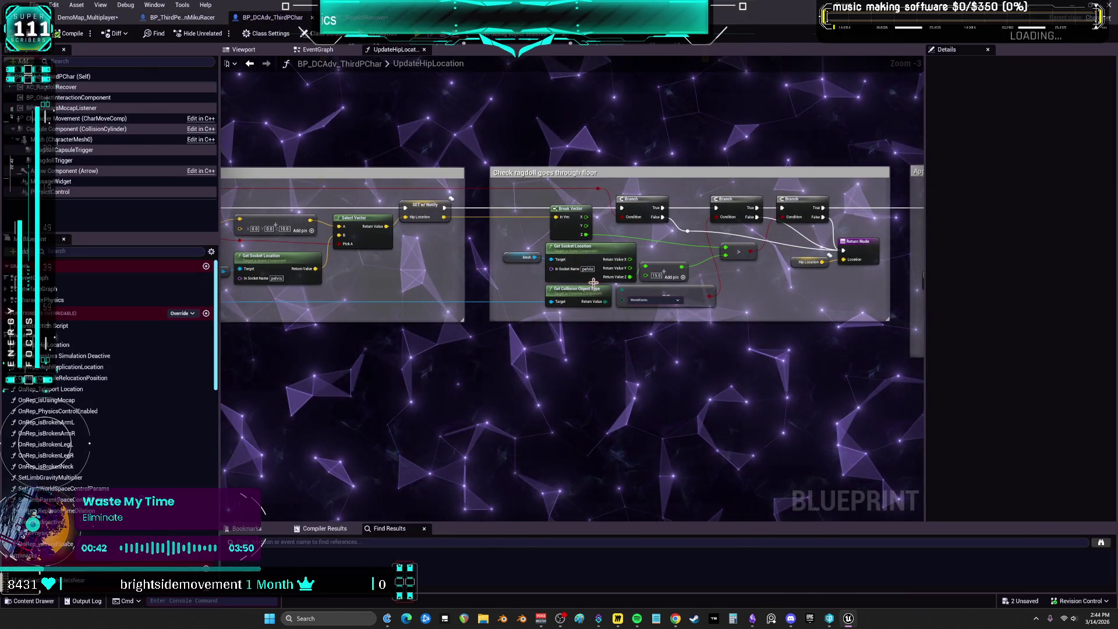
scroll(593, 282, "up", 3)
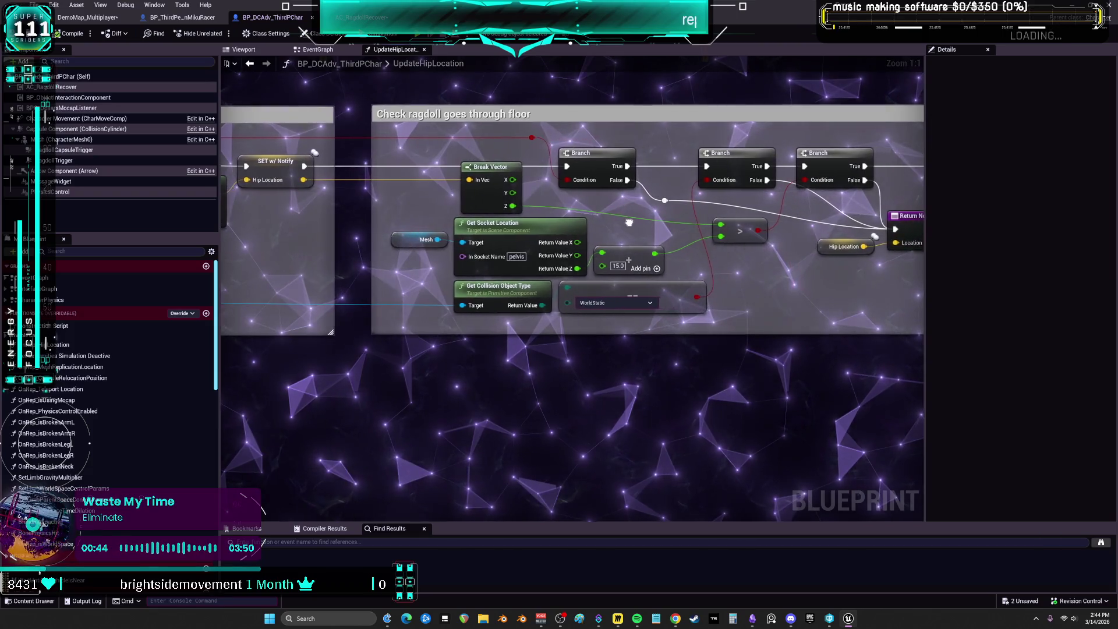
left_click_drag(629, 222, 945, 241)
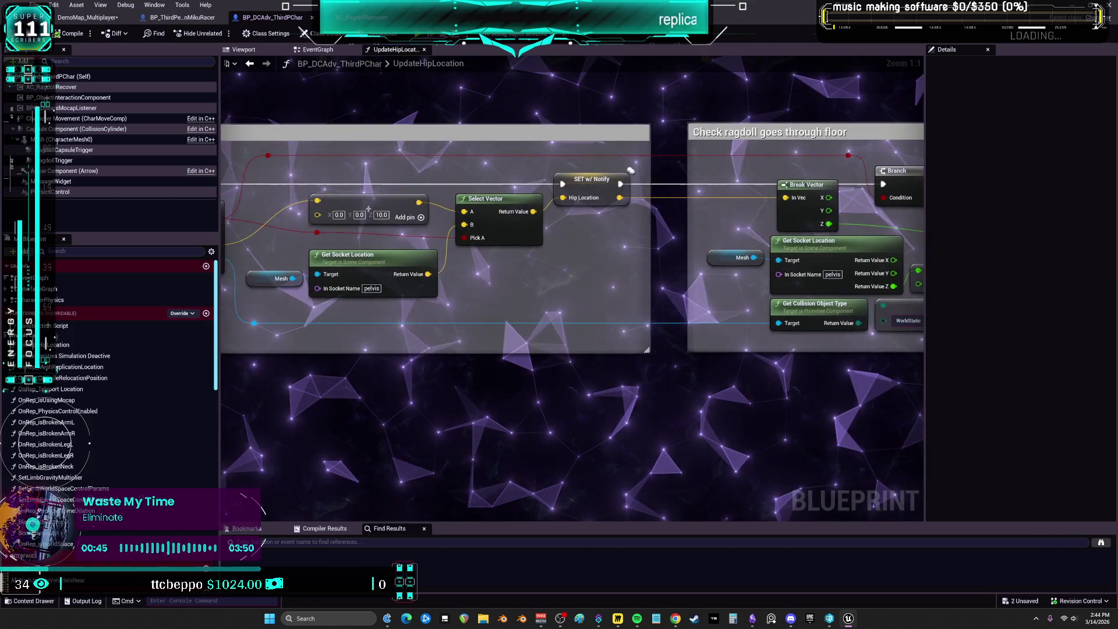
left_click_drag(631, 170, 904, 170)
left_click_drag(582, 233, 835, 215)
mouse_move(583, 233)
left_mouse_down()
mouse_move(872, 221)
mouse_move(453, 222)
left_mouse_up()
mouse_move(245, 175)
left_mouse_down()
mouse_move(361, 202)
mouse_move(528, 286)
mouse_move(834, 243)
left_mouse_up()
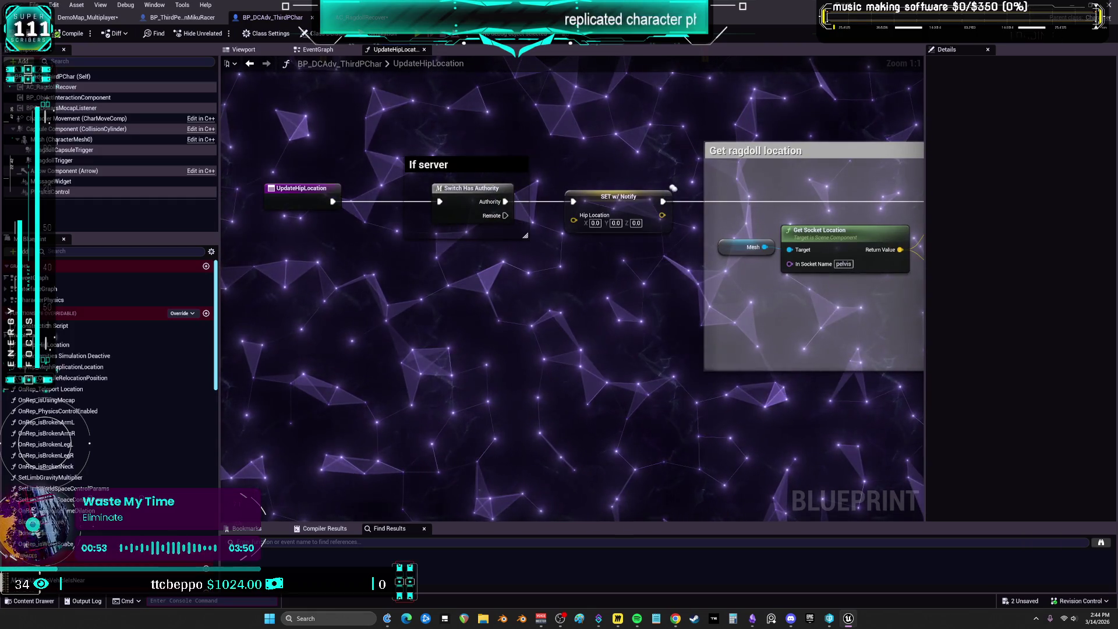
left_click_drag(672, 188, 99, 159)
left_click_drag(908, 244, 617, 246)
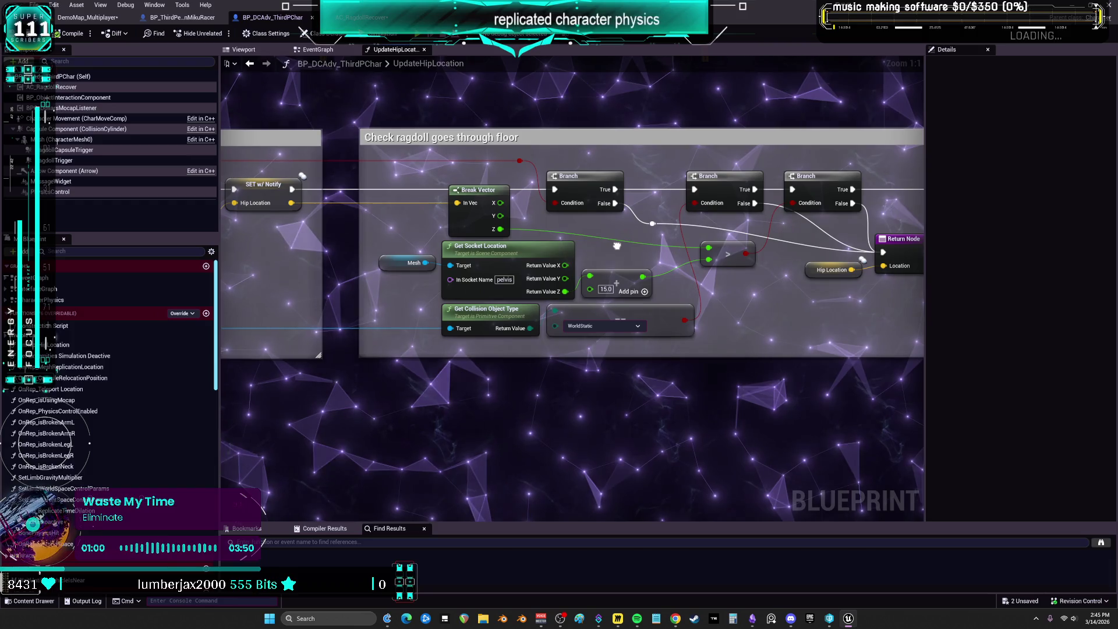
mouse_move(617, 246)
left_mouse_down()
mouse_move(904, 247)
mouse_move(593, 224)
left_mouse_up()
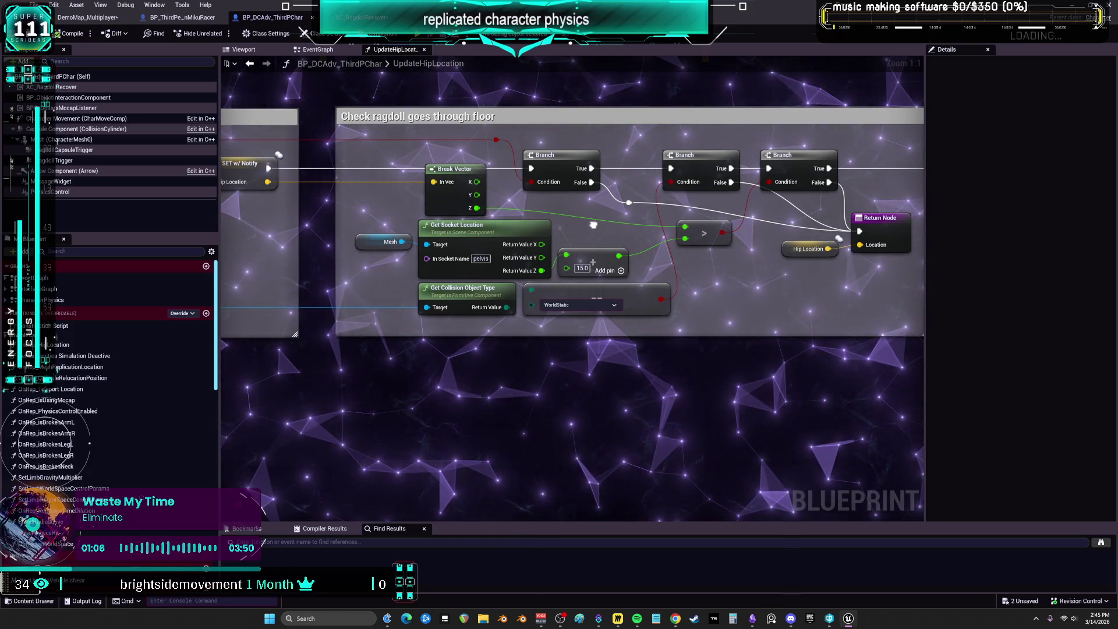
left_click_drag(594, 225, 263, 210)
left_click_drag(846, 322, 632, 309)
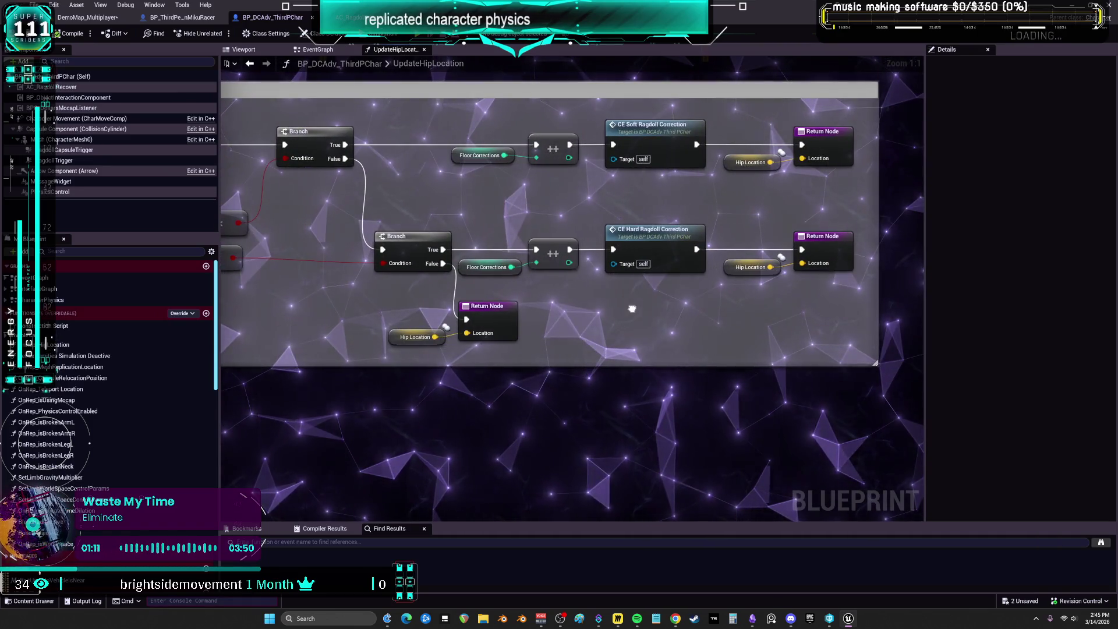
left_click(651, 237)
double_click(651, 237)
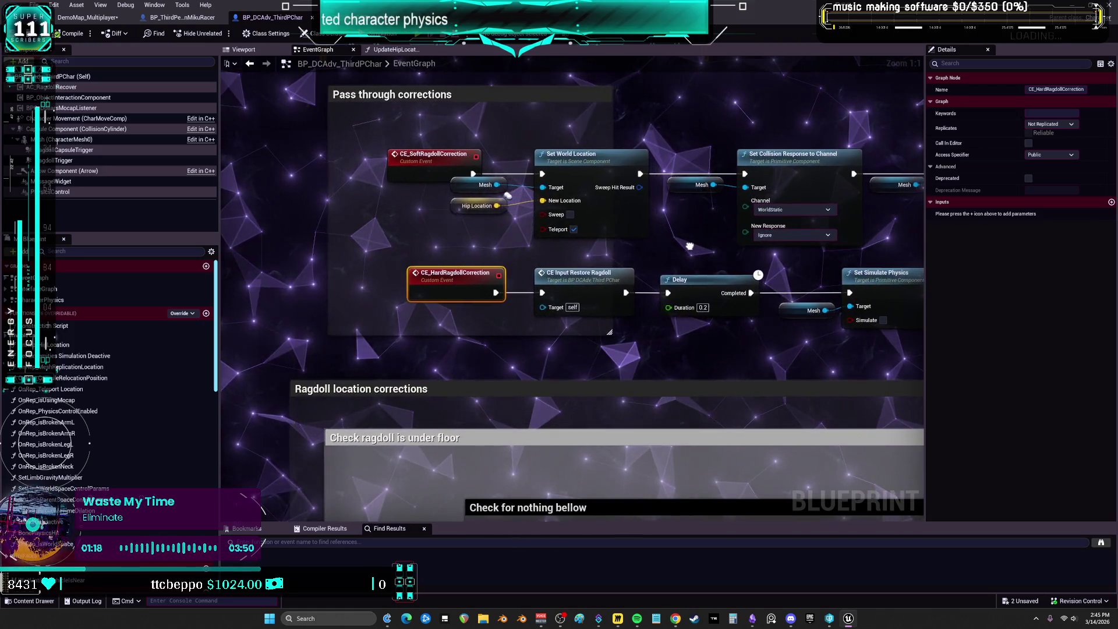
- Pan along the ragdoll correction chain to review the Add Impulse to All Bodies Below and Delay nodes
left_click_drag(660, 246, 94, 222)
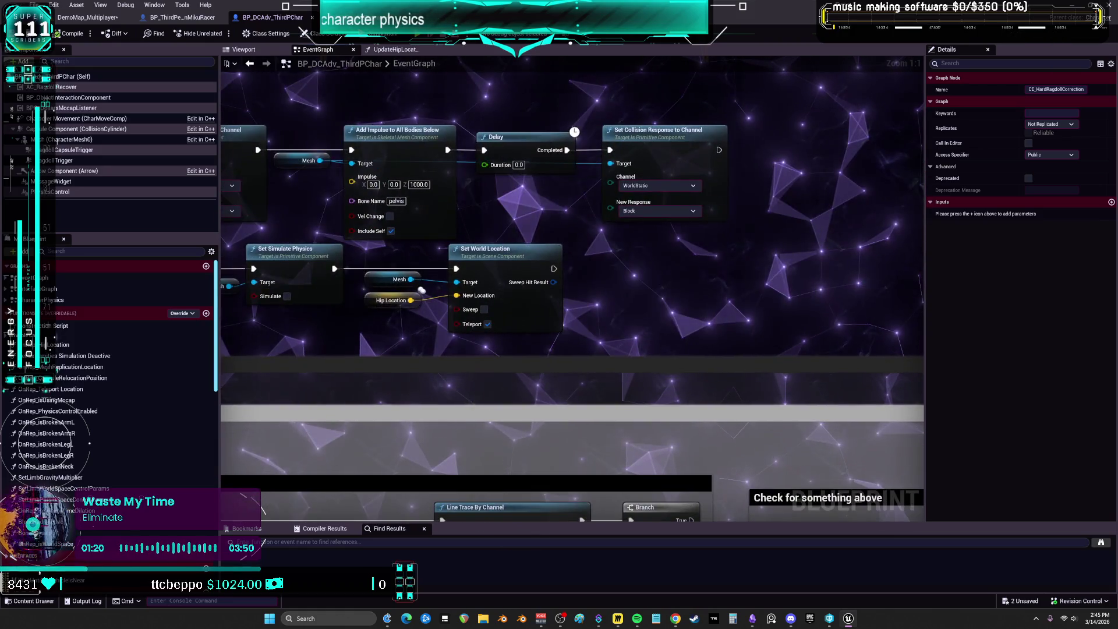
scroll(699, 283, "down", 5)
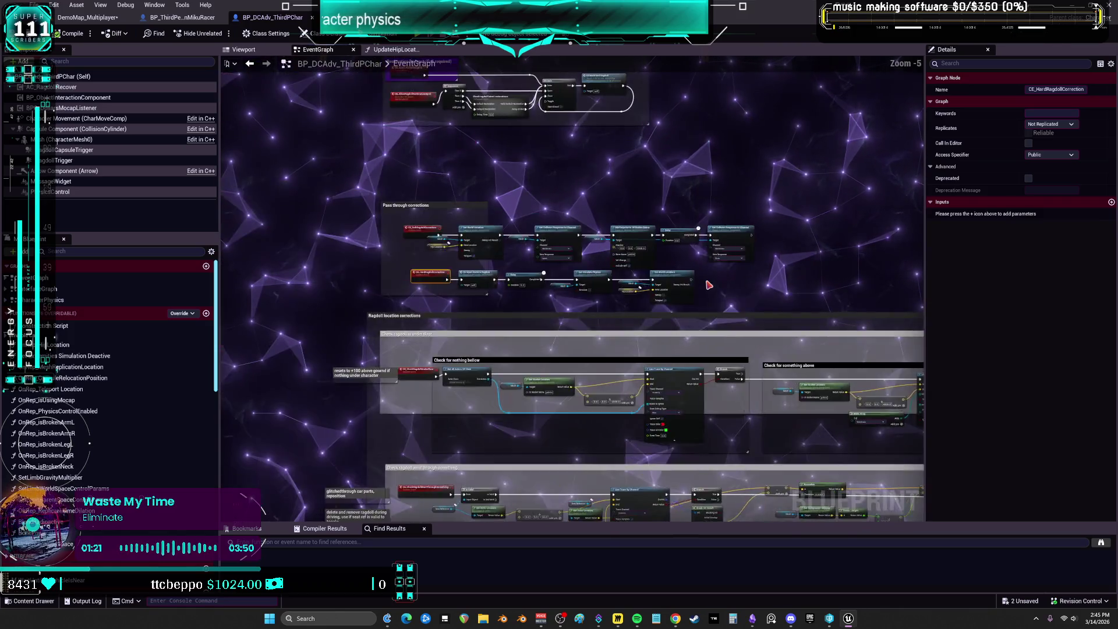
scroll(423, 228, "up", 5)
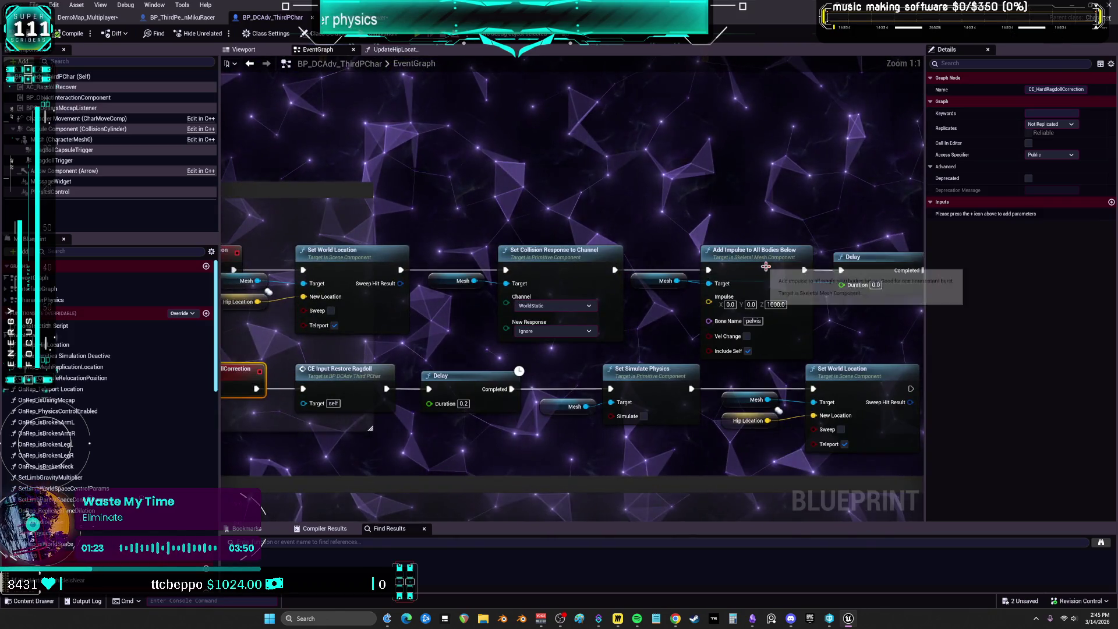
left_click(757, 259)
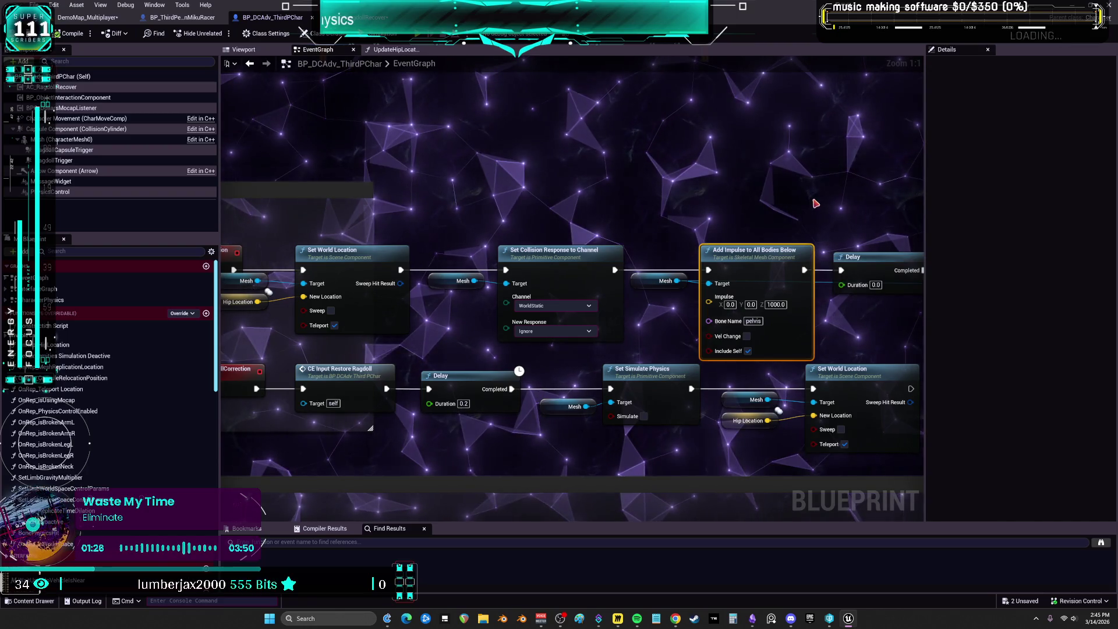
mouse_move(662, 220)
left_mouse_down()
mouse_move(781, 202)
mouse_move(597, 213)
left_mouse_up()
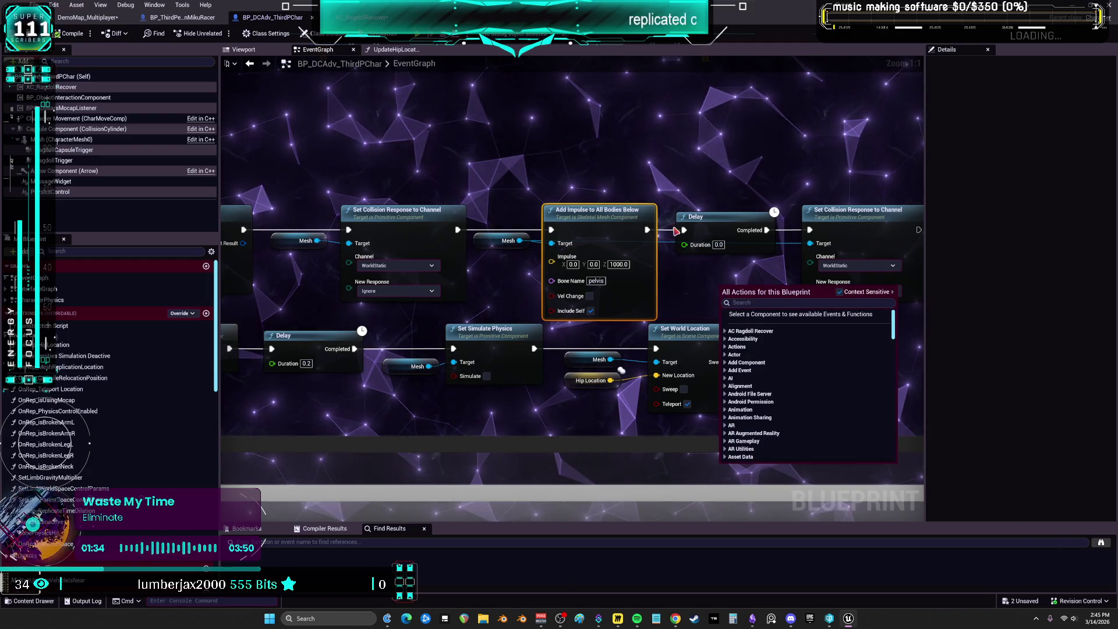
left_click(421, 192)
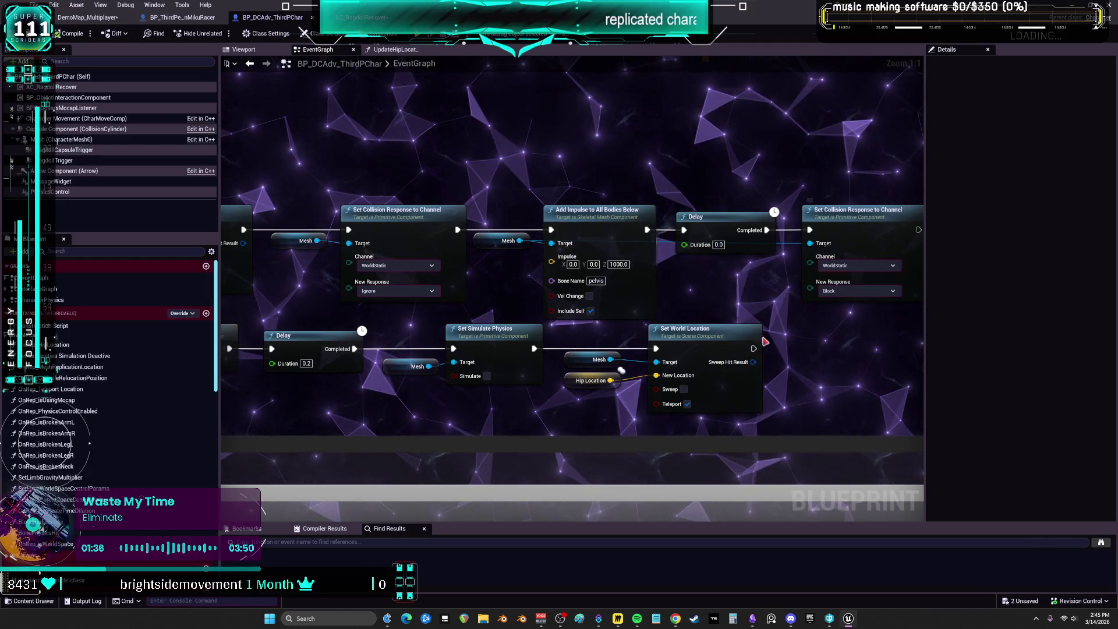
scroll(516, 267, "down", 2)
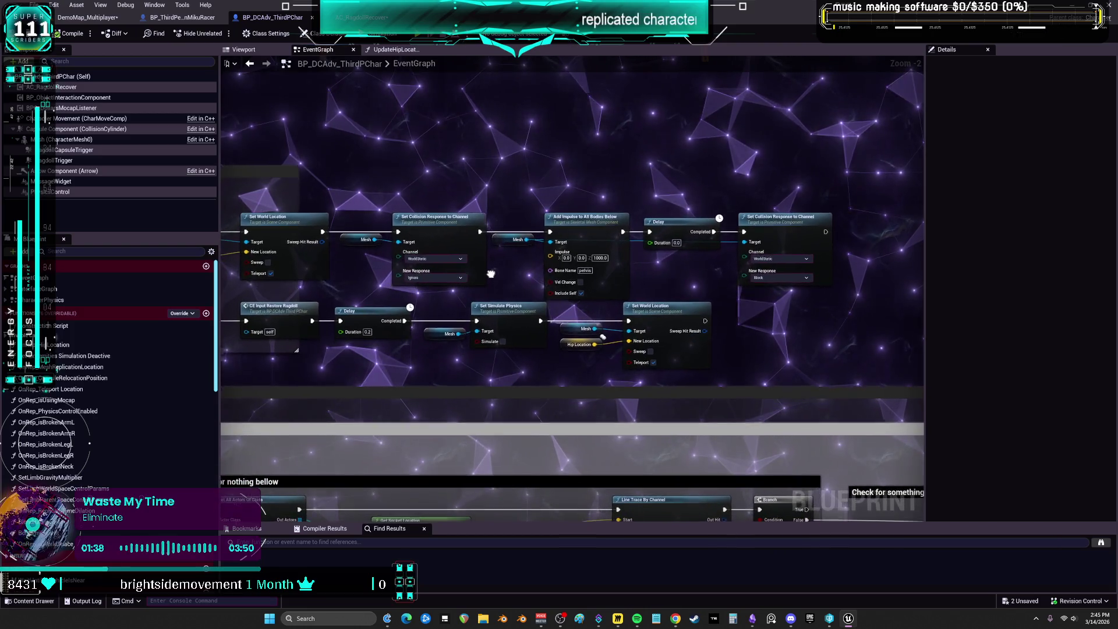
scroll(495, 268, "down", 5)
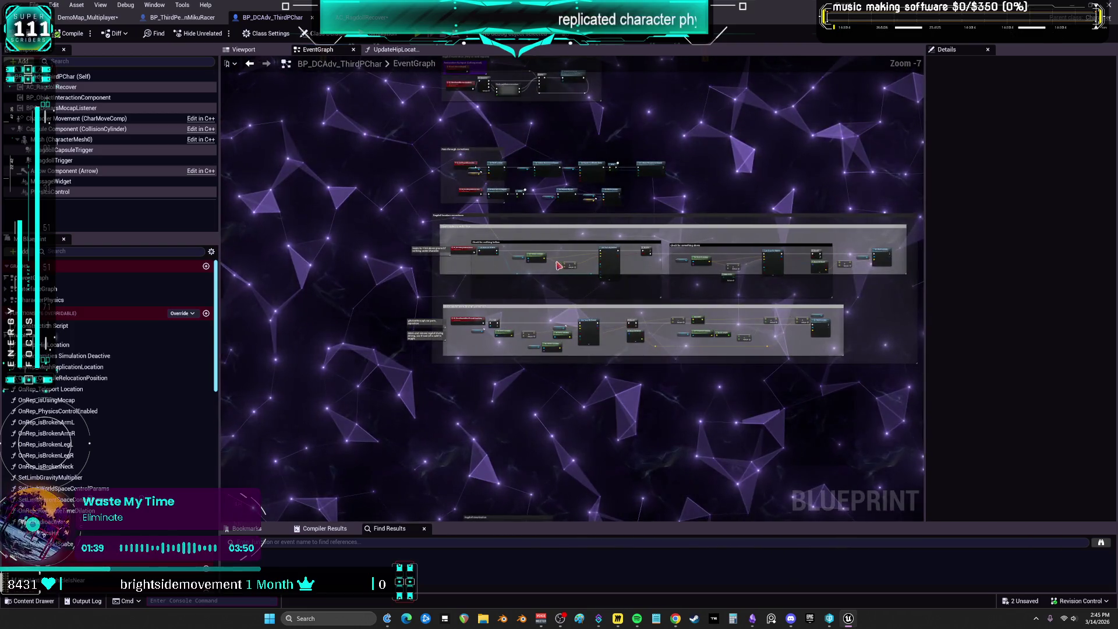
scroll(563, 264, "up", 5)
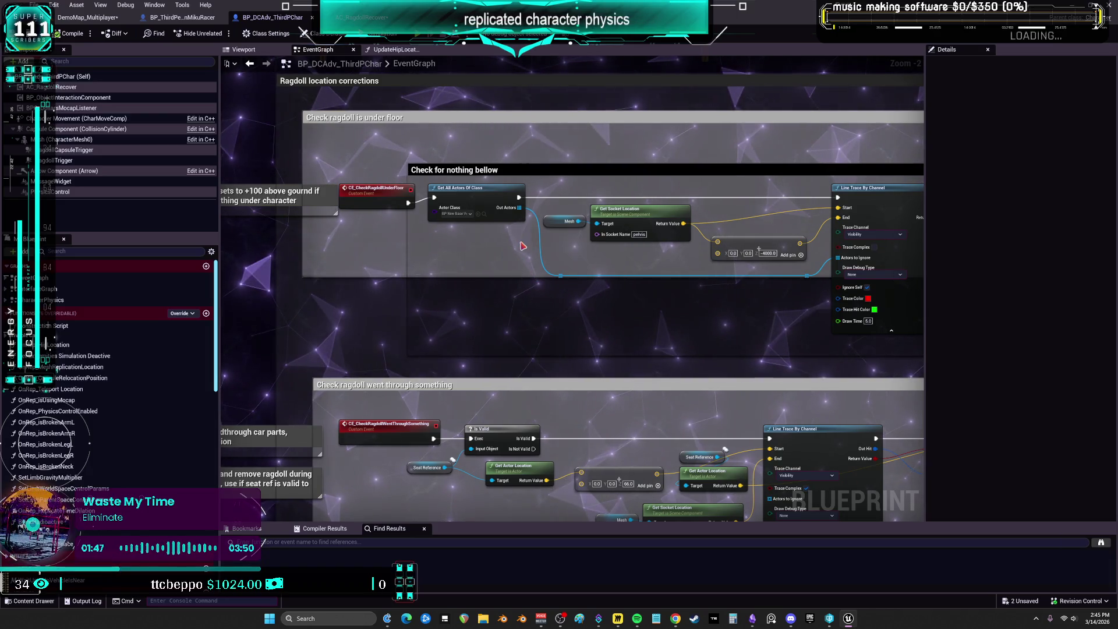
scroll(548, 244, "down", 3)
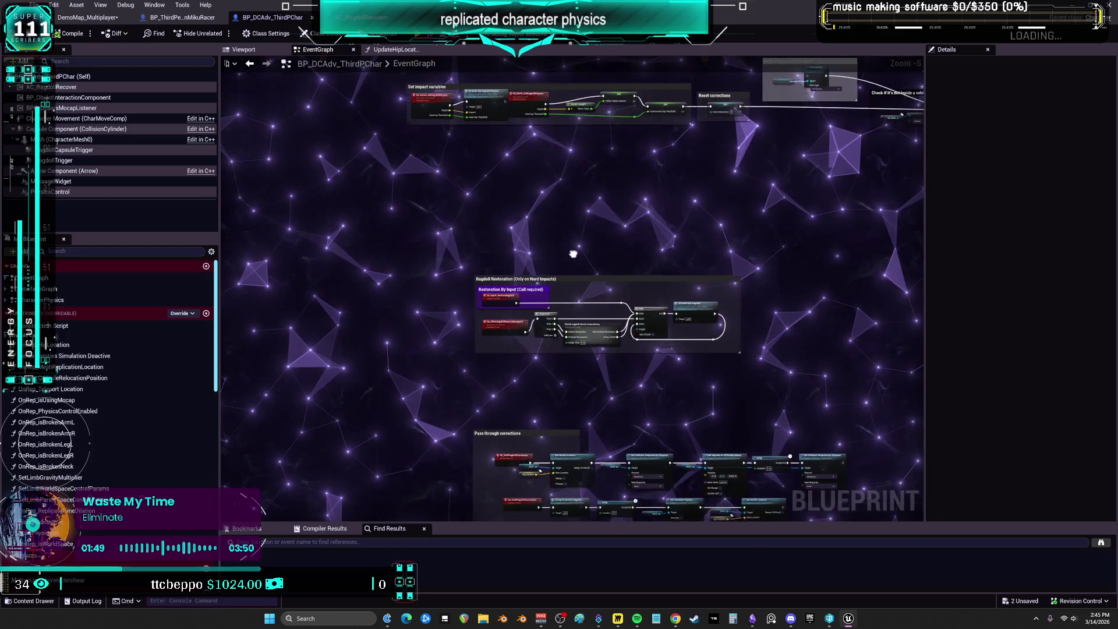
- Shift the CE Multi Set Ragdoll Physics node and the Remove capsule's collision group up-left
scroll(548, 233, "up", 3)
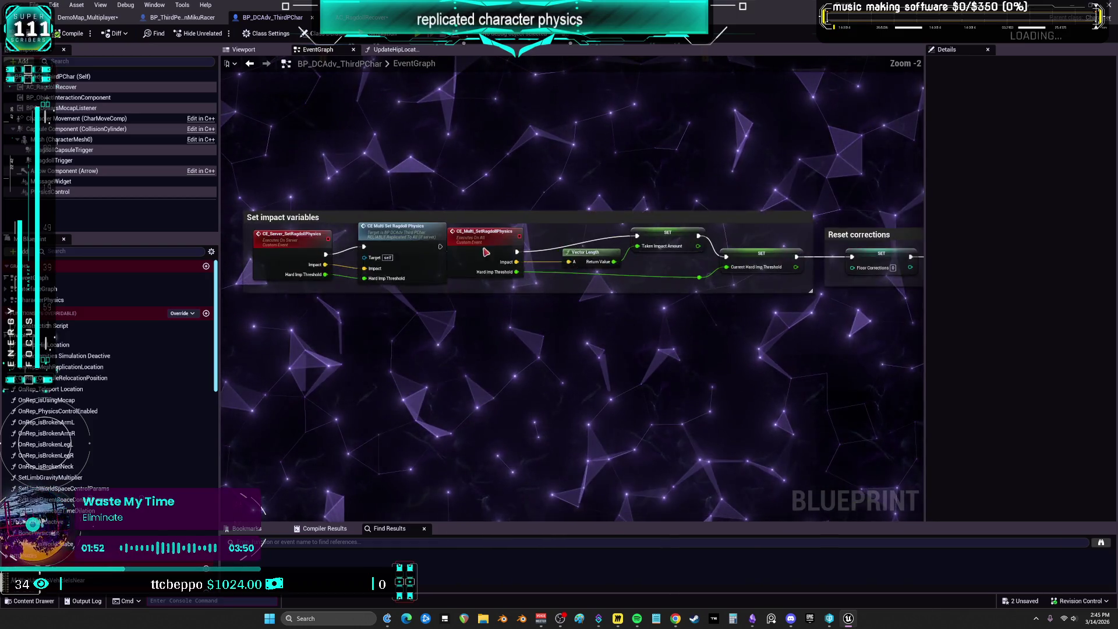
left_click_drag(505, 233, 413, 218)
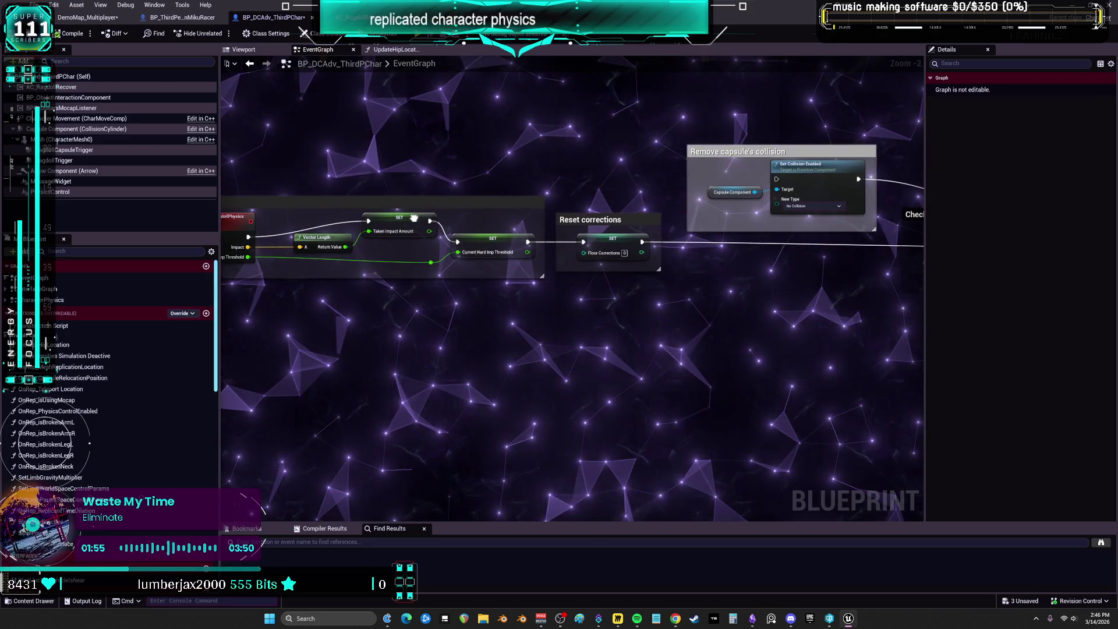
mouse_move(654, 258)
left_mouse_down()
mouse_move(576, 251)
mouse_move(498, 282)
left_mouse_up()
left_click(579, 210)
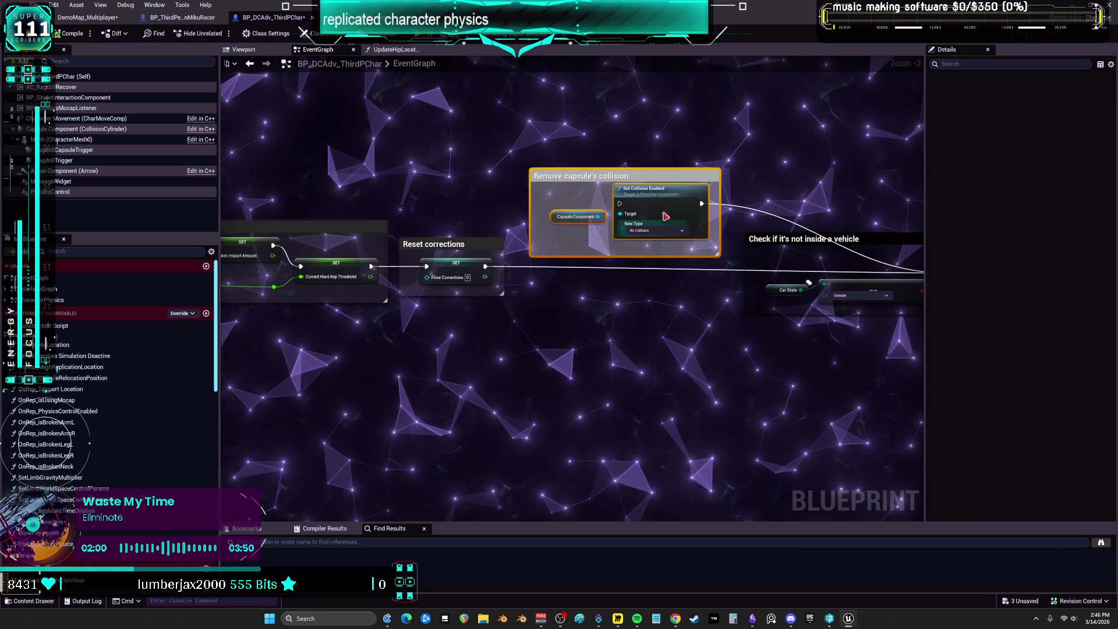
left_click_drag(579, 209, 447, 183)
- Place the Outside enum and Car State getter beside the Branch, then move the vehicle-check group left
left_click_drag(760, 199, 512, 174)
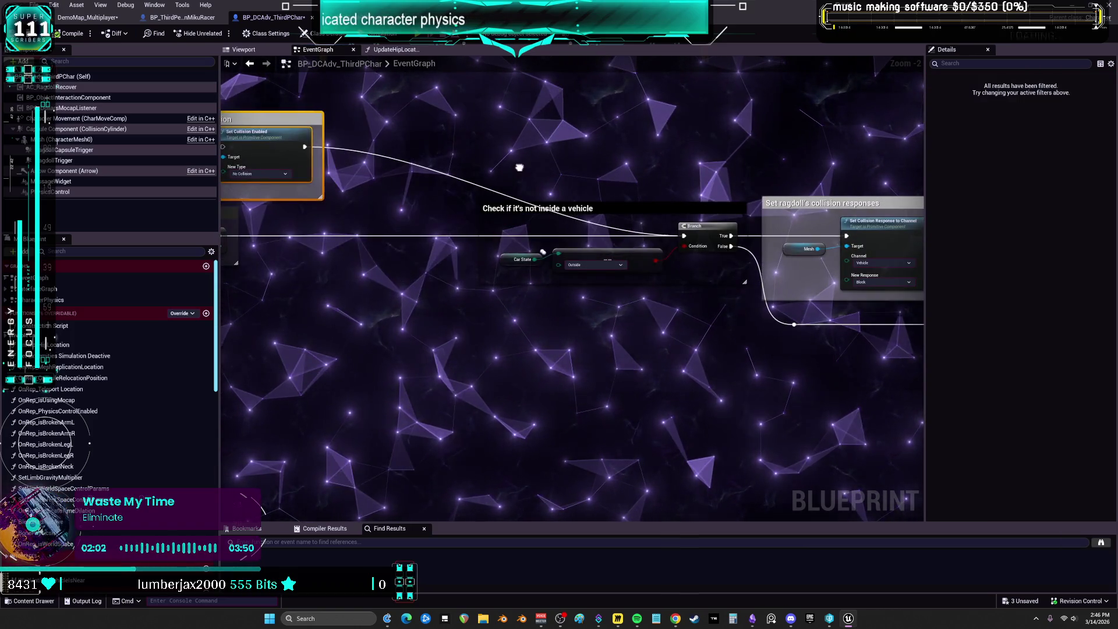
scroll(549, 193, "up", 2)
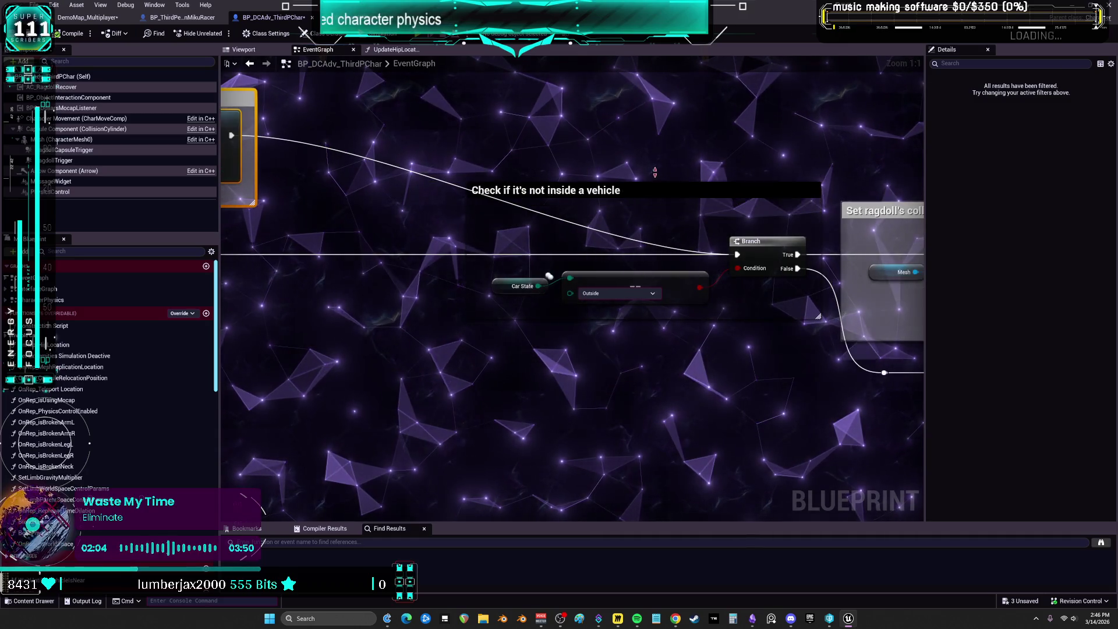
left_click_drag(690, 286, 786, 298)
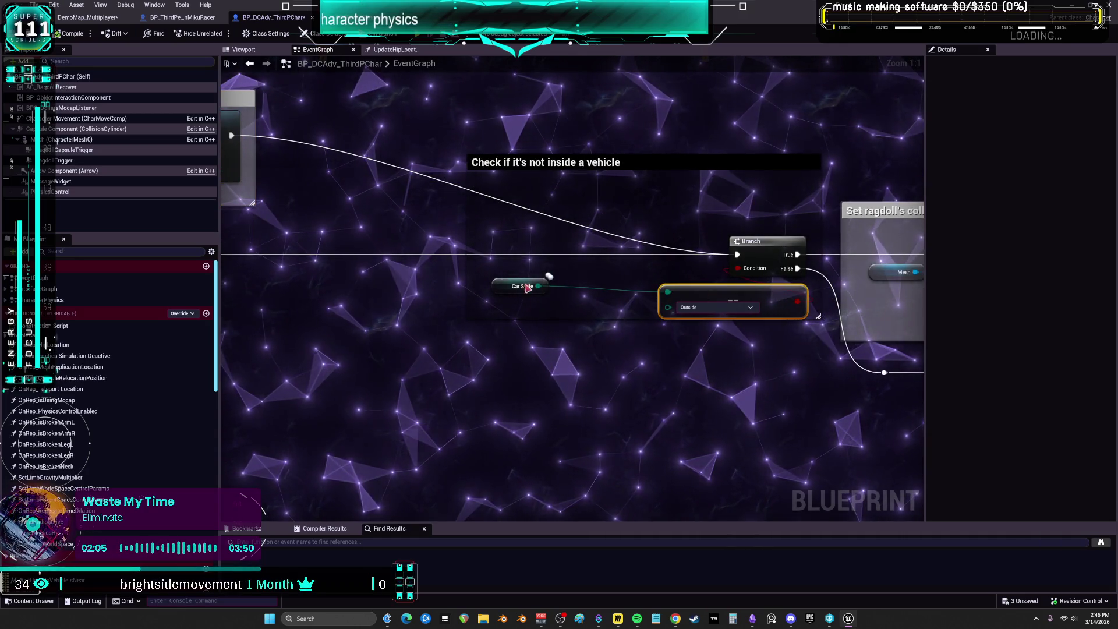
left_click_drag(502, 290, 659, 290)
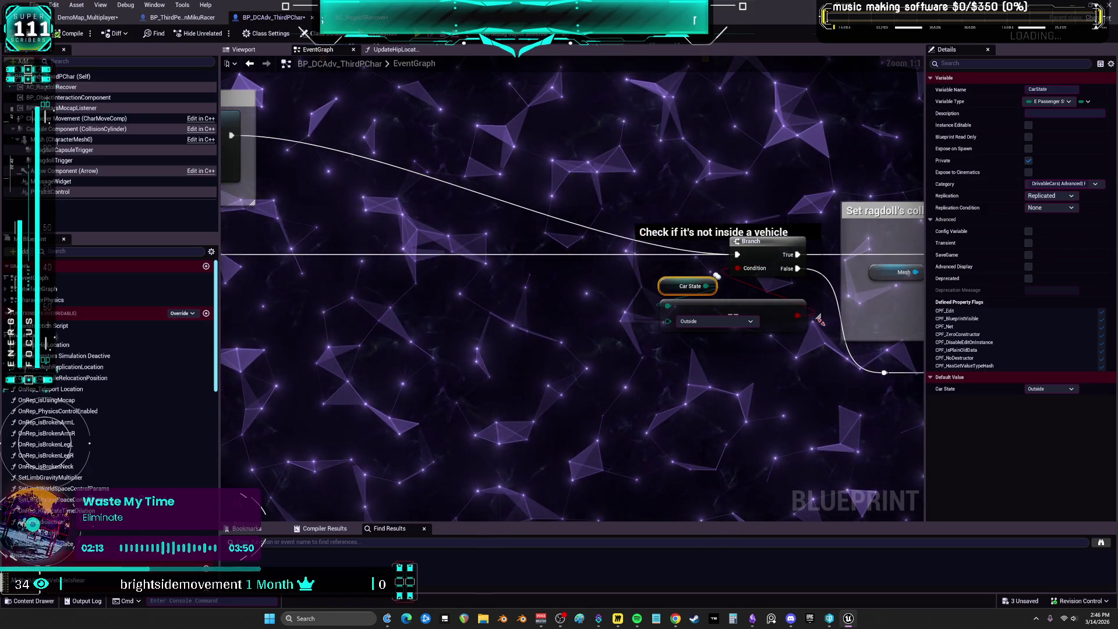
scroll(815, 355, "down", 2)
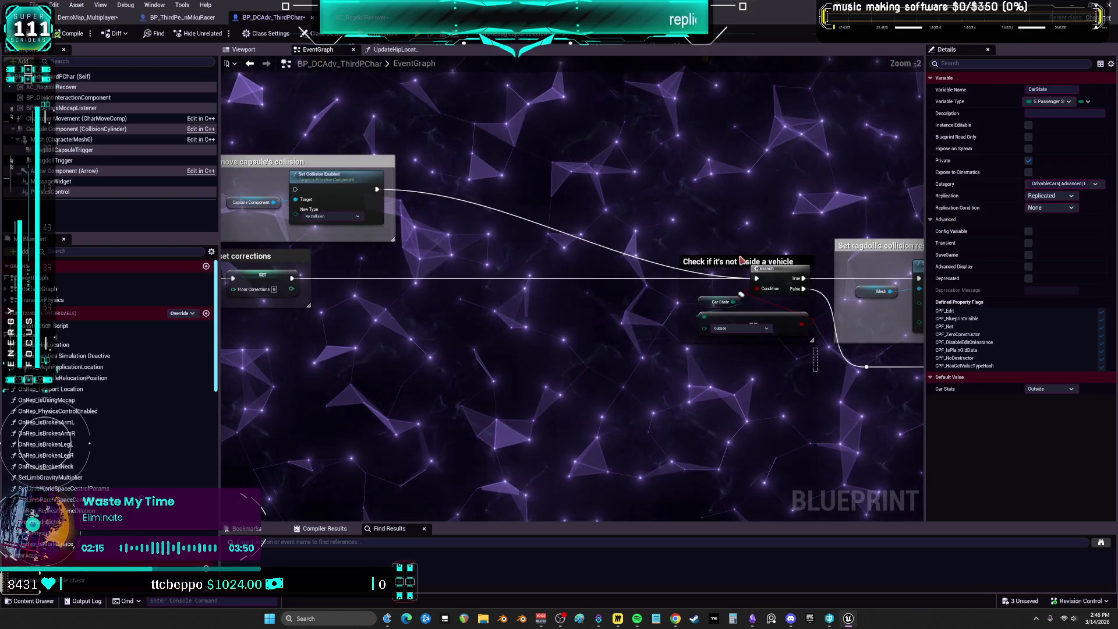
left_click(729, 268)
mouse_move(544, 263)
left_mouse_down()
mouse_move(453, 263)
mouse_move(446, 279)
left_mouse_up()
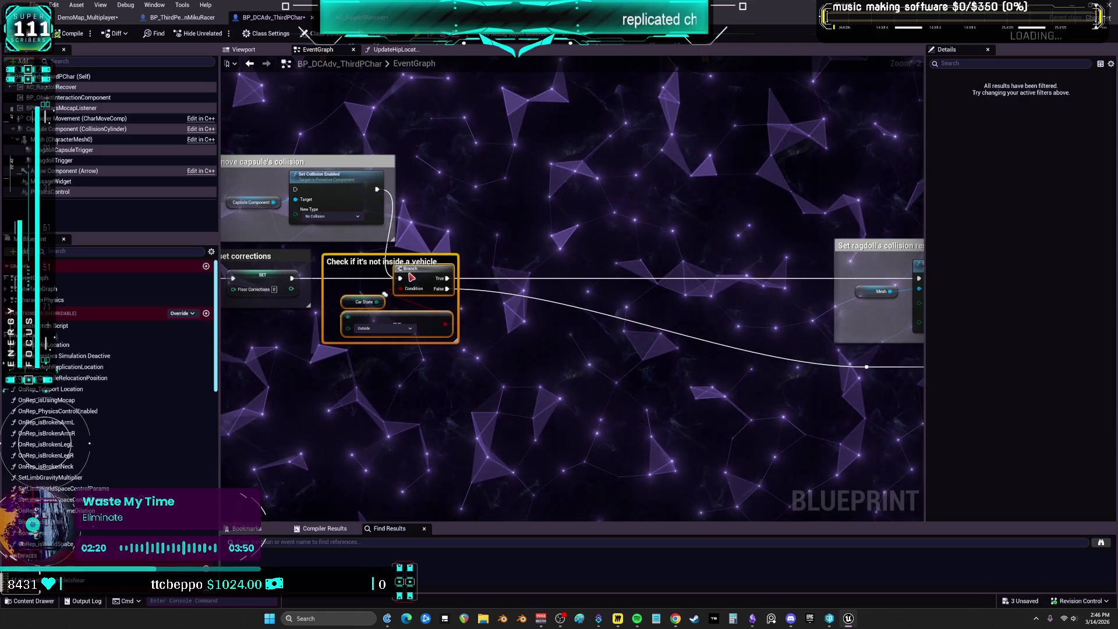
- Raise both Mesh getters and nudge the Reference Collision Channel node left inside the collision-responses comment
left_click(608, 229)
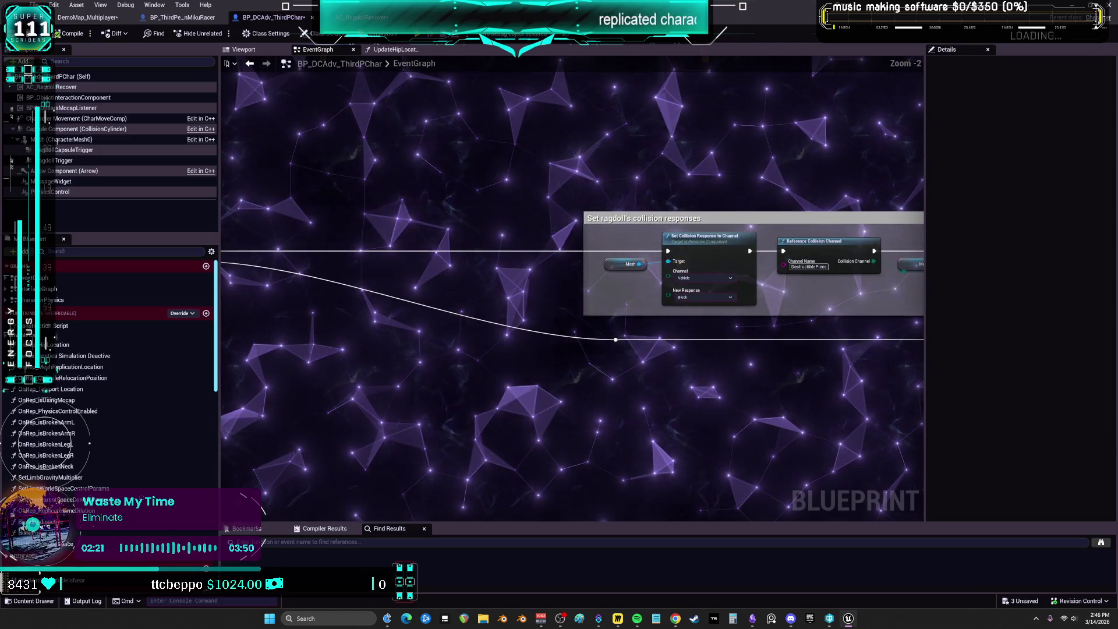
left_click_drag(352, 249, 446, 194)
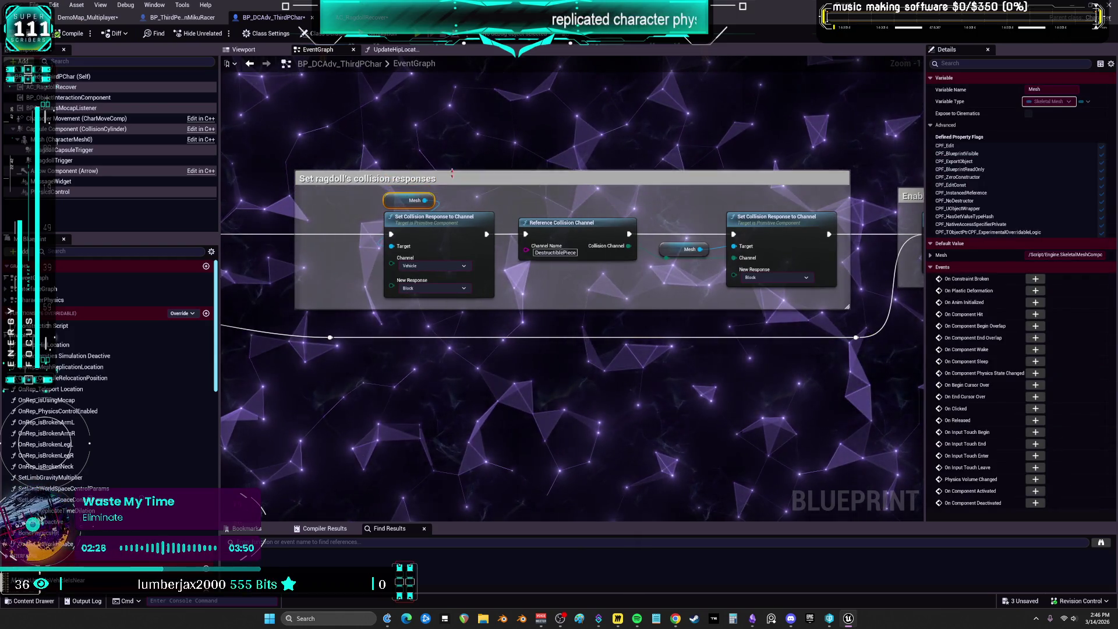
left_click_drag(560, 241, 549, 236)
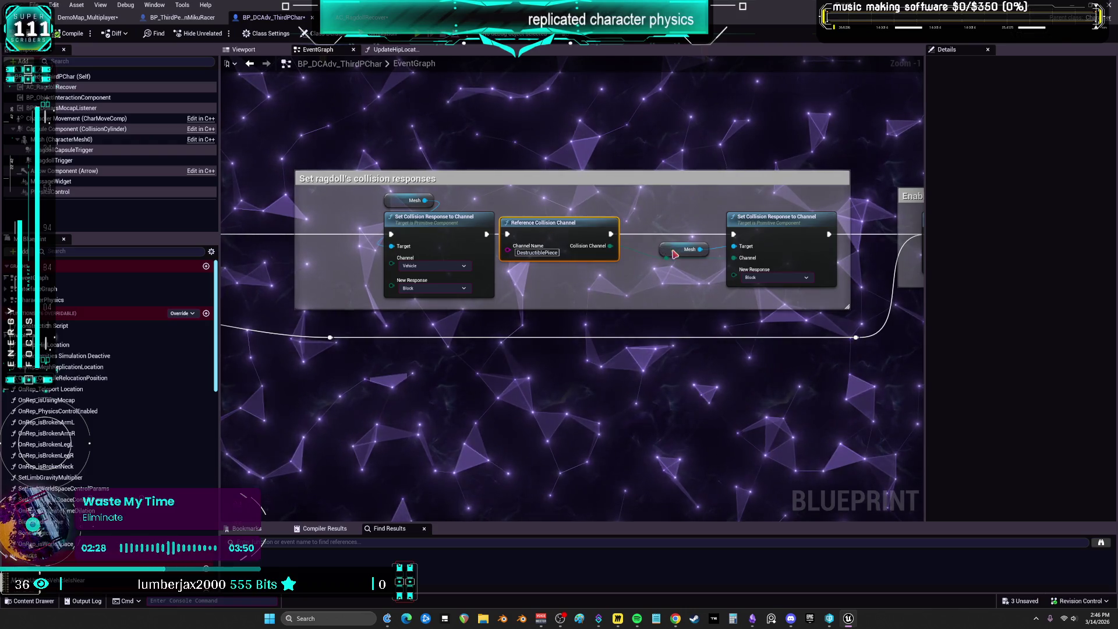
left_click_drag(674, 253, 680, 210)
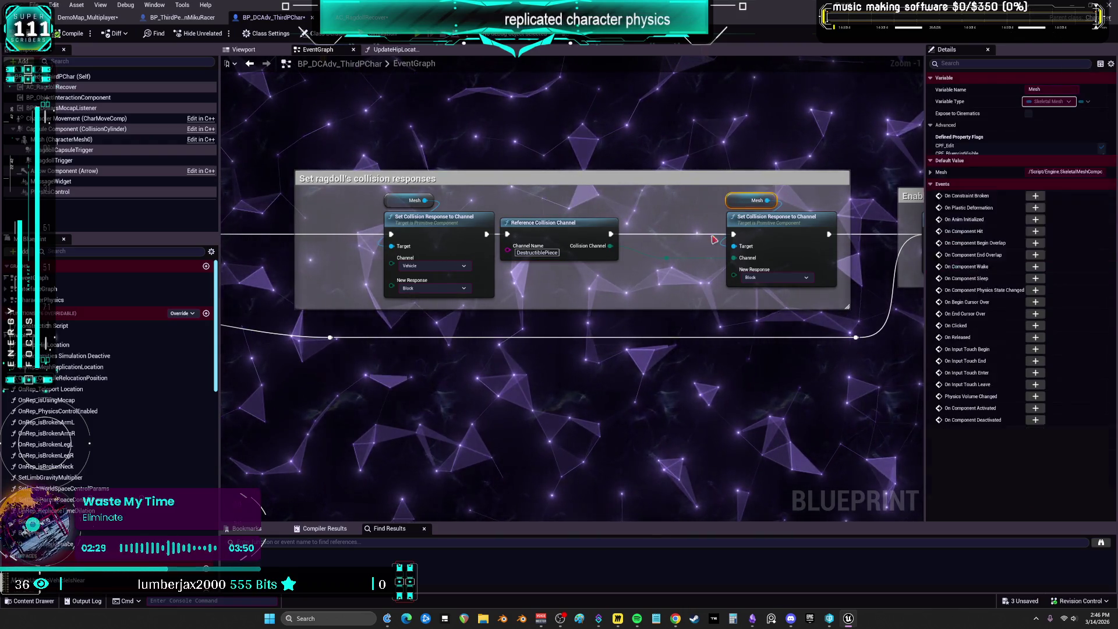
scroll(698, 260, "up", 1)
left_click(663, 258)
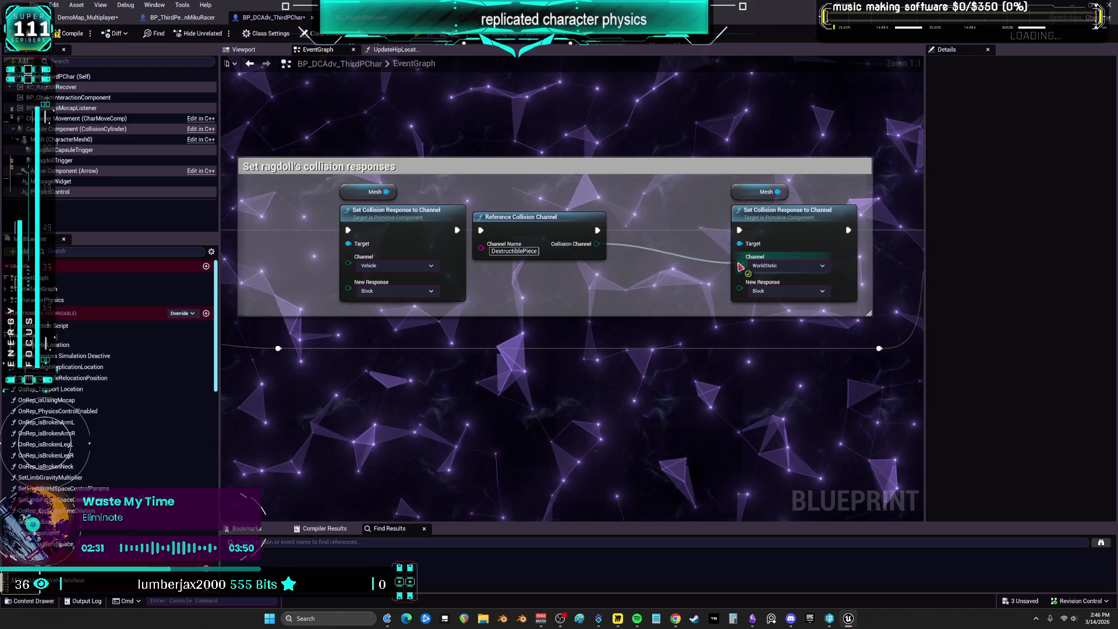
- Shift the right Set Collision Response and its Mesh left, and move the reroute knot slightly left
left_click(750, 220)
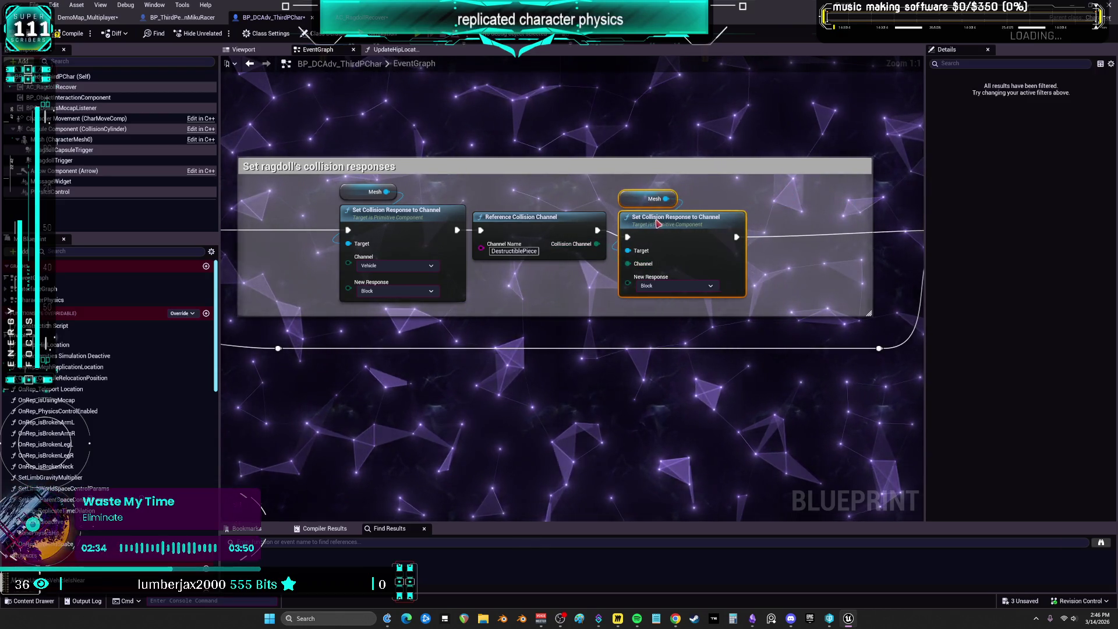
scroll(658, 223, "right", 5)
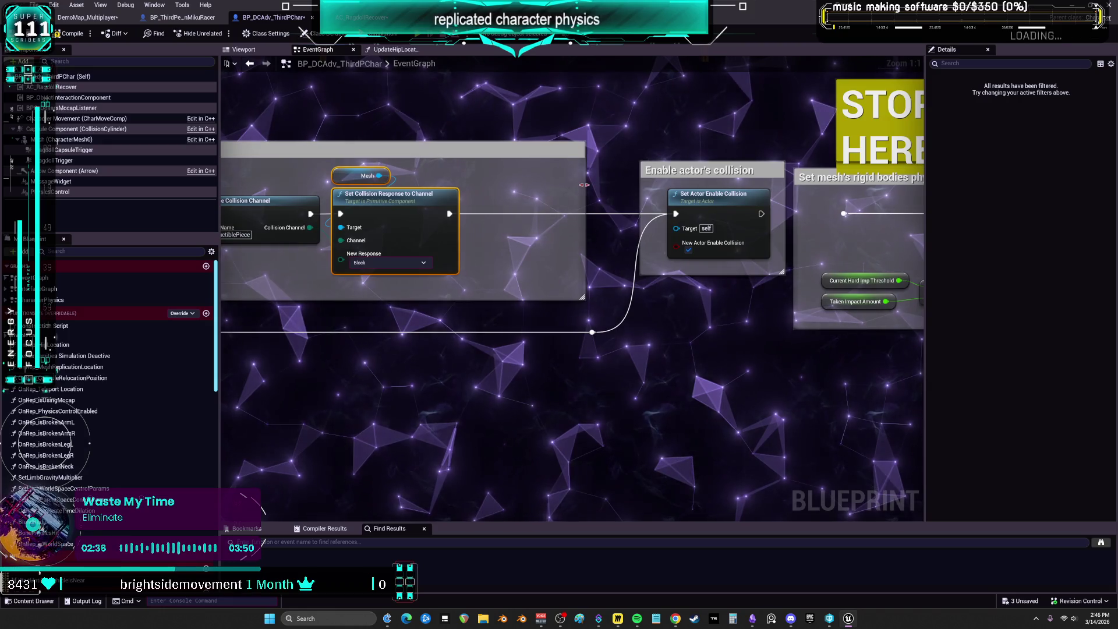
scroll(464, 182, "down", 1)
scroll(582, 233, "left", 6)
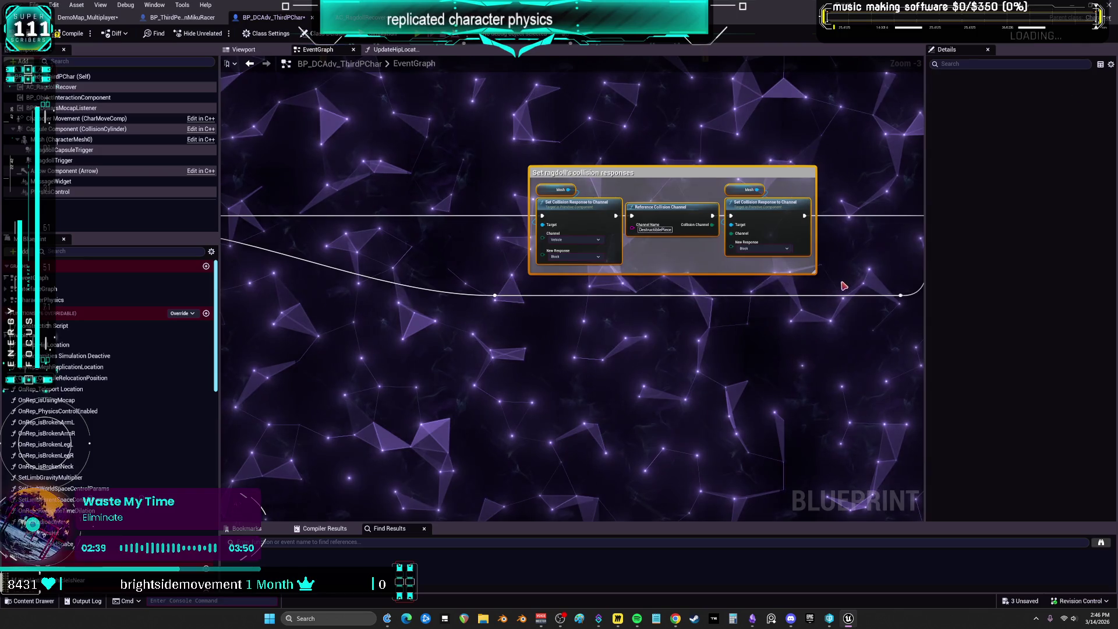
scroll(814, 336, "down", 5)
key("ctrl+z")
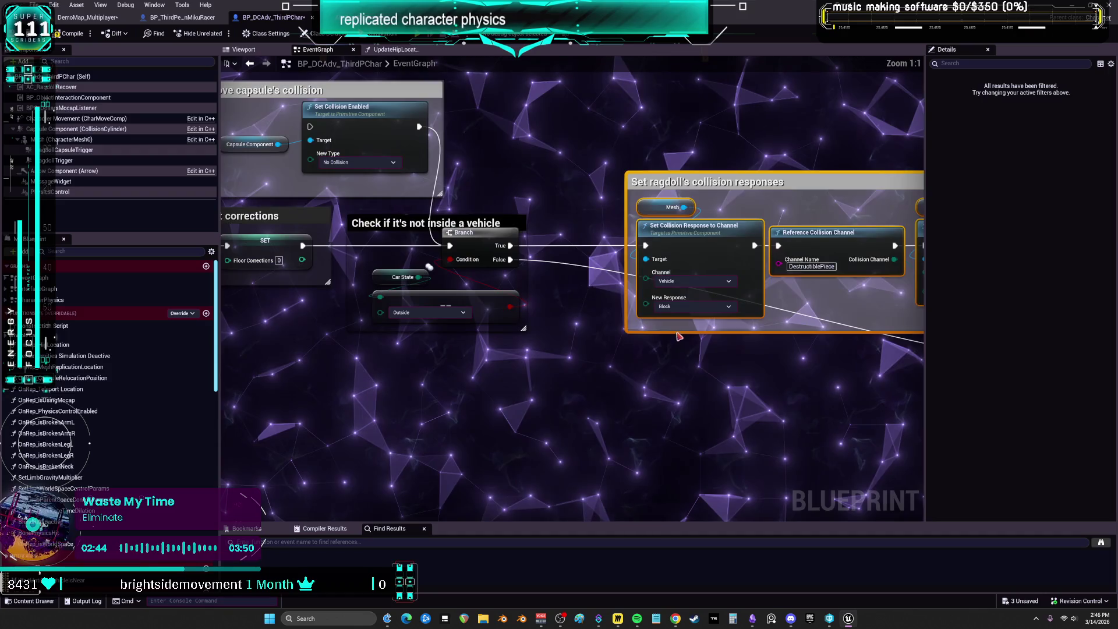
scroll(679, 336, "down", 2)
left_click_drag(673, 322, 662, 322)
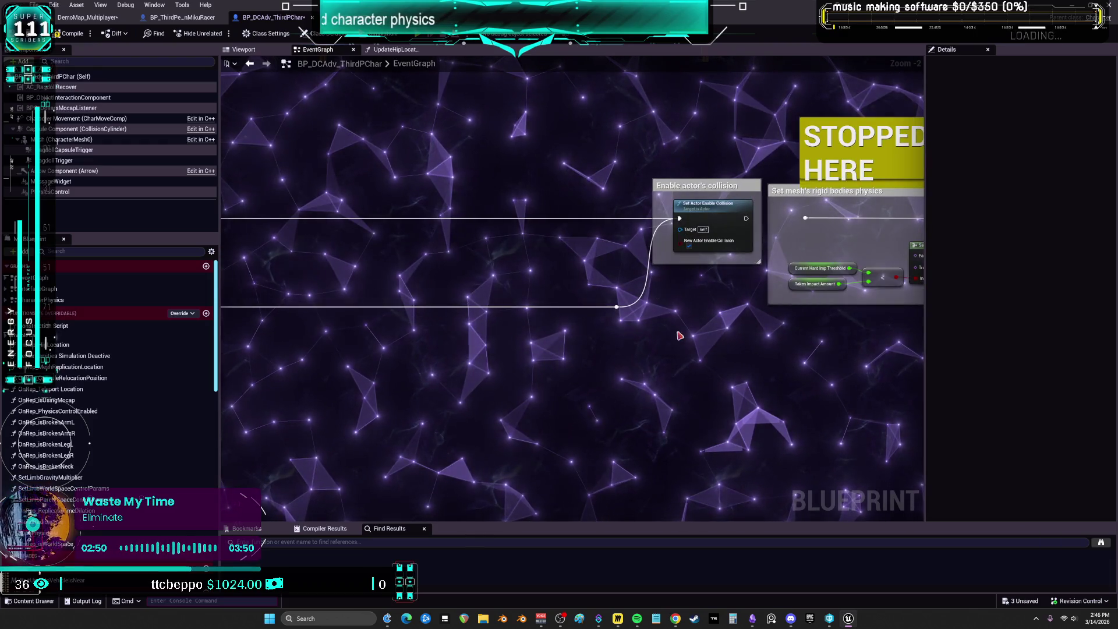
- Move the Enable actor's collision group and reroute left, right beside the collision-responses group
key("ctrl+z")
mouse_move(488, 287)
left_mouse_down()
mouse_move(442, 279)
mouse_move(754, 282)
left_mouse_up()
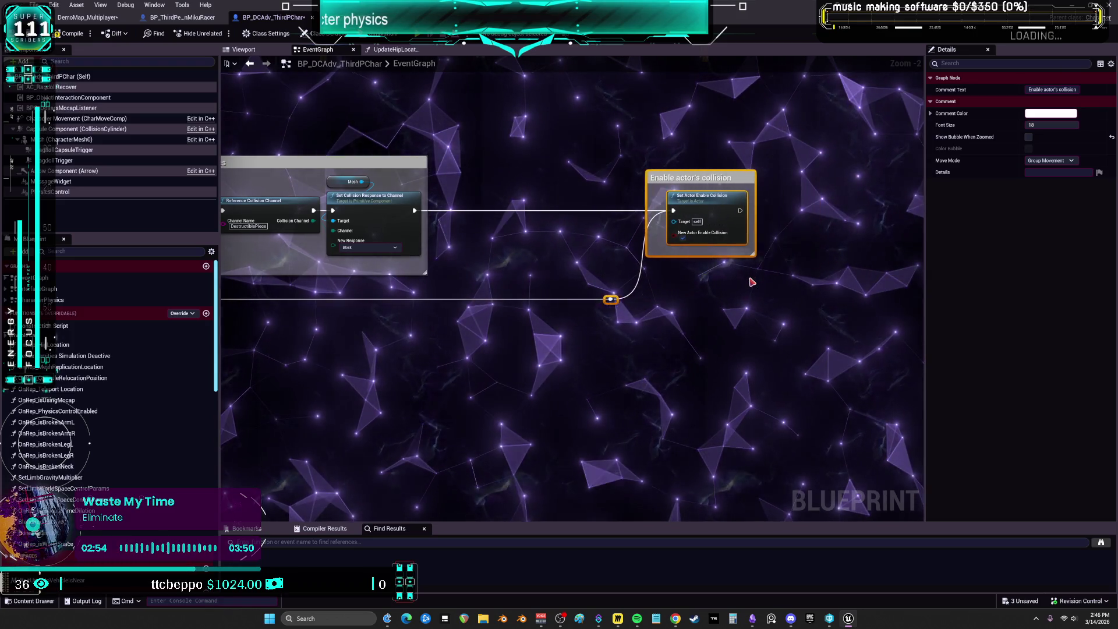
key("ctrl+z")
key("ctrl+z")
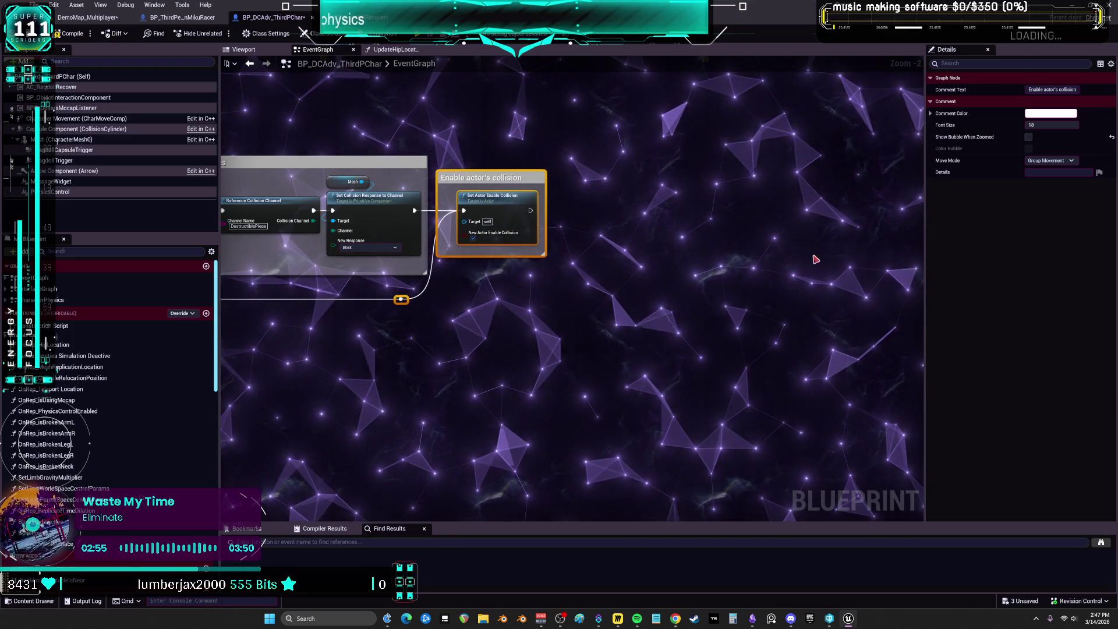
scroll(815, 260, "down", 5)
left_click_drag(378, 194, 659, 155)
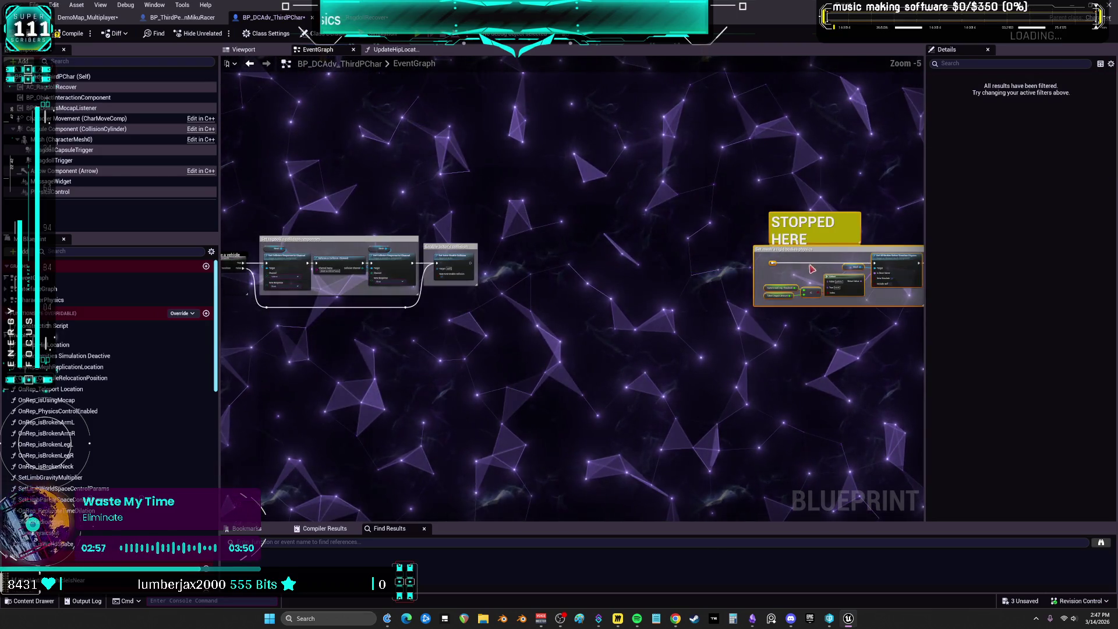
scroll(424, 180, "up", 5)
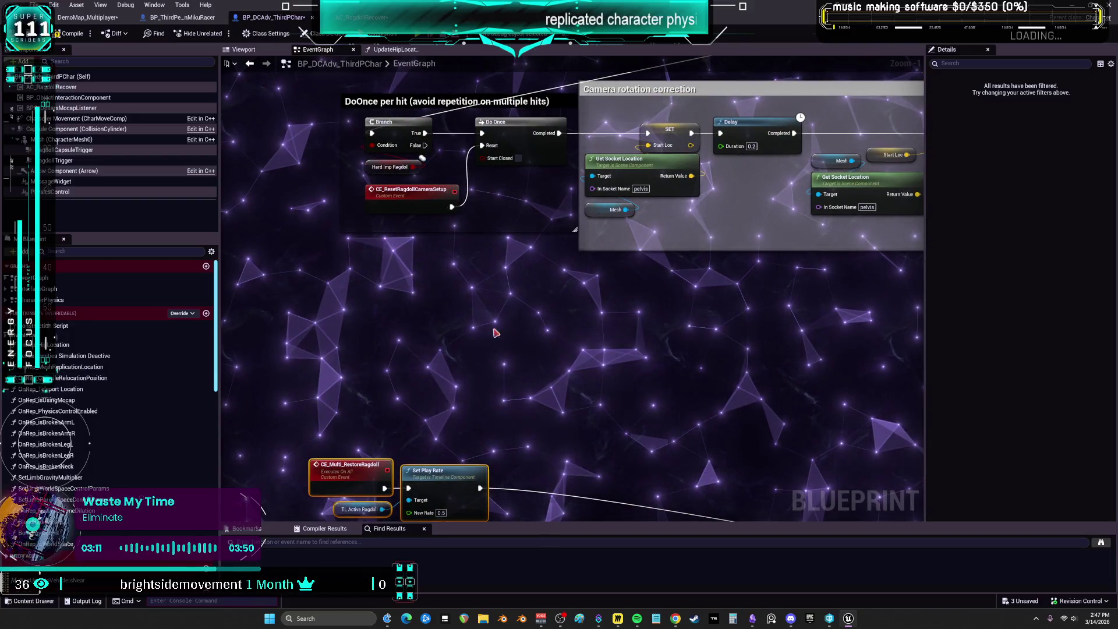
- Left-align the SET, Get Socket Location and Mesh nodes and slide Delay left after SET
left_click_drag(476, 224, 336, 287)
left_click_drag(472, 248, 620, 293)
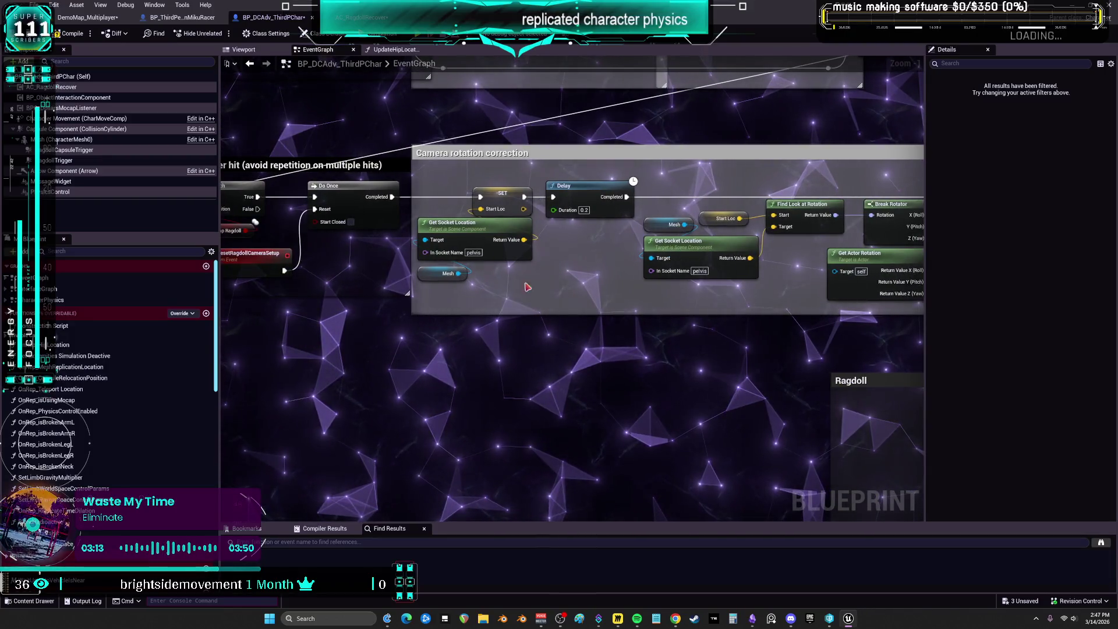
left_click(466, 216)
left_click_drag(467, 216, 664, 300)
key("shift+a")
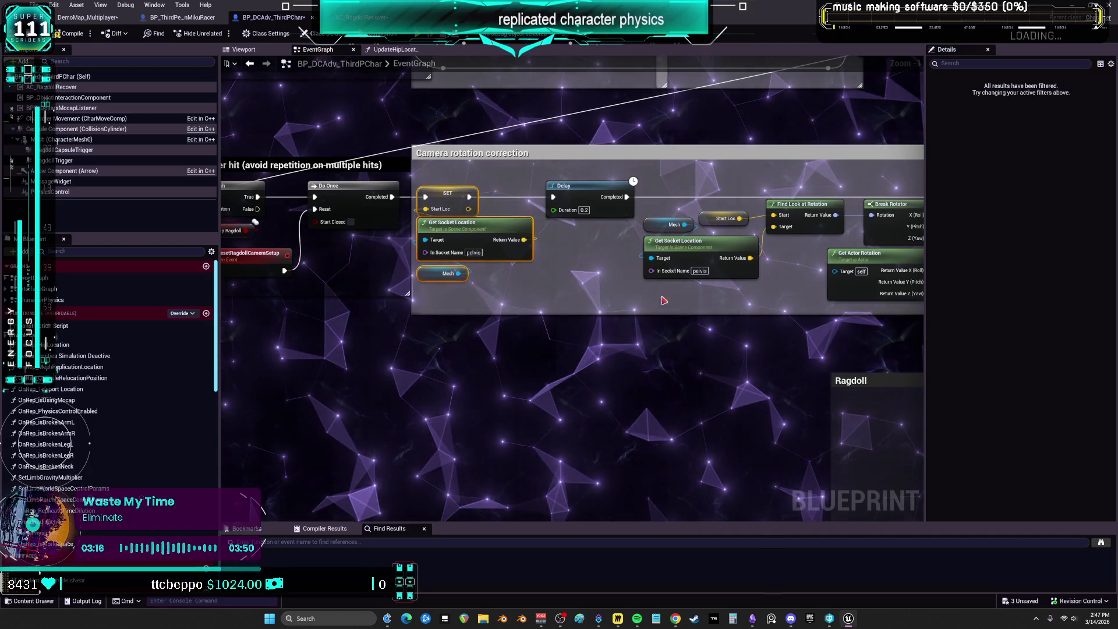
left_click(585, 210)
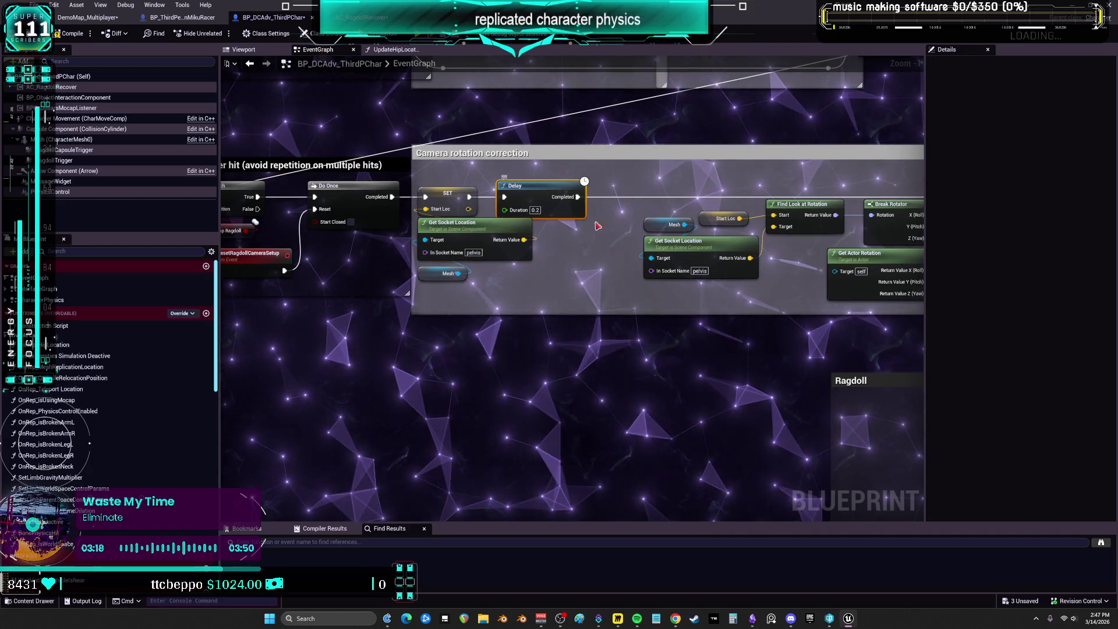
left_click(732, 302)
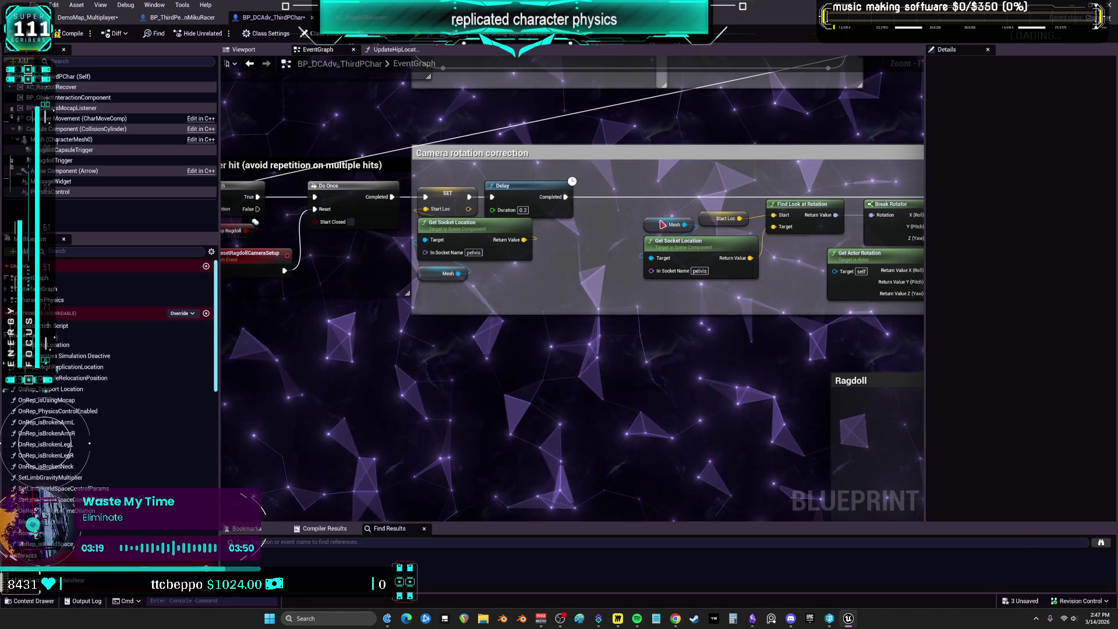
- Put Start Loc, Mesh and Get Socket Location beside Find Look at Rotation; shift Break Rotator left
left_click_drag(663, 224, 669, 282)
left_click_drag(711, 227, 764, 193)
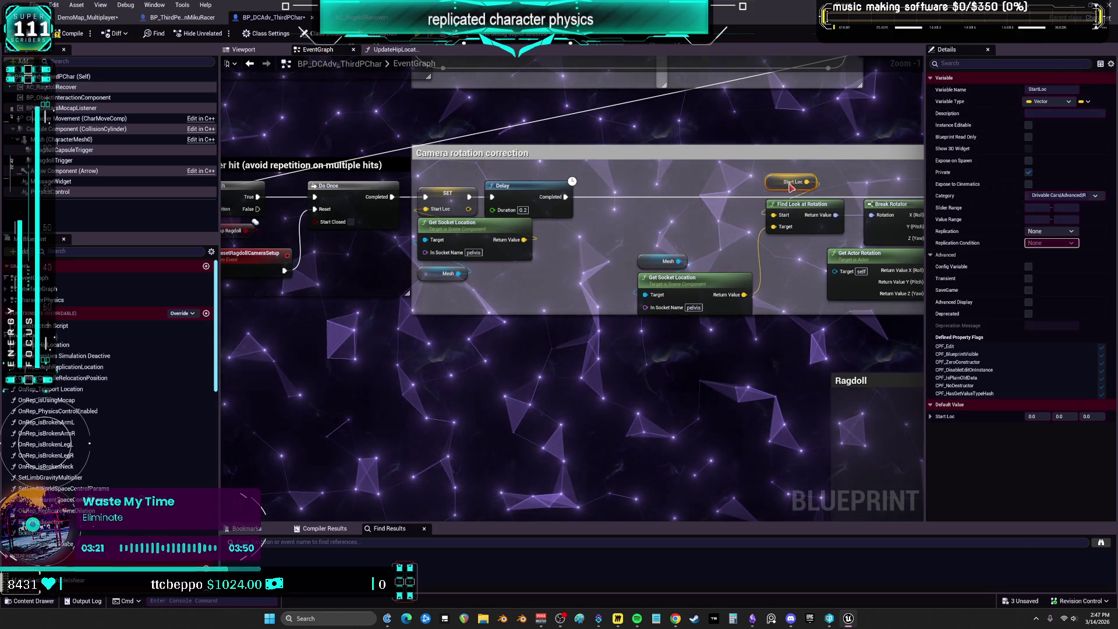
mouse_move(678, 248)
left_mouse_down()
mouse_move(646, 283)
mouse_move(792, 267)
mouse_move(727, 259)
left_mouse_up()
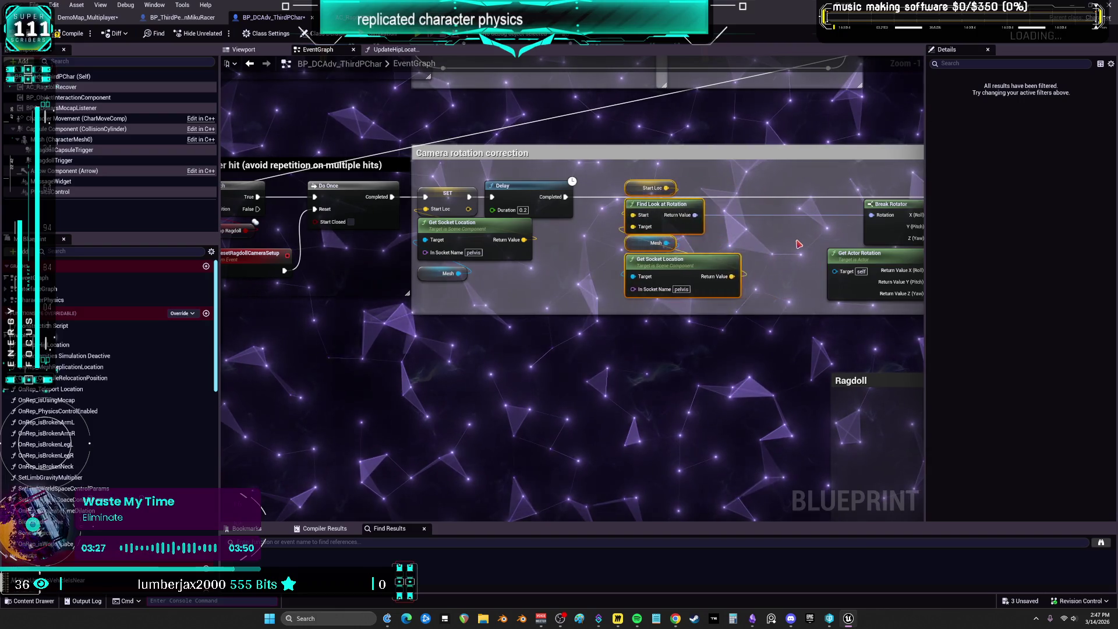
left_click_drag(809, 222, 873, 263)
left_click_drag(768, 291, 673, 288)
- Pull the Add pin node, Is Valid, Spring Arm and Set World Rotation in closer
mouse_move(827, 256)
left_mouse_down()
mouse_move(687, 239)
mouse_move(549, 238)
left_mouse_up()
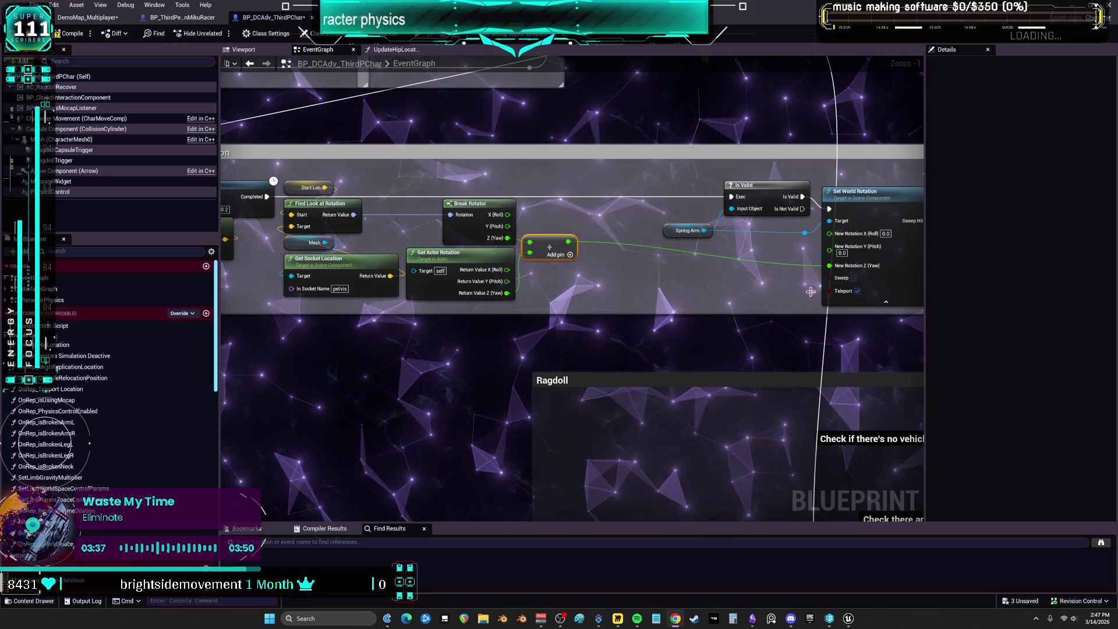
mouse_move(678, 235)
left_mouse_down()
mouse_move(564, 236)
mouse_move(625, 236)
left_mouse_up()
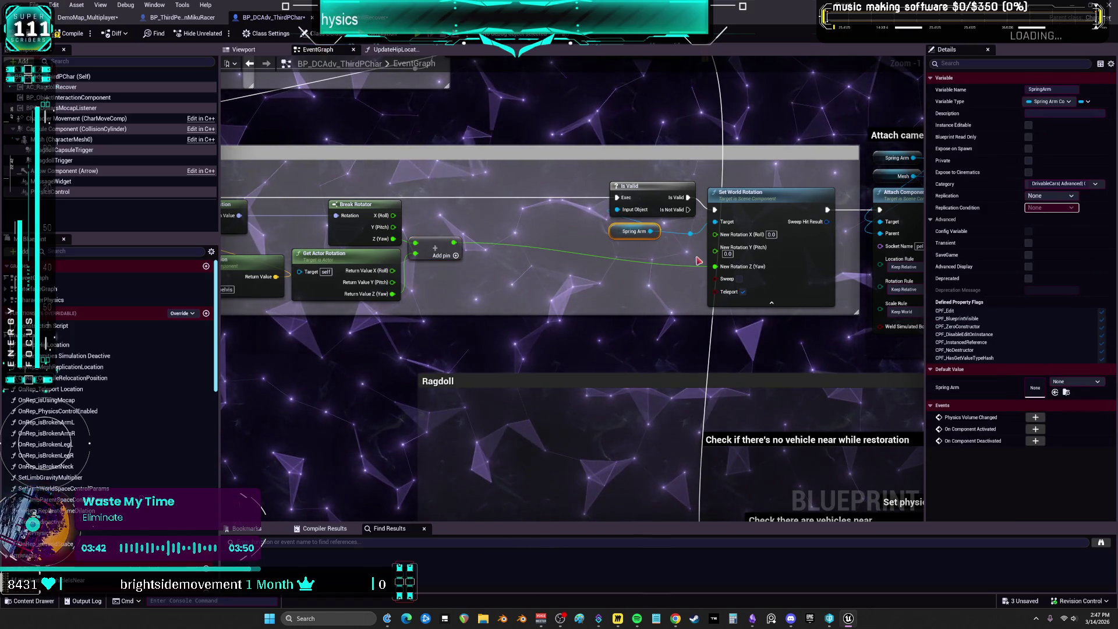
mouse_move(589, 270)
left_mouse_down()
mouse_move(734, 182)
mouse_move(706, 194)
mouse_move(597, 193)
left_mouse_up()
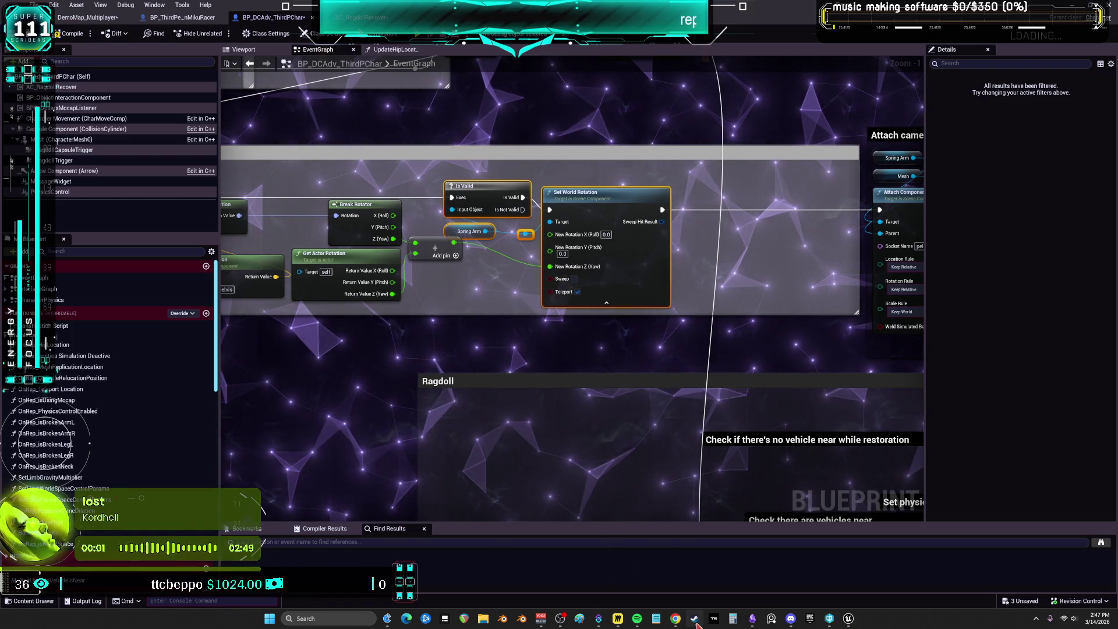
left_click(695, 621)
- Open the Kill The Crows Demo page in the Steam library, then return to the Unreal editor
scroll(64, 245, "down", 1)
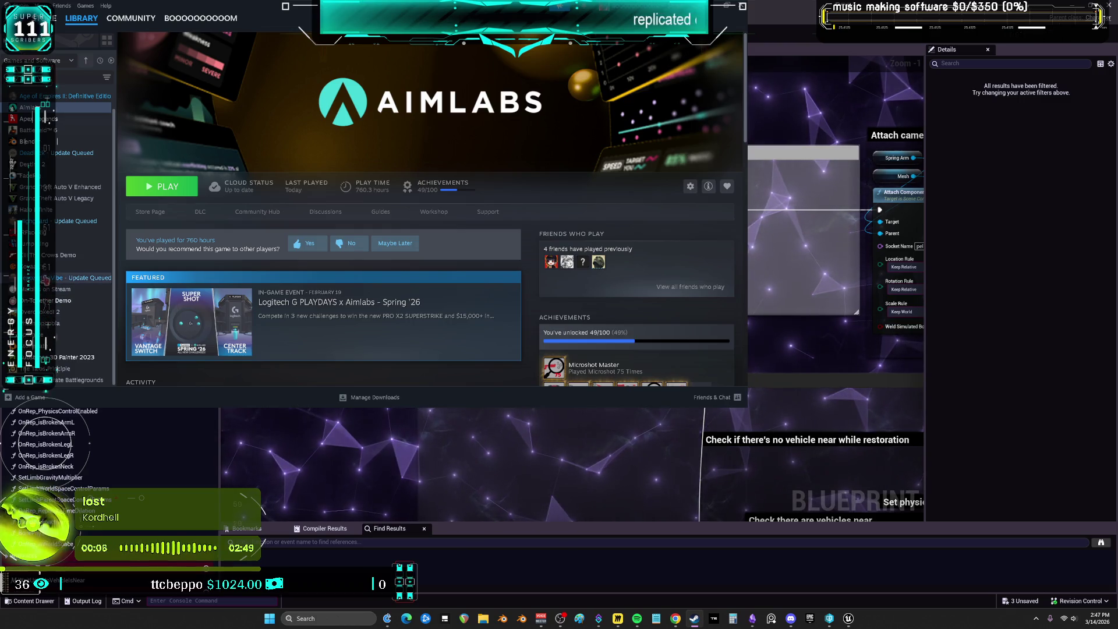
left_click(52, 259)
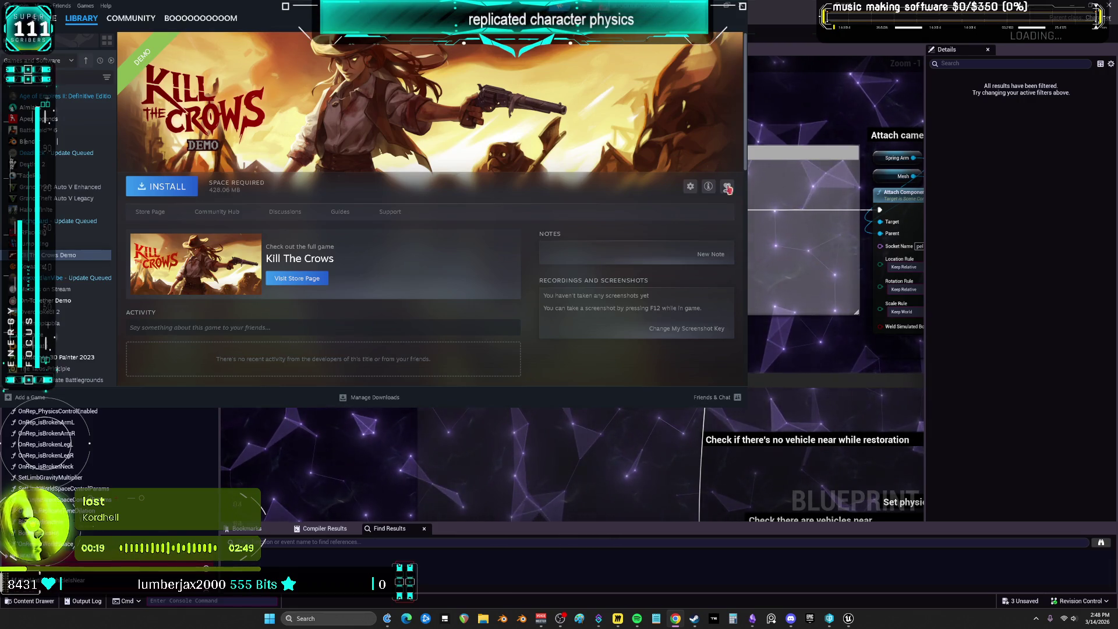
key("alt+Tab")
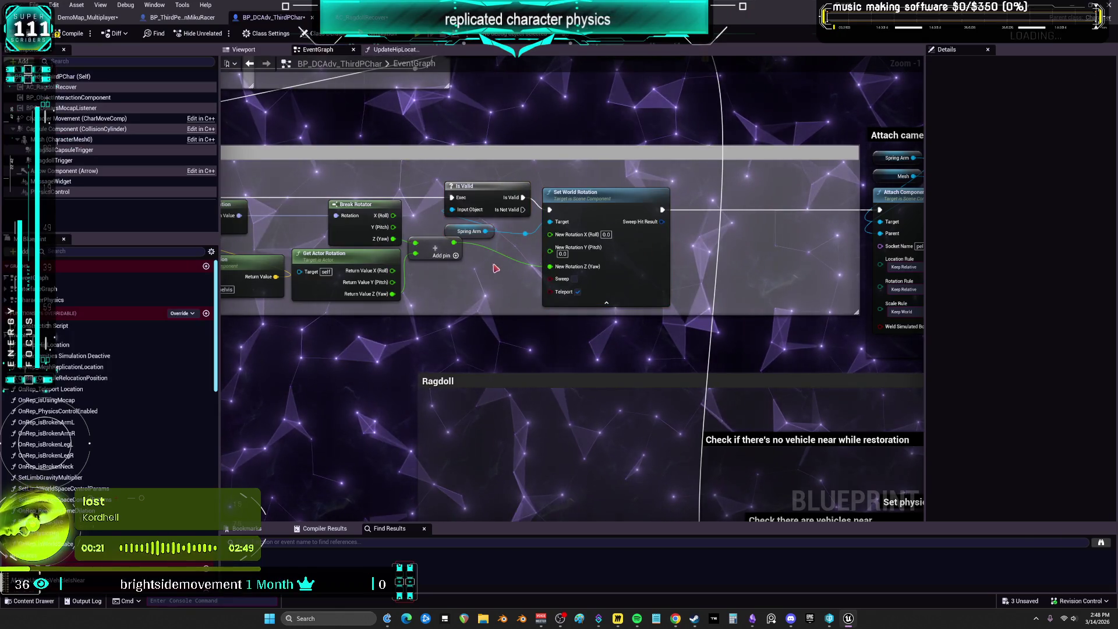
- Lower the Add node, shift the Set World Rotation group left and shrink its comment box
left_click_drag(437, 249, 437, 272)
mouse_move(496, 248)
left_mouse_down()
mouse_move(468, 235)
mouse_move(559, 201)
mouse_move(629, 192)
mouse_move(624, 225)
mouse_move(593, 225)
left_mouse_up()
mouse_move(881, 179)
left_mouse_down()
mouse_move(739, 213)
mouse_move(687, 214)
left_mouse_up()
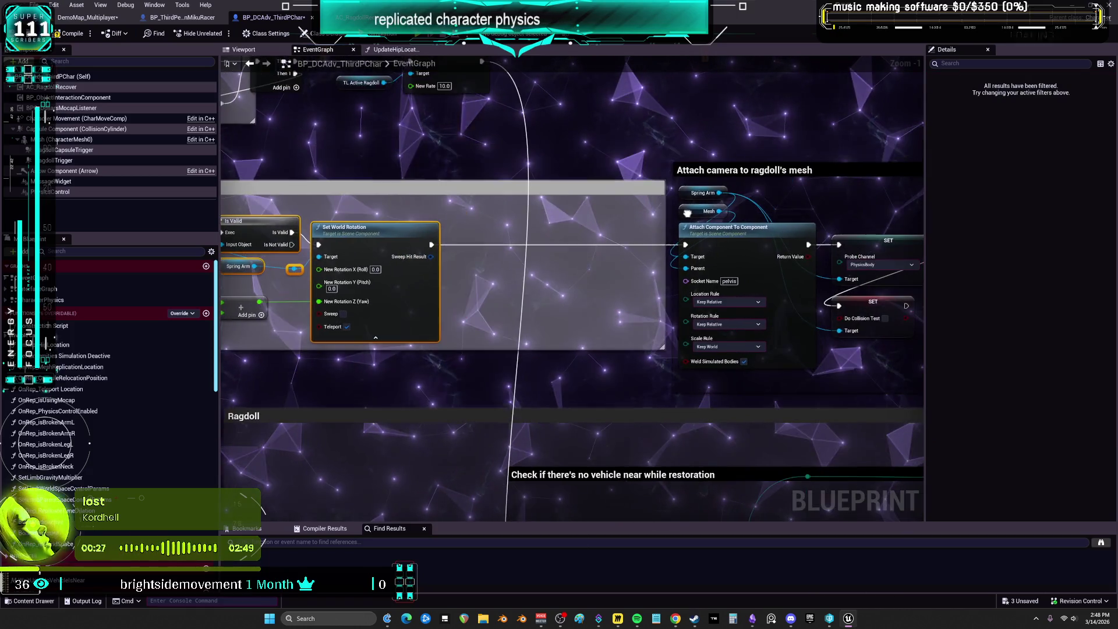
left_click_drag(662, 347, 443, 347)
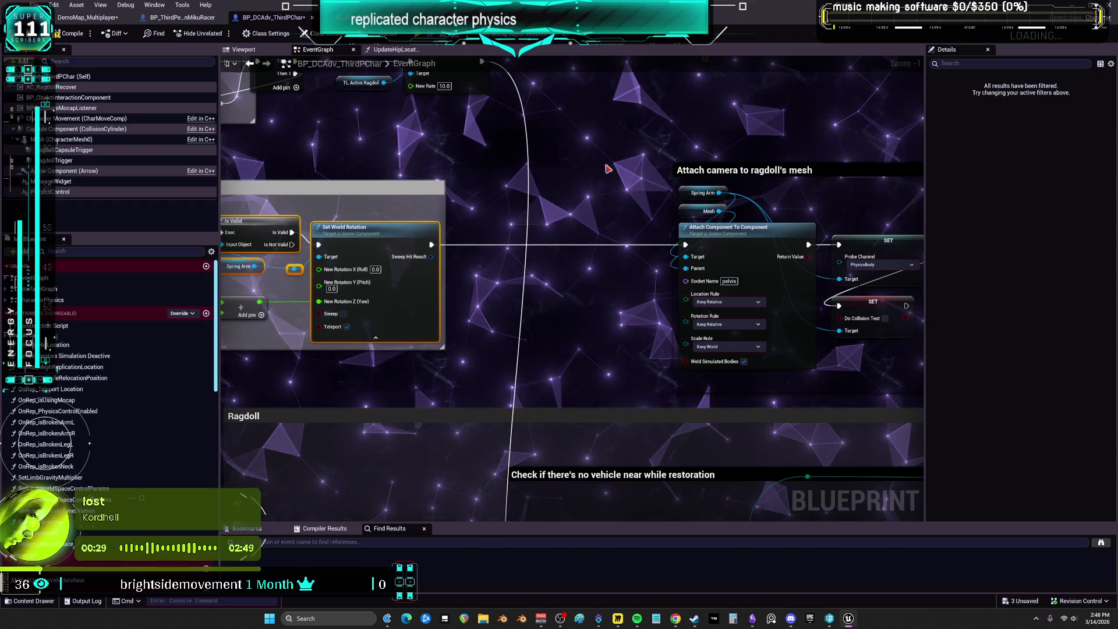
- Move the 'Attach camera to ragdoll's mesh' comment group left beside the camera rotation nodes
left_click_drag(607, 169, 487, 161)
left_click(641, 164)
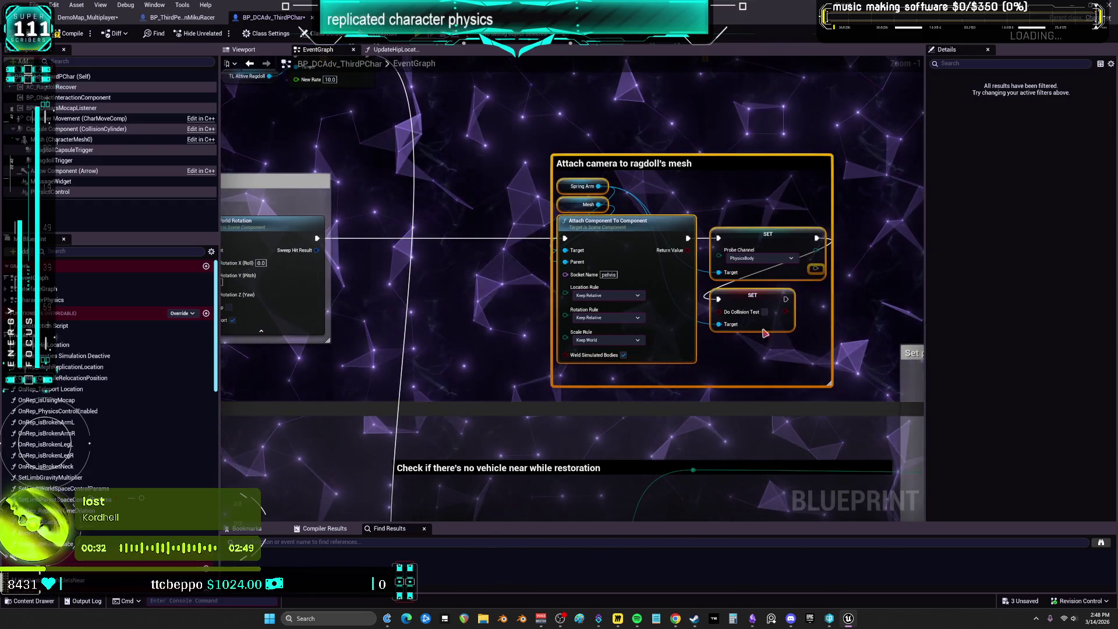
left_click_drag(765, 334, 729, 318)
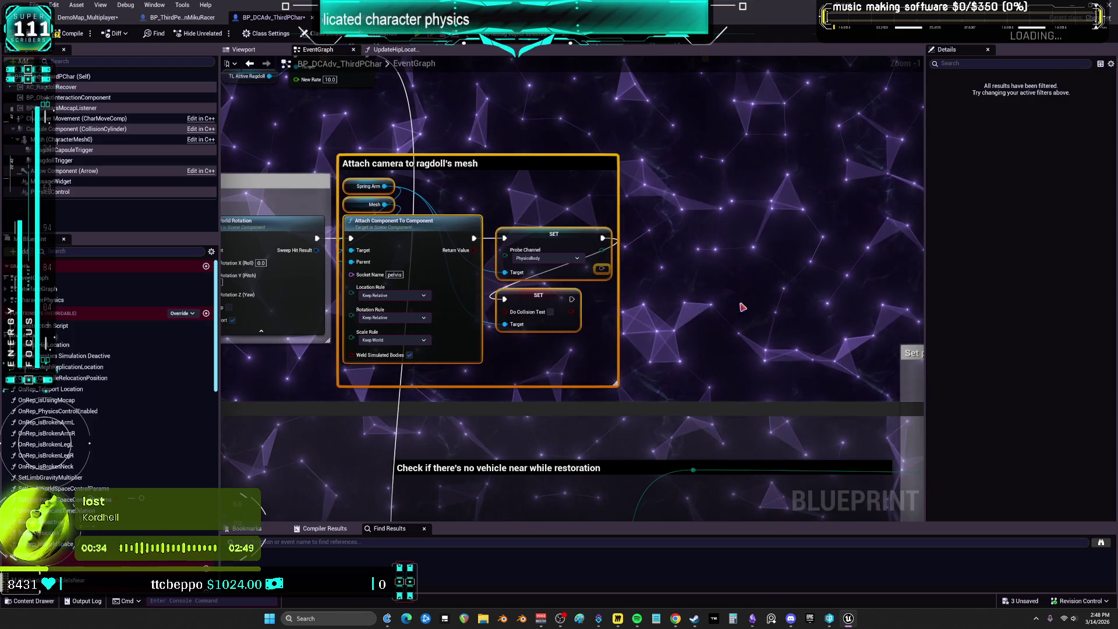
left_click(757, 297)
scroll(769, 312, "down", 6)
scroll(767, 491, "up", 1)
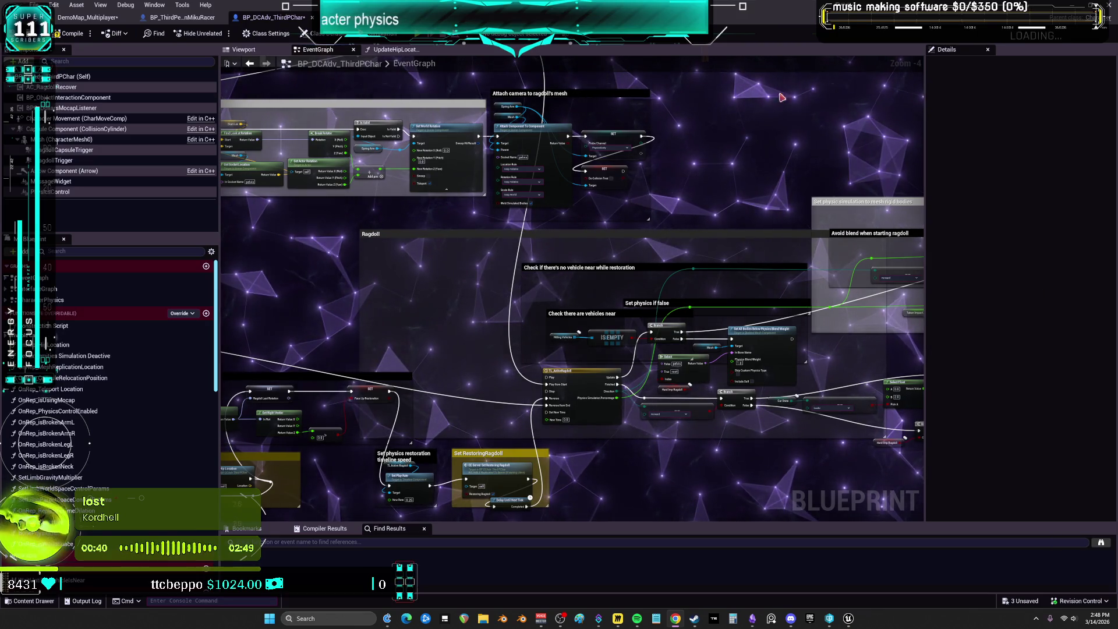
- Frame the Ragdoll comment and the Set RestoringRagdoll nodes below the vehicle-check comment
mouse_move(711, 242)
left_mouse_down()
mouse_move(452, 242)
mouse_move(611, 203)
left_mouse_up()
mouse_move(615, 287)
left_mouse_down()
mouse_move(623, 327)
mouse_move(599, 315)
mouse_move(592, 256)
mouse_move(355, 279)
left_mouse_up()
scroll(450, 165, "up", 2)
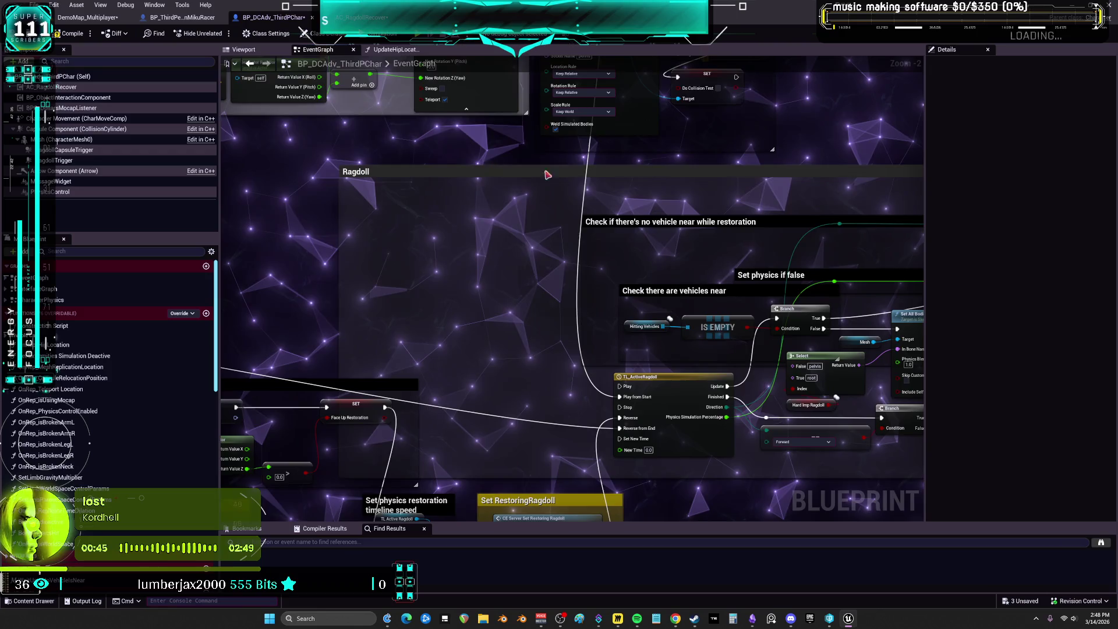
left_click_drag(548, 175, 483, 197)
mouse_move(665, 237)
left_mouse_down()
mouse_move(634, 188)
mouse_move(505, 197)
mouse_move(515, 162)
left_mouse_up()
left_click(616, 205)
scroll(447, 203, "up", 2)
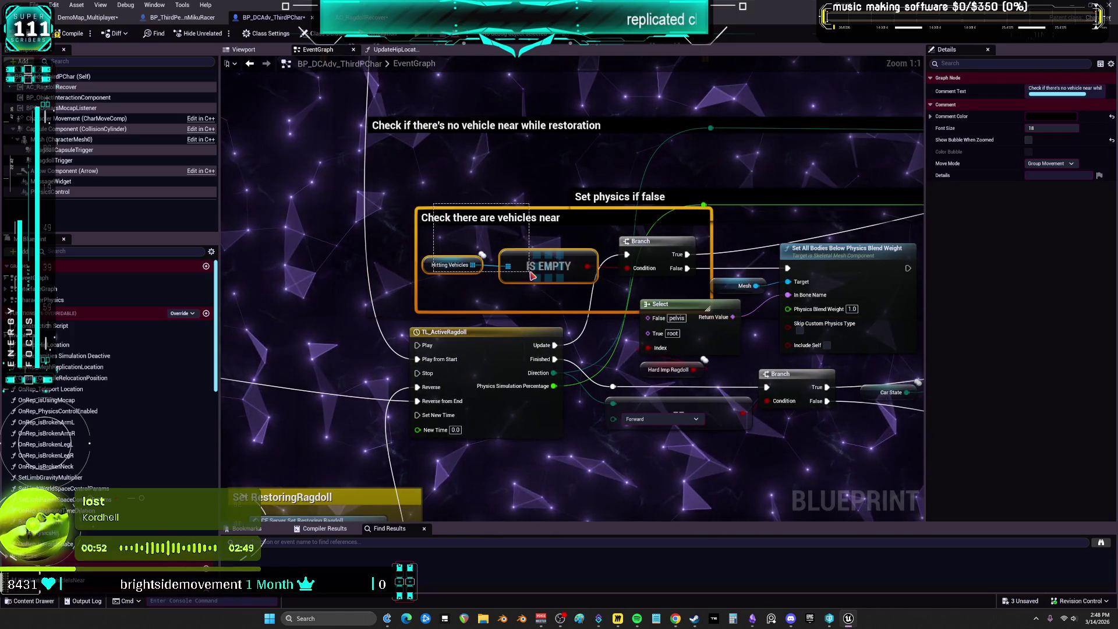
left_click_drag(530, 272, 530, 257)
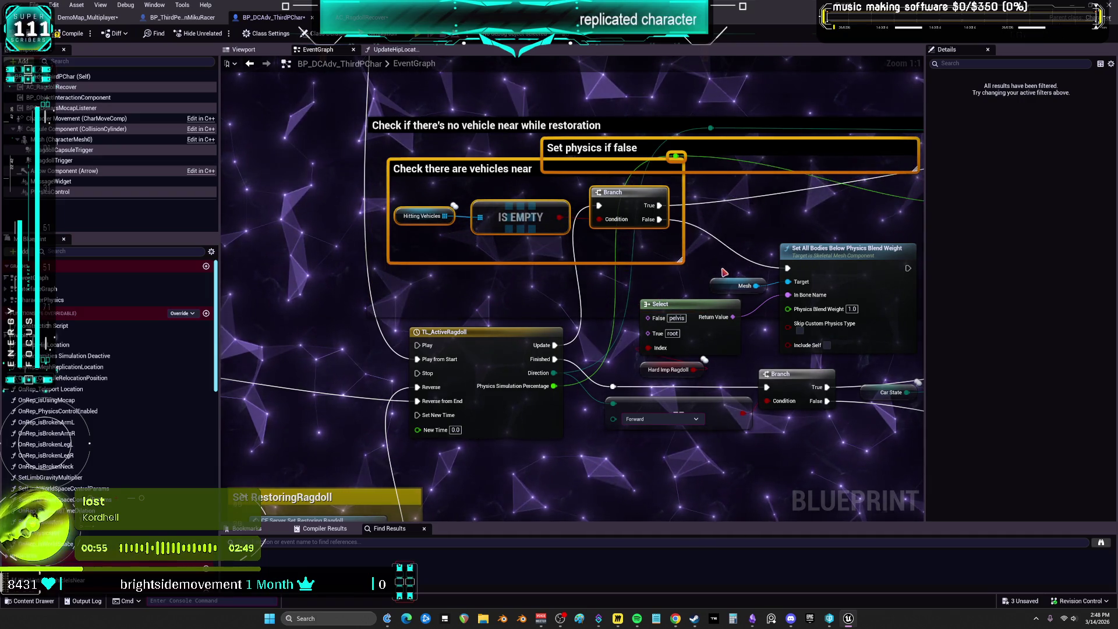
left_click(737, 230)
- Move TL_ActiveRagdoll up-left and raise the Select, Branch and Set All Bodies nodes toward the comments
left_click_drag(491, 338, 464, 254)
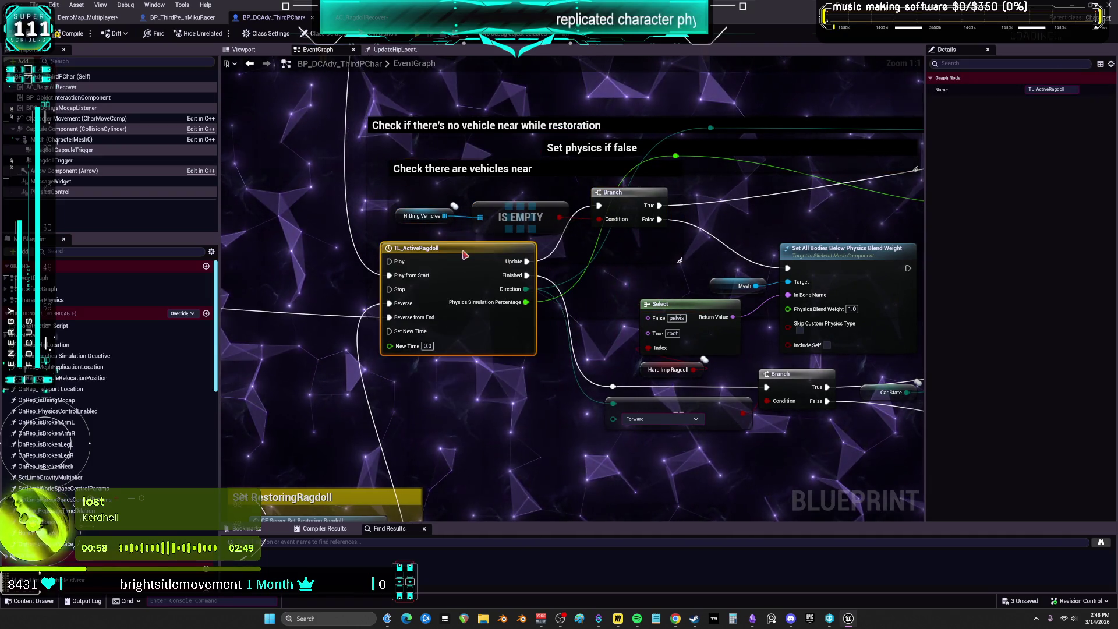
left_click_drag(642, 268, 520, 261)
mouse_move(719, 466)
left_mouse_down()
mouse_move(529, 292)
mouse_move(525, 272)
left_mouse_up()
mouse_move(581, 328)
left_mouse_down()
mouse_move(575, 279)
mouse_move(546, 279)
left_mouse_up()
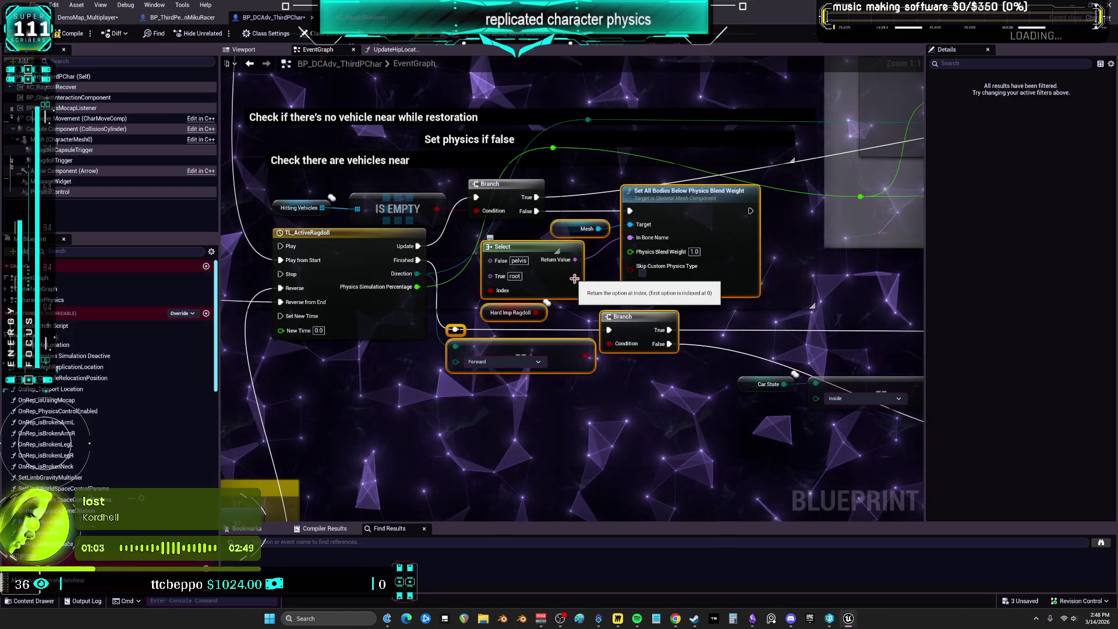
left_click_drag(679, 363, 697, 369)
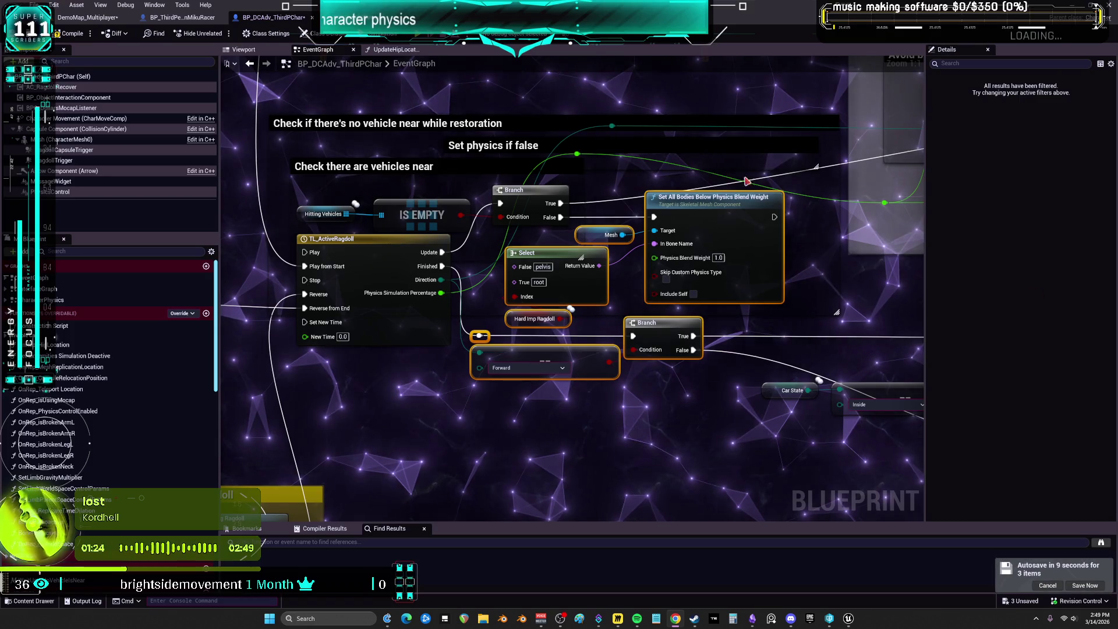
scroll(558, 301, "down", 2)
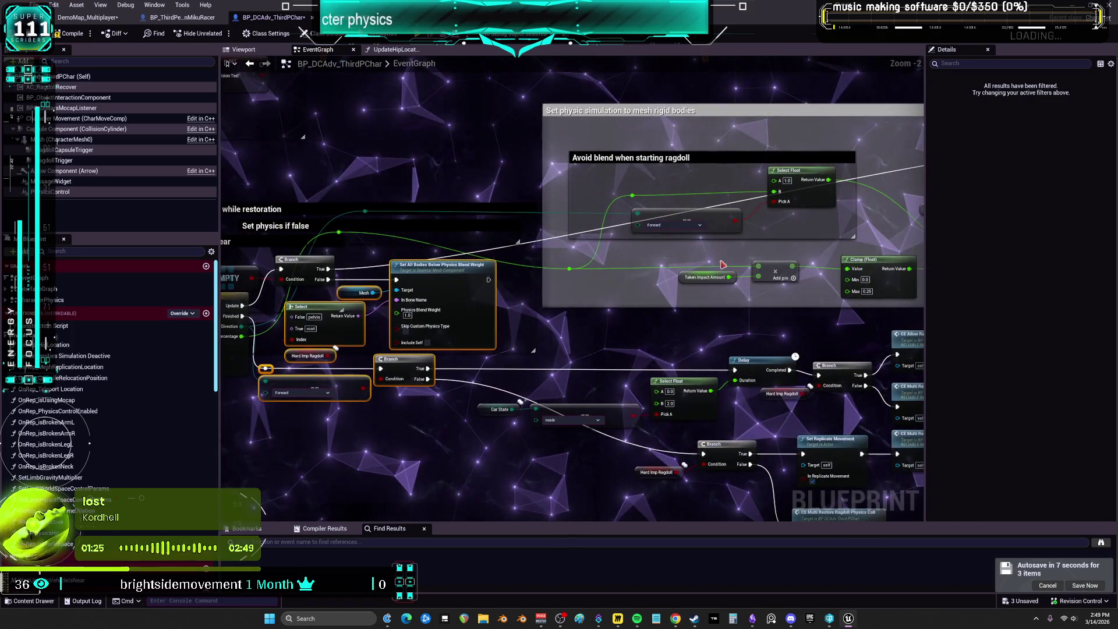
- Raise the green-wire reroute point and move Taken Impact Amount, Add, Clamp (Float) and Forward left
mouse_move(570, 269)
left_mouse_down()
mouse_move(522, 228)
mouse_move(496, 232)
left_mouse_up()
left_click(341, 242)
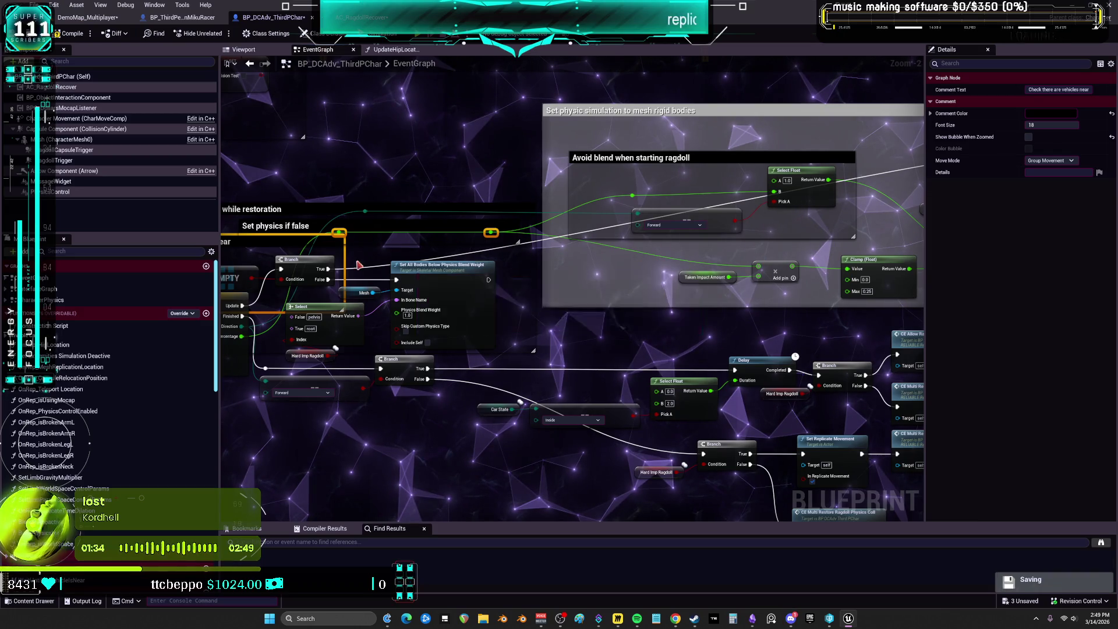
left_click_drag(795, 295, 693, 265)
left_click_drag(774, 273, 634, 272)
left_click_drag(797, 261, 627, 261)
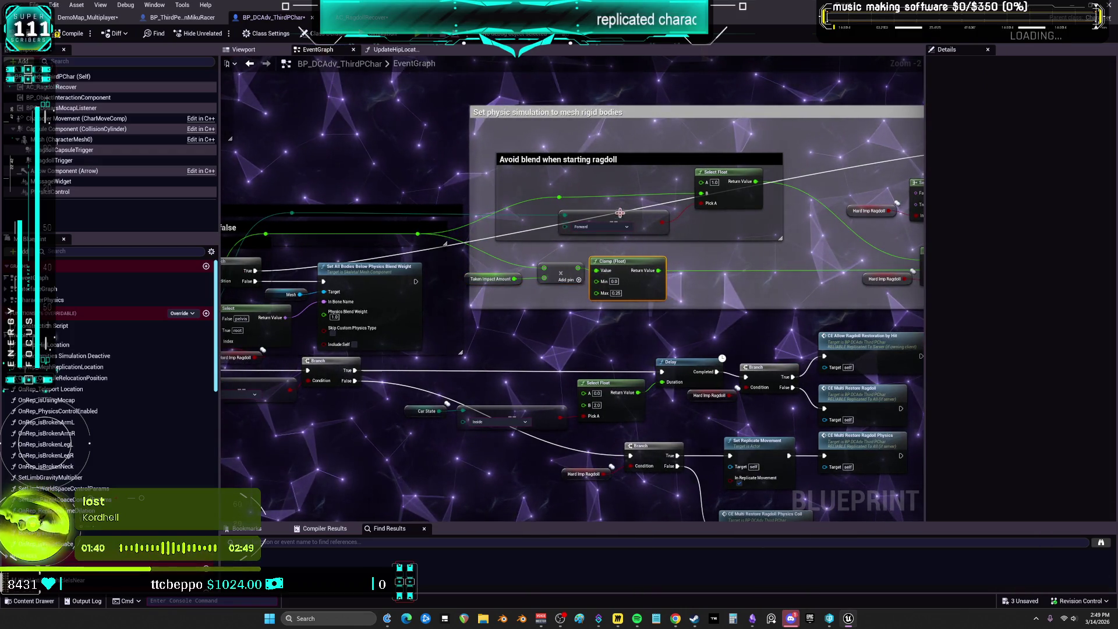
mouse_move(634, 219)
left_mouse_down()
mouse_move(587, 229)
mouse_move(602, 240)
left_mouse_up()
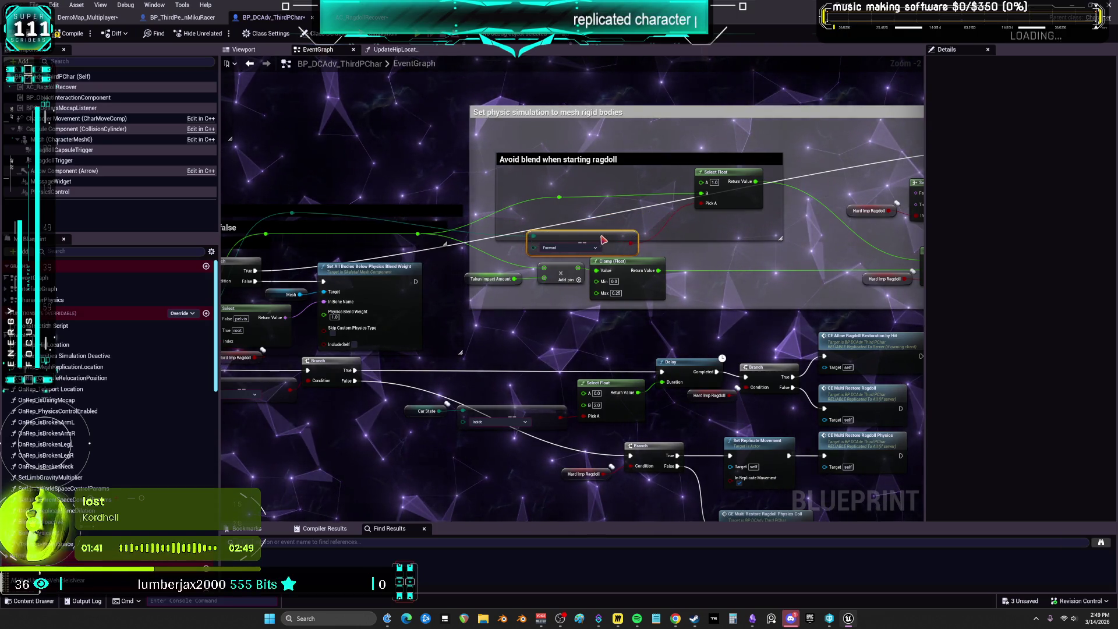
left_click(294, 224)
left_click(294, 224)
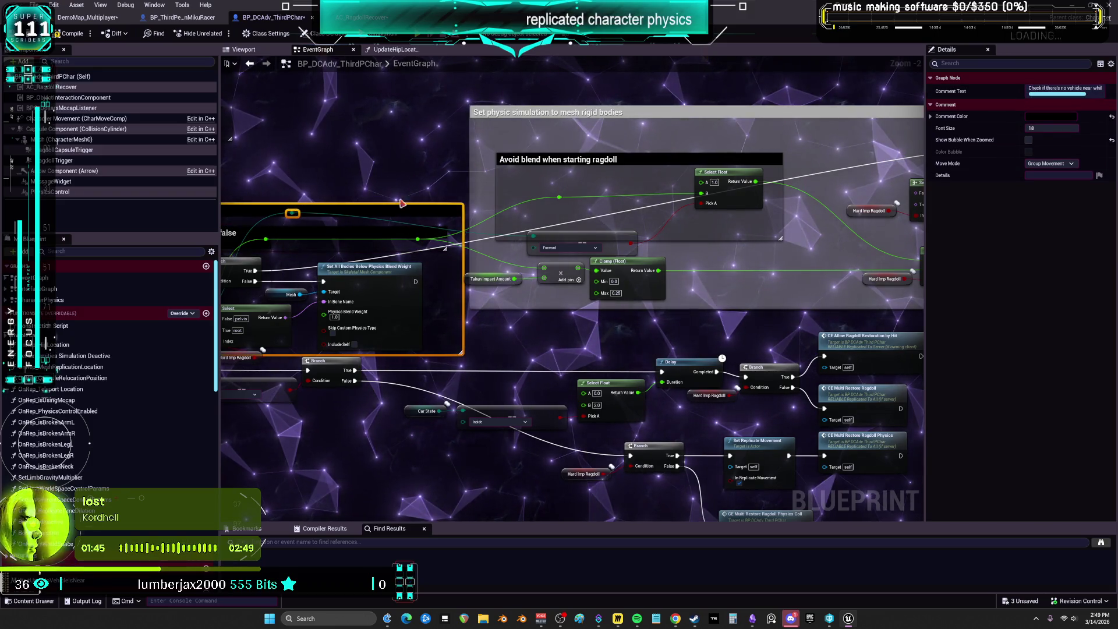
left_click(434, 178)
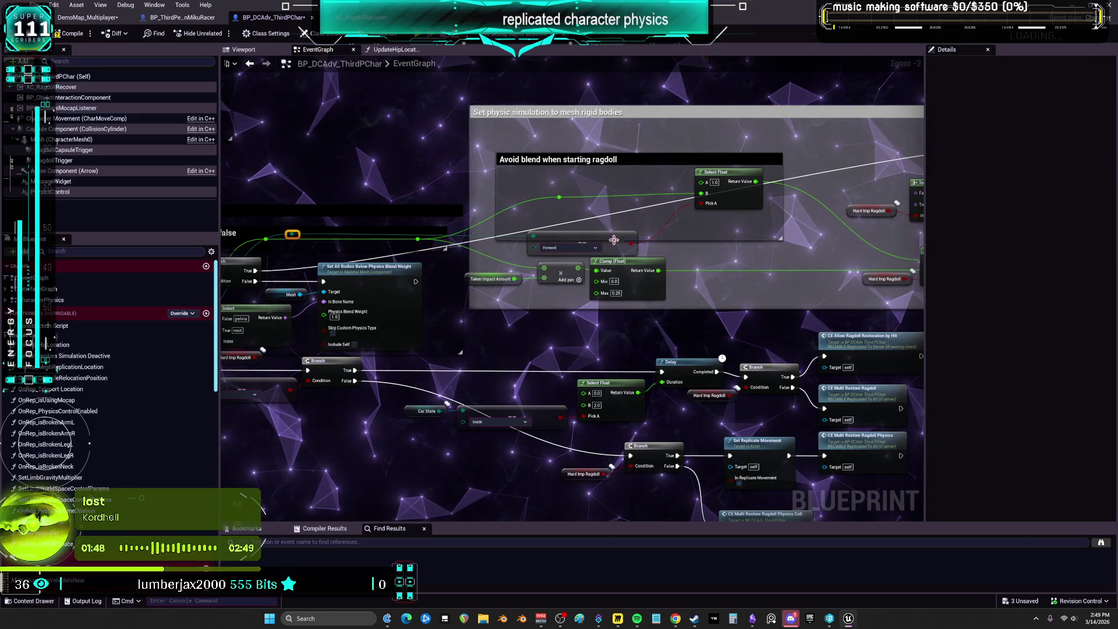
- Move Select Float and Forward left and reposition Select Float inside the comment
left_click_drag(696, 177, 601, 184)
scroll(644, 235, "up", 2)
left_click_drag(632, 235, 583, 235)
left_click_drag(641, 175, 627, 175)
left_click(526, 182)
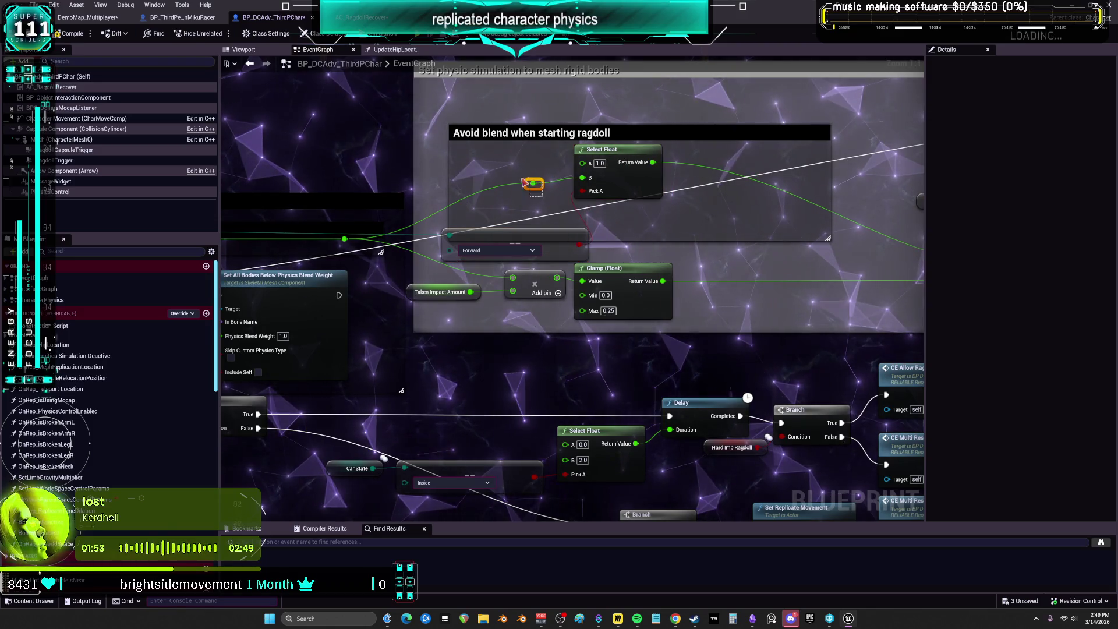
left_click_drag(626, 184, 646, 219)
left_click(456, 176)
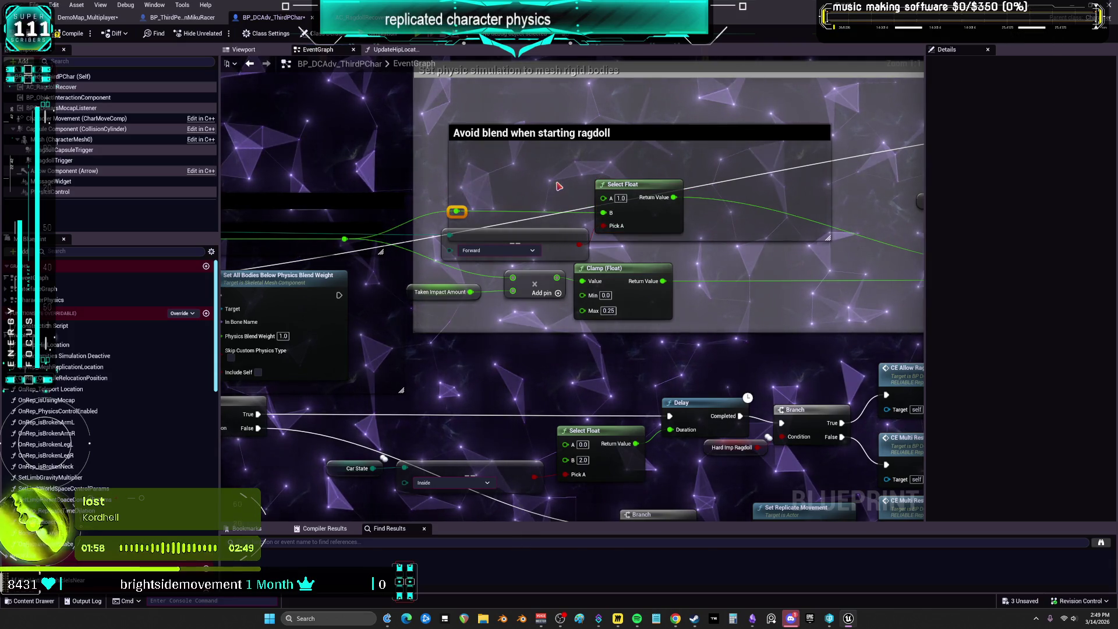
mouse_move(540, 173)
left_mouse_down()
mouse_move(583, 134)
mouse_move(515, 166)
left_mouse_up()
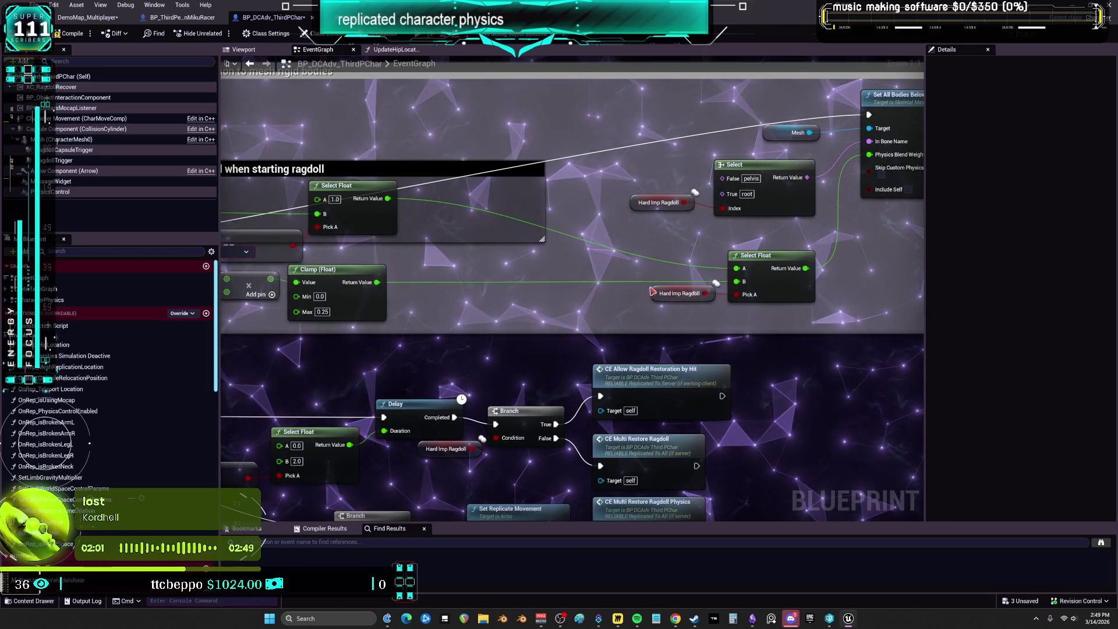
- Shift the Select, Hard Imp Ragdoll, Mesh and Set All Bodies nodes left
left_click_drag(744, 173, 681, 173)
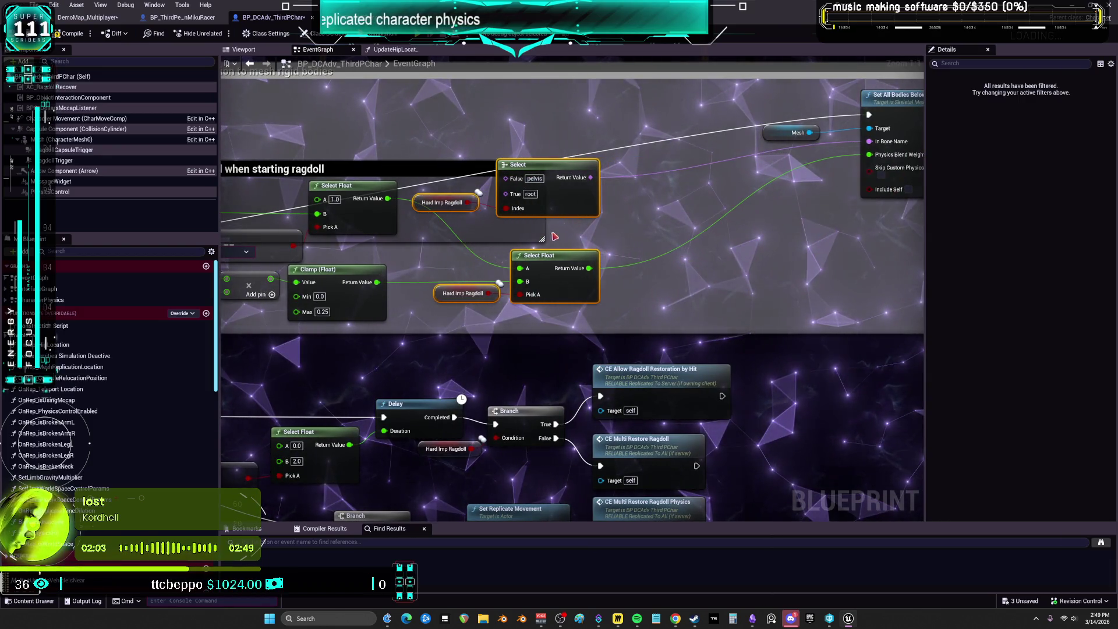
mouse_move(691, 208)
left_mouse_down()
mouse_move(487, 231)
mouse_move(728, 128)
left_mouse_up()
left_click_drag(610, 200, 457, 249)
mouse_move(395, 292)
left_mouse_down()
mouse_move(568, 248)
mouse_move(627, 161)
left_mouse_up()
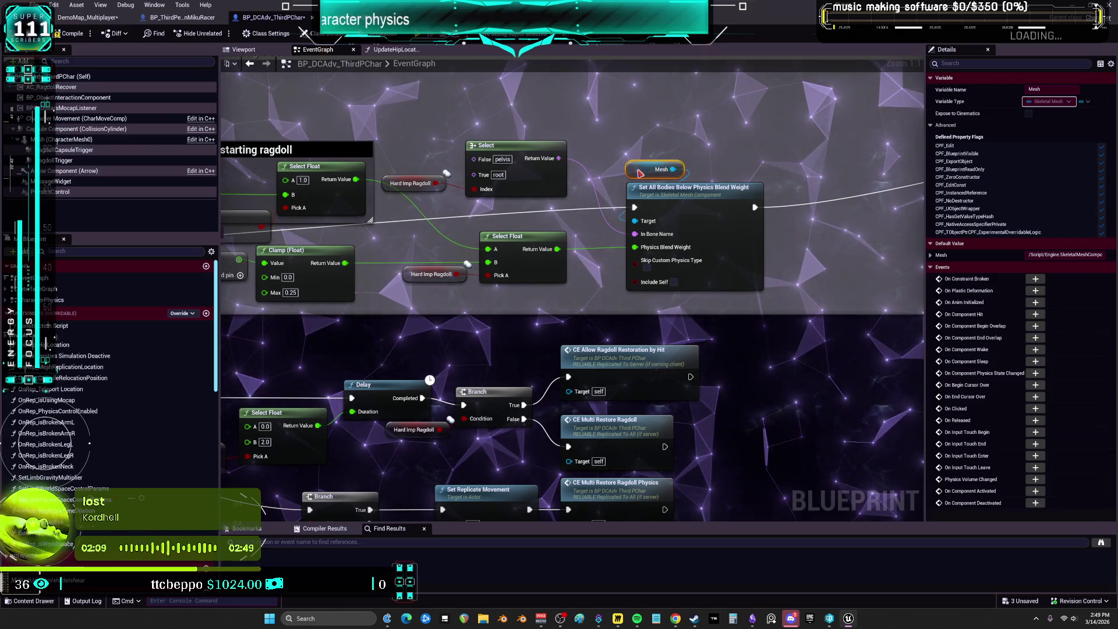
left_click(660, 194, "shift")
left_click_drag(618, 202, 651, 227)
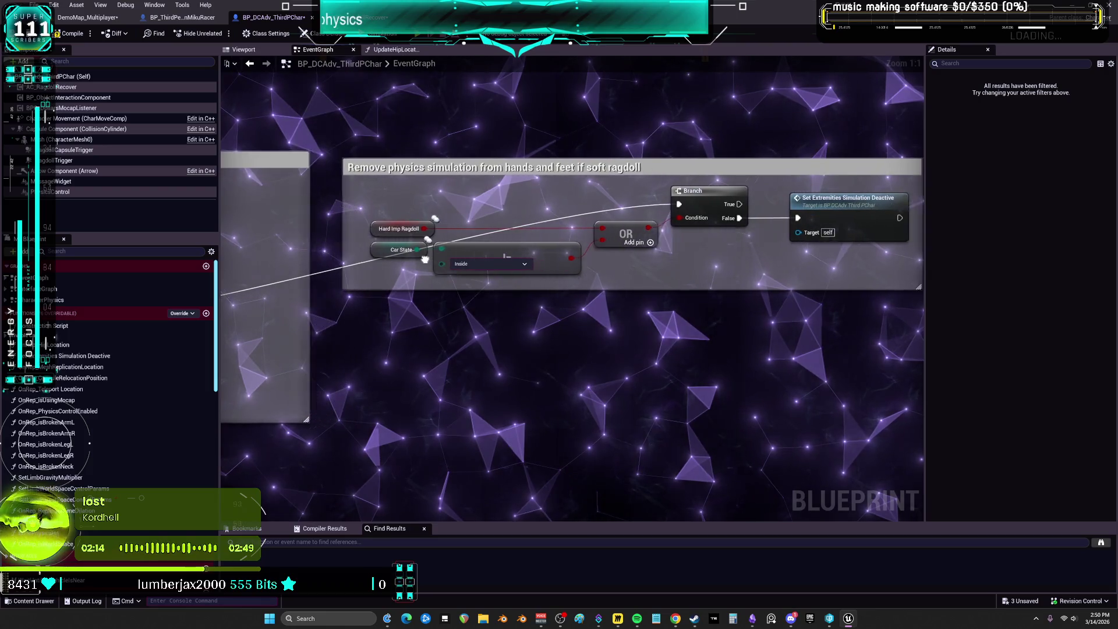
- Place Set Extremities Simulation Deactive under the Branch, with Inside, Hard Imp Ragdoll and Car State beside it
scroll(425, 259, "down", 1)
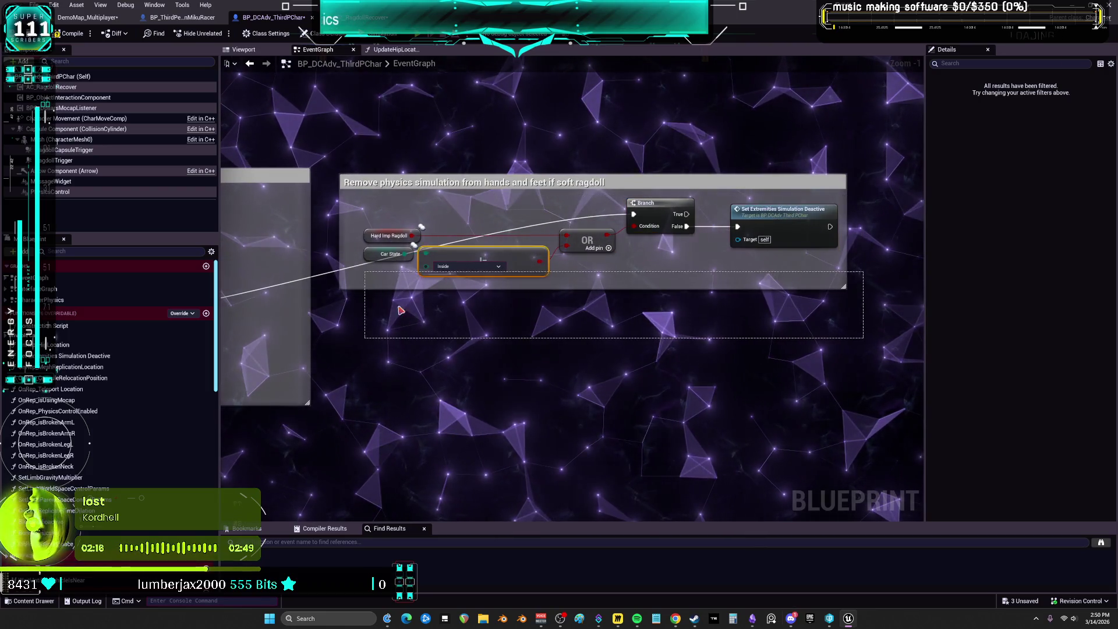
left_click_drag(401, 311, 653, 341)
mouse_move(766, 227)
left_mouse_down()
mouse_move(643, 263)
mouse_move(630, 192)
left_mouse_up()
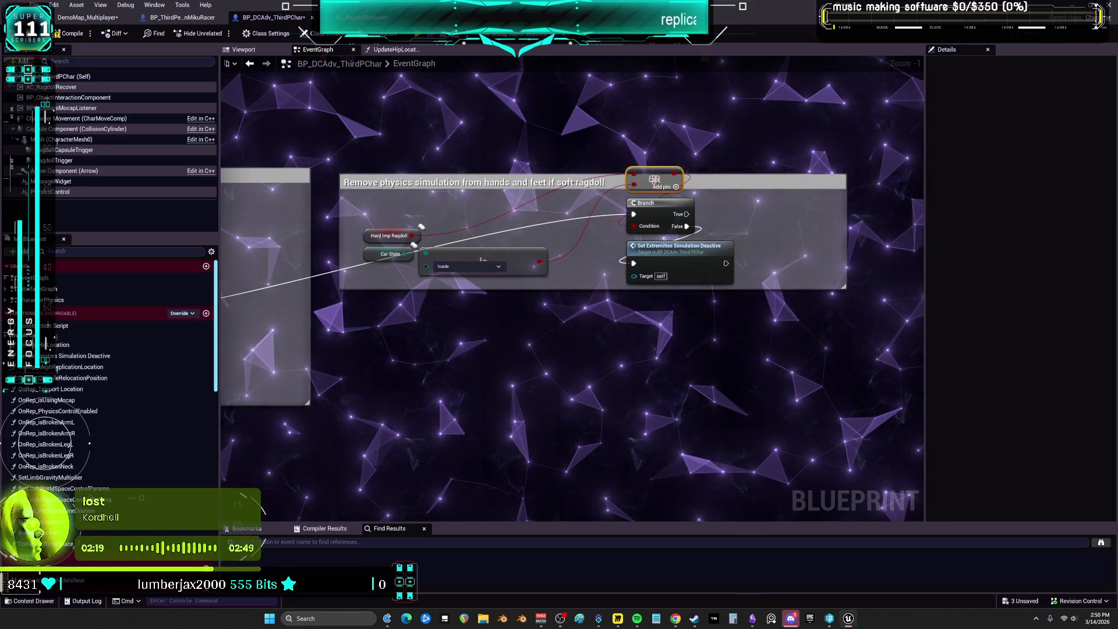
left_click_drag(483, 256, 520, 238)
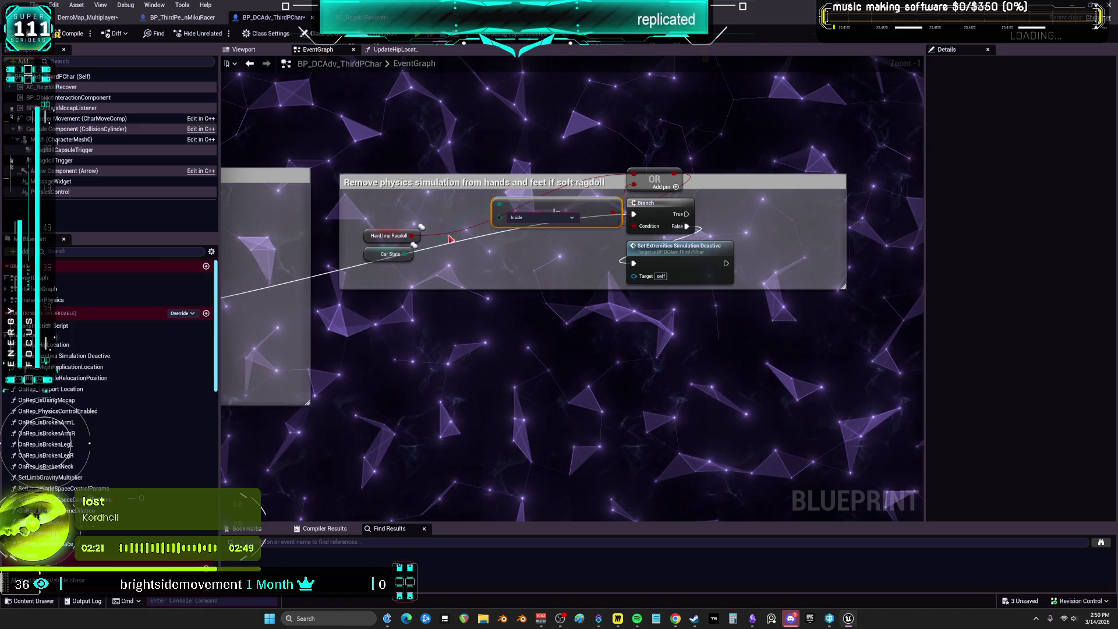
left_click_drag(389, 230, 516, 174)
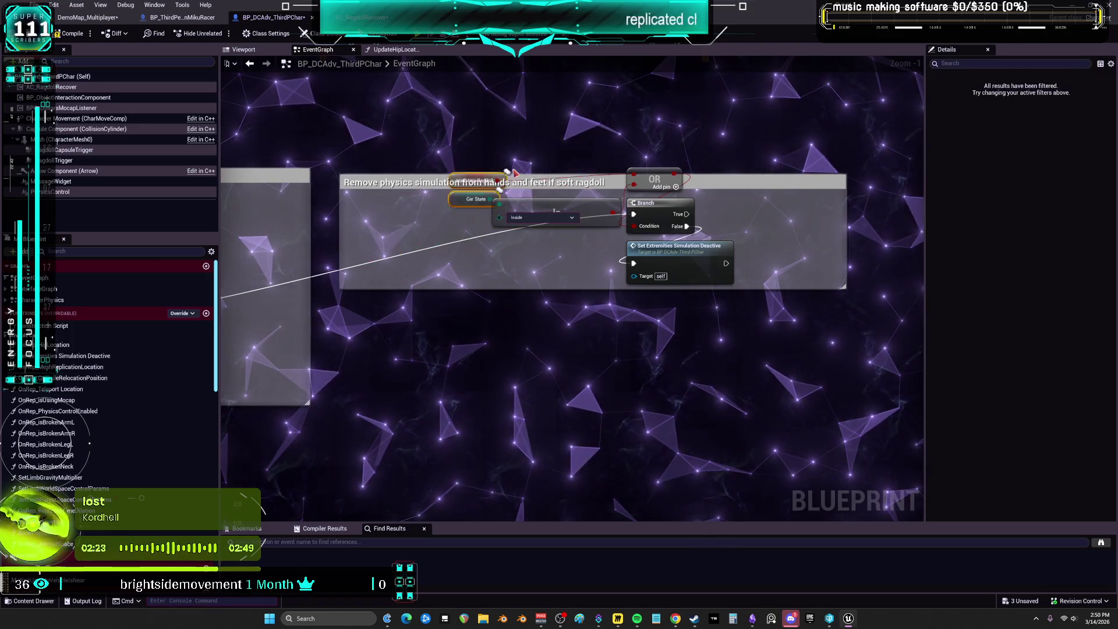
left_click(621, 132)
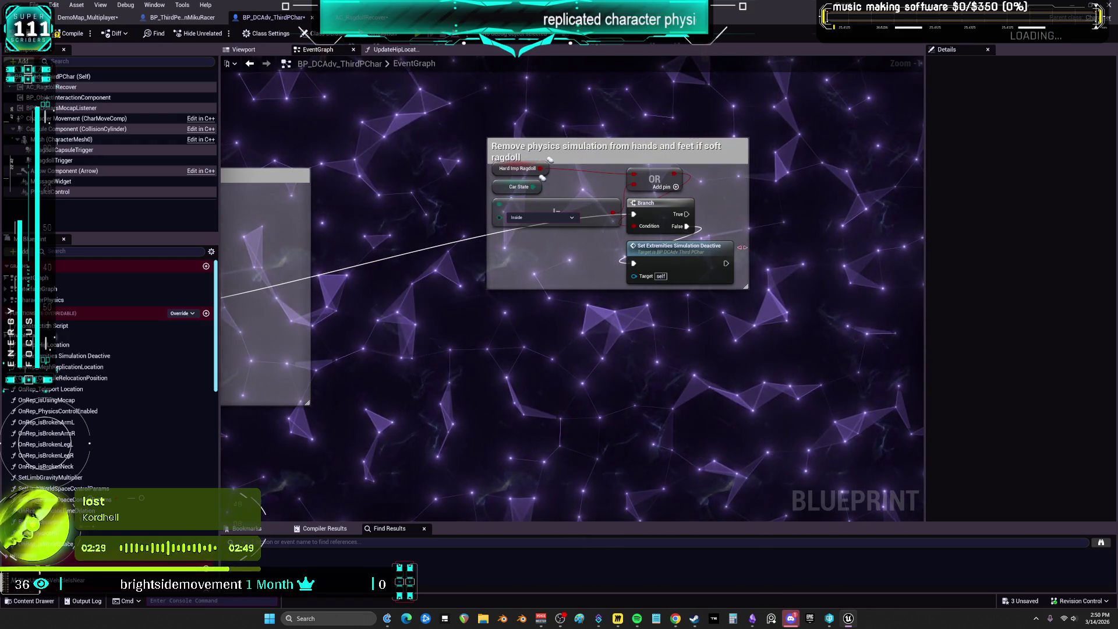
- Narrow the hands-and-feet physics comment box and nudge that group slightly down-left
left_click_drag(745, 287, 733, 287)
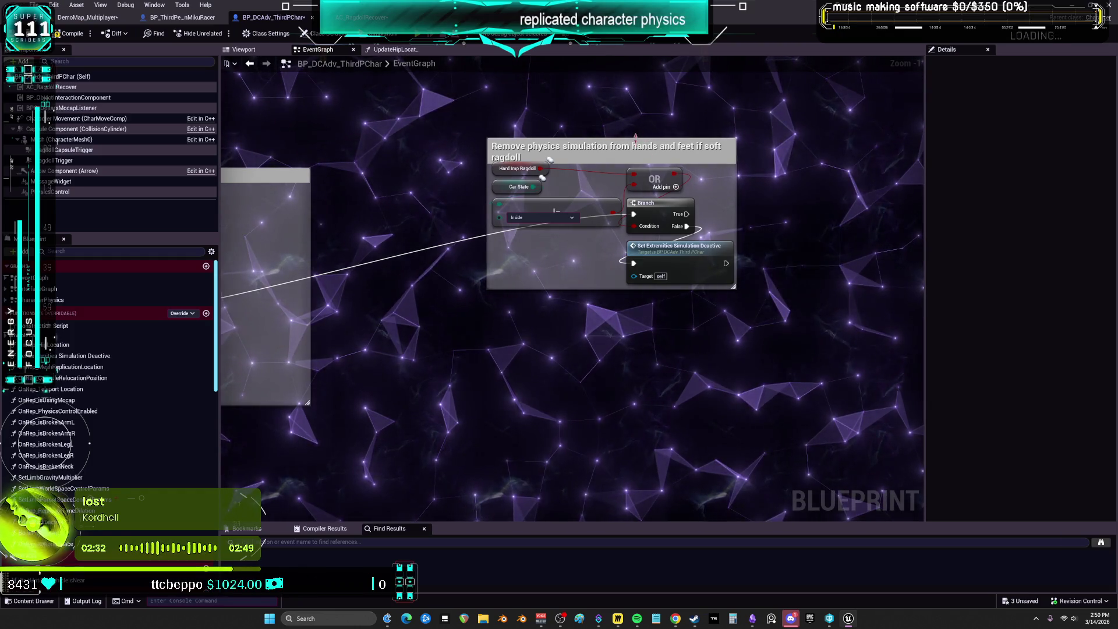
left_click_drag(569, 200, 723, 199)
left_click_drag(452, 196, 660, 174)
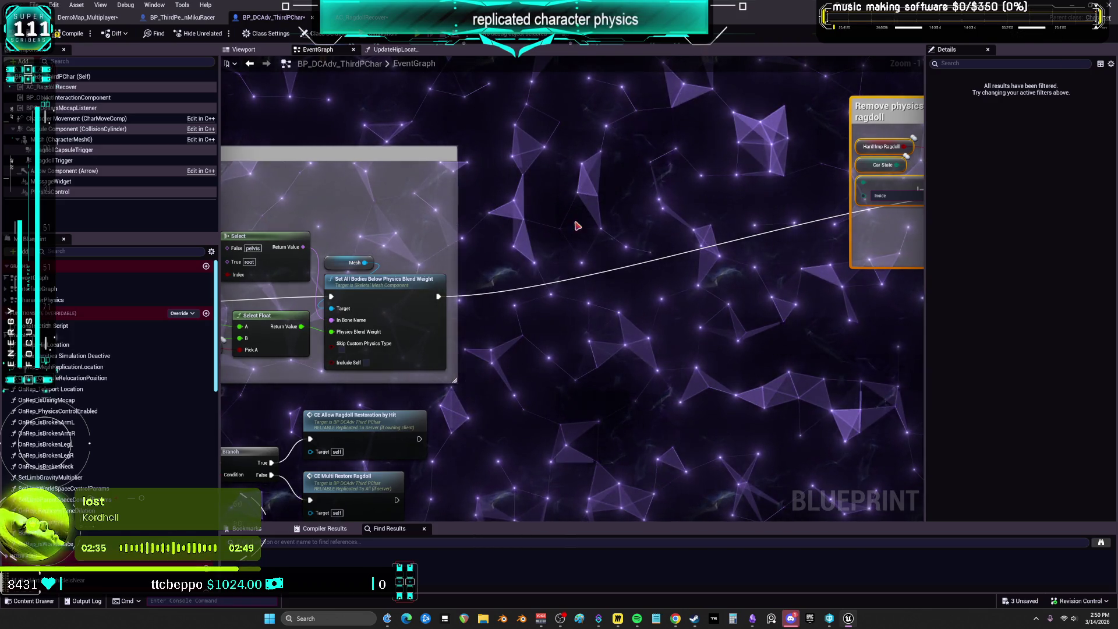
scroll(790, 271, "down", 5)
key("f")
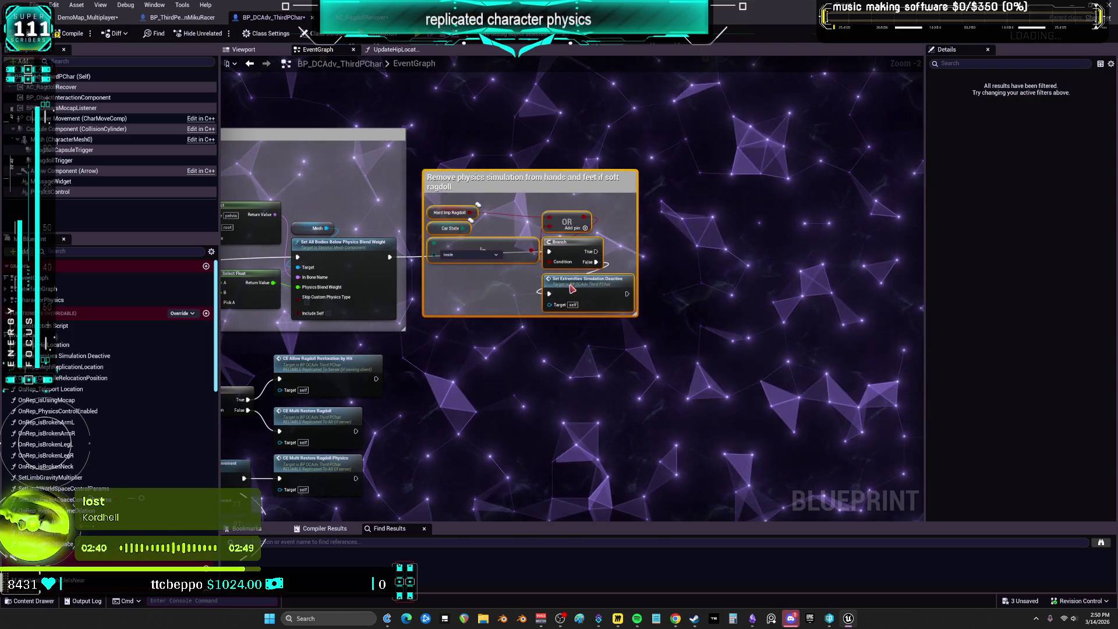
left_click_drag(573, 289, 567, 294)
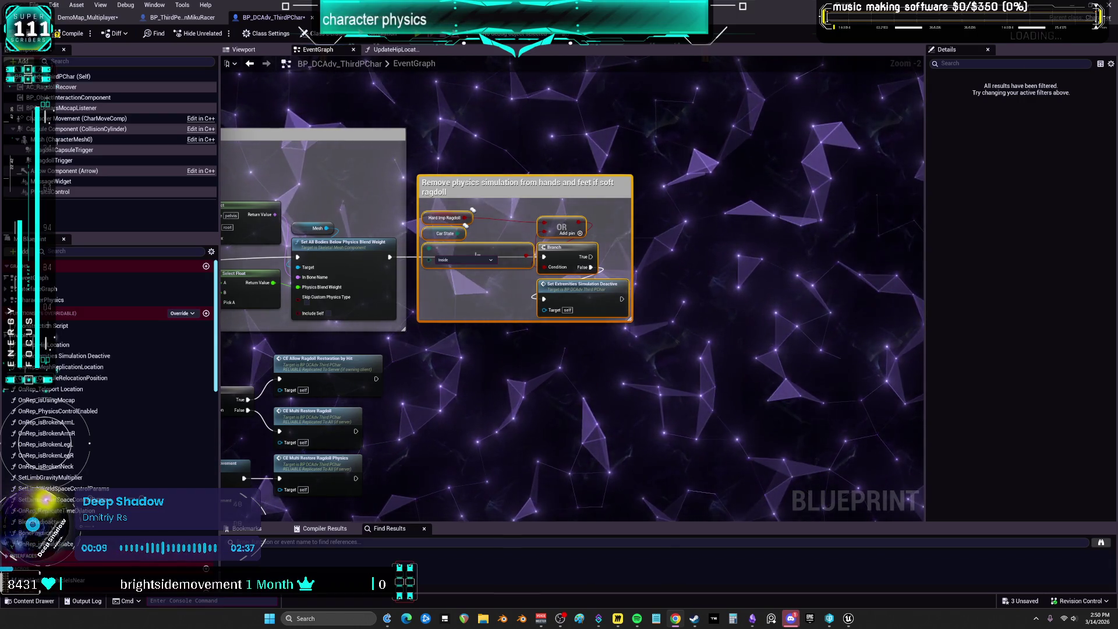
scroll(750, 235, "down", 2)
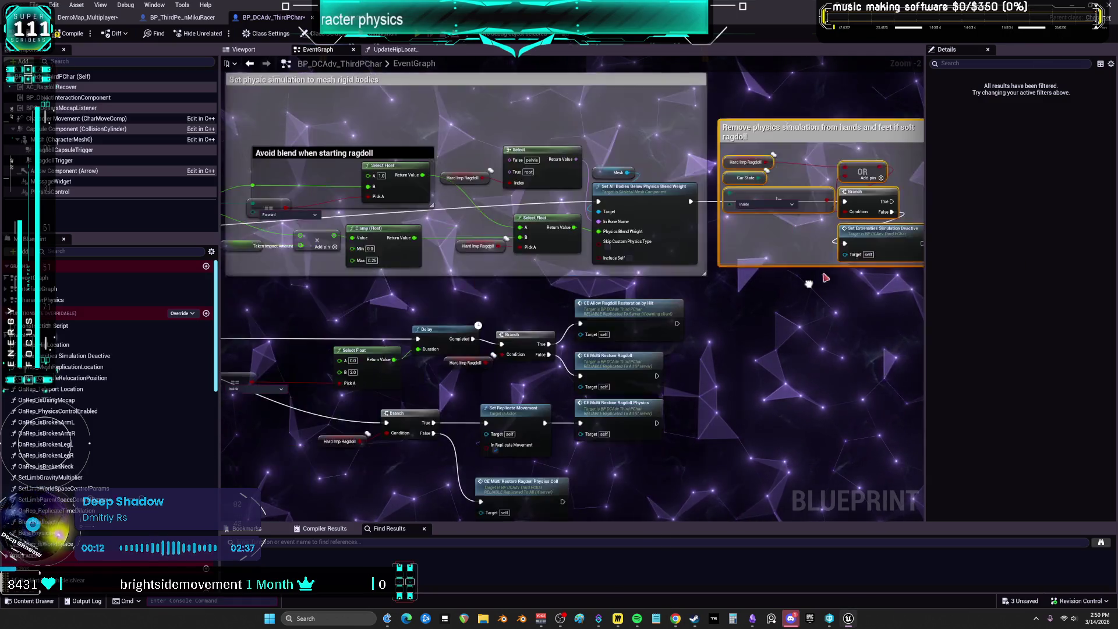
- Slide Update Hip Location left beside Switch Has Authority and narrow the 'Get HipLocation on server' comment
left_click_drag(511, 277, 487, 279)
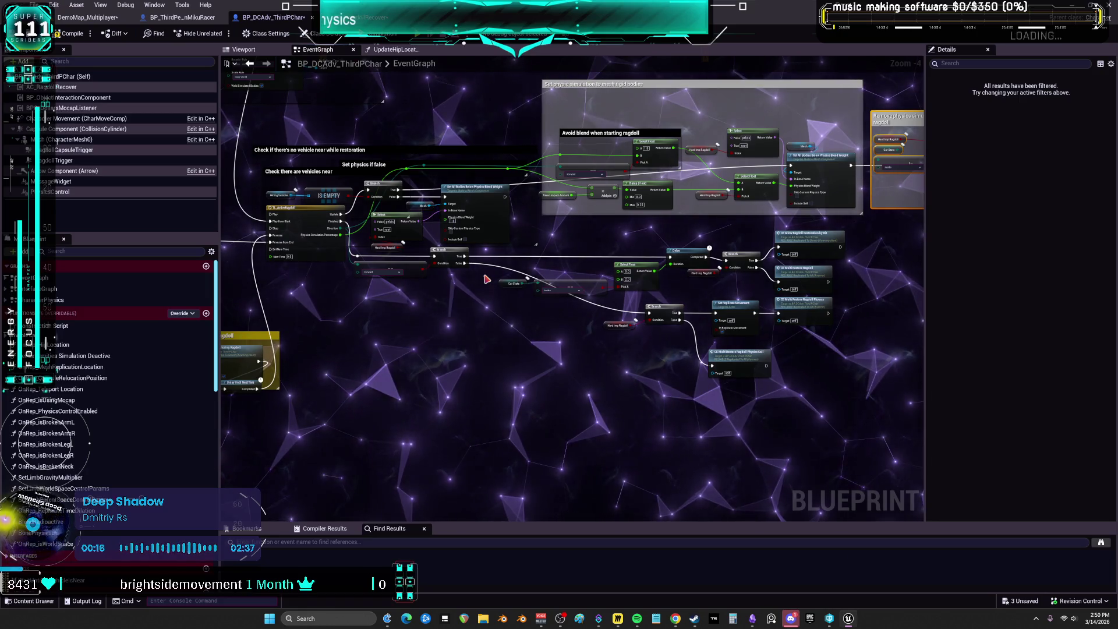
mouse_move(398, 327)
left_mouse_down()
mouse_move(543, 236)
mouse_move(681, 191)
left_mouse_up()
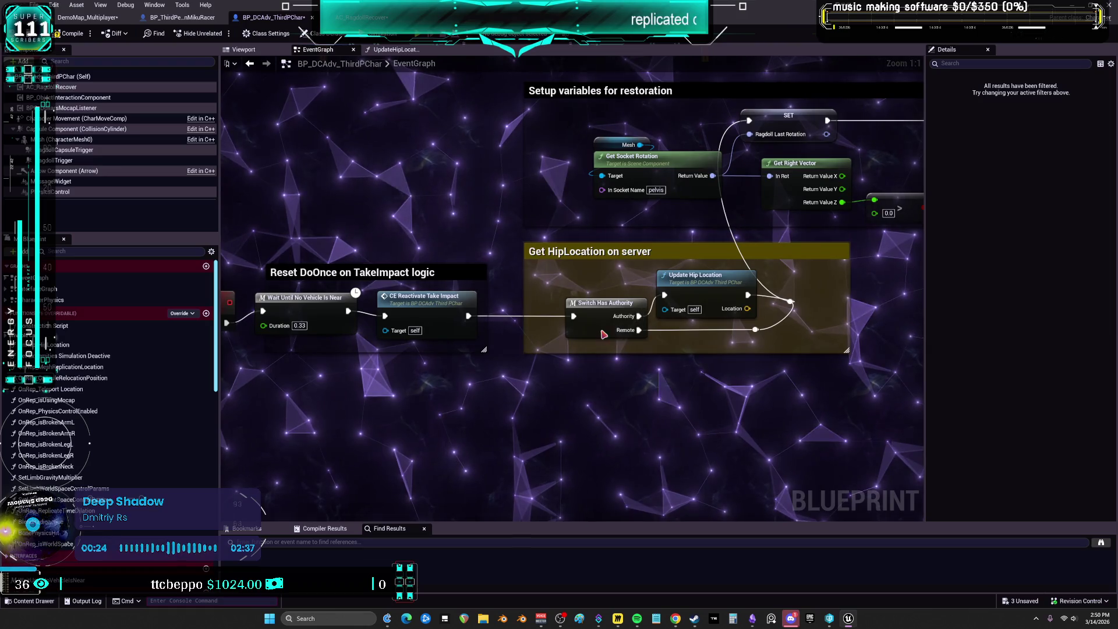
left_click(694, 289)
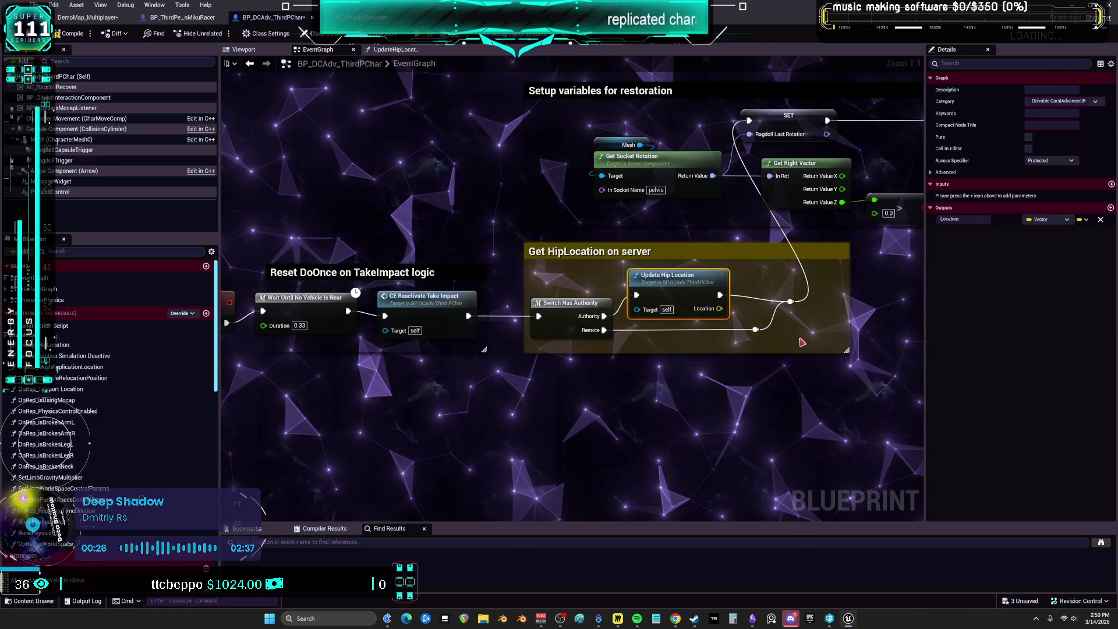
left_click_drag(790, 301, 783, 302)
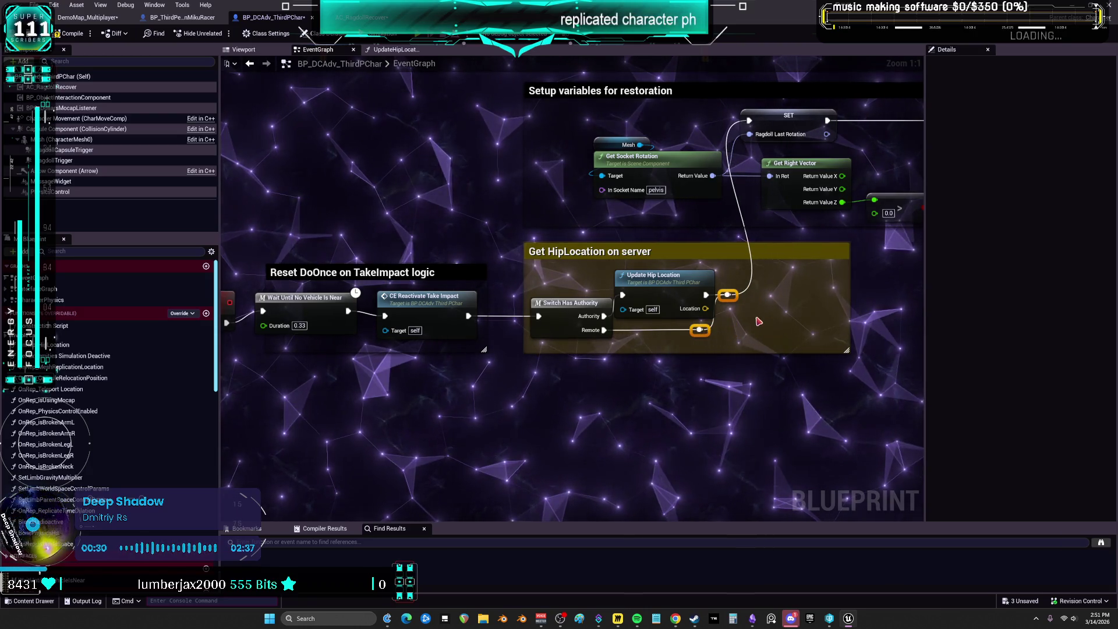
left_click_drag(848, 285, 764, 285)
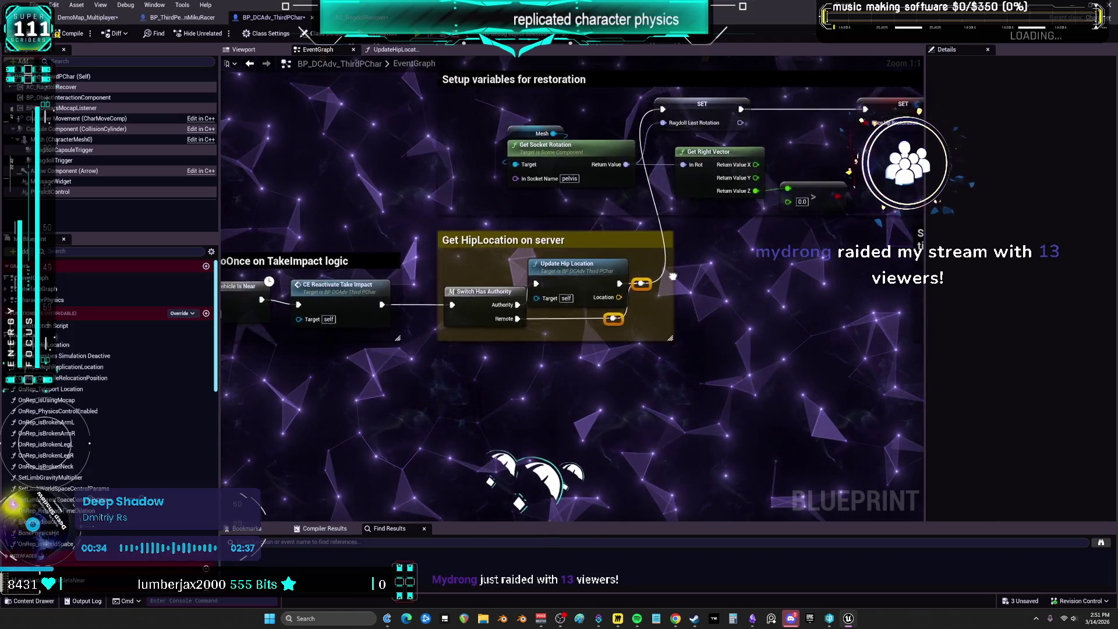
mouse_move(790, 259)
left_mouse_down()
mouse_move(680, 266)
mouse_move(817, 283)
left_mouse_up()
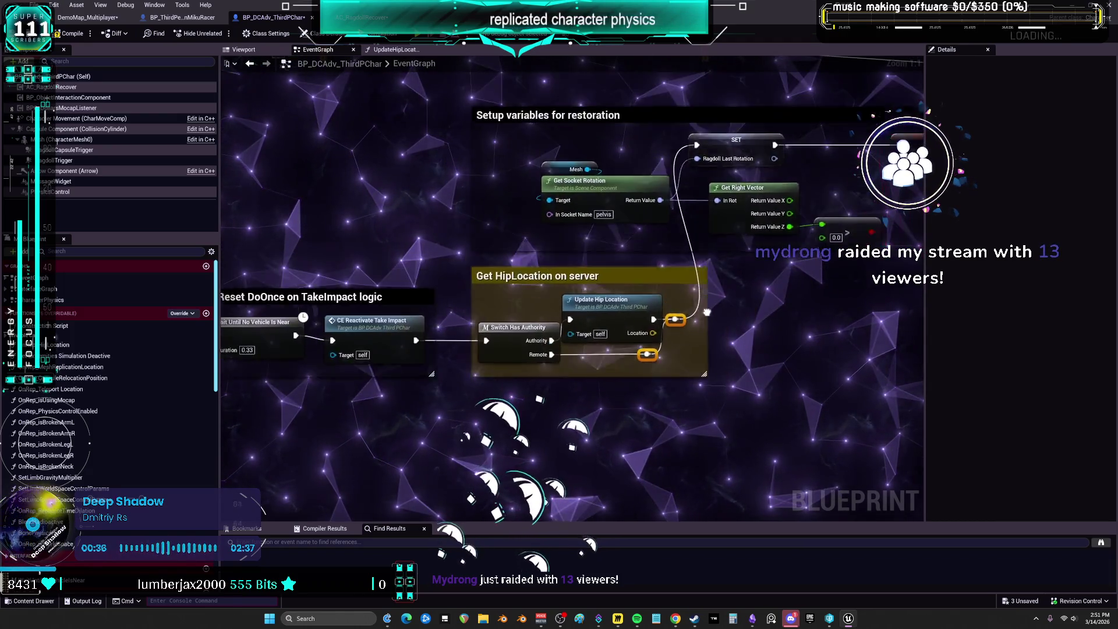
left_click_drag(706, 313, 737, 326)
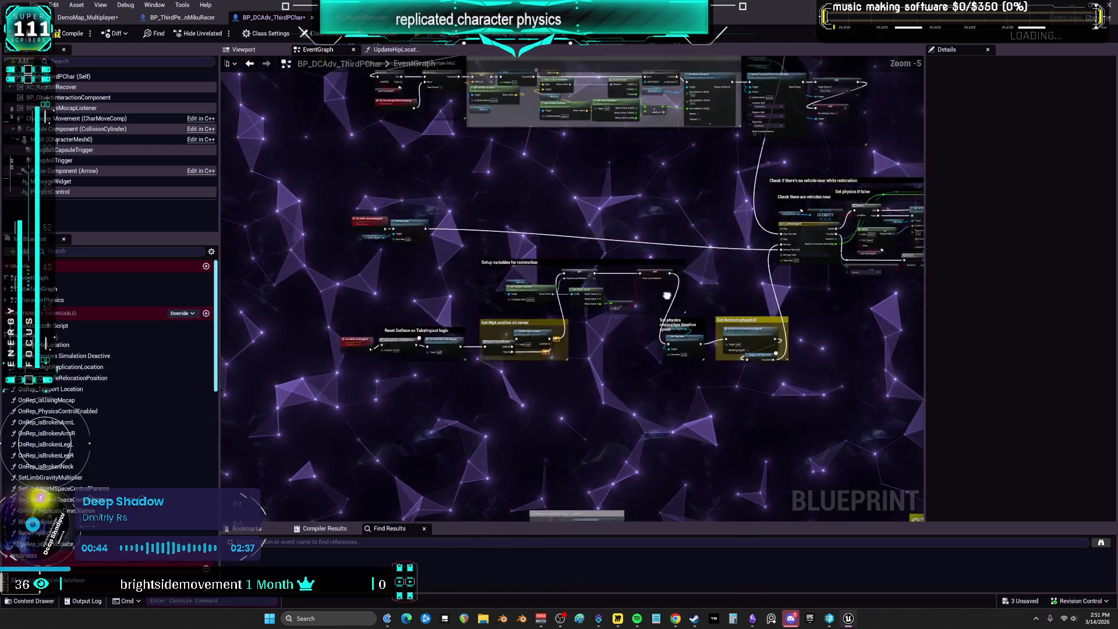
- Pan and zoom the event graph to the Apply Impulse After Ragdoll group, then switch to the browser
left_click_drag(707, 277, 718, 314)
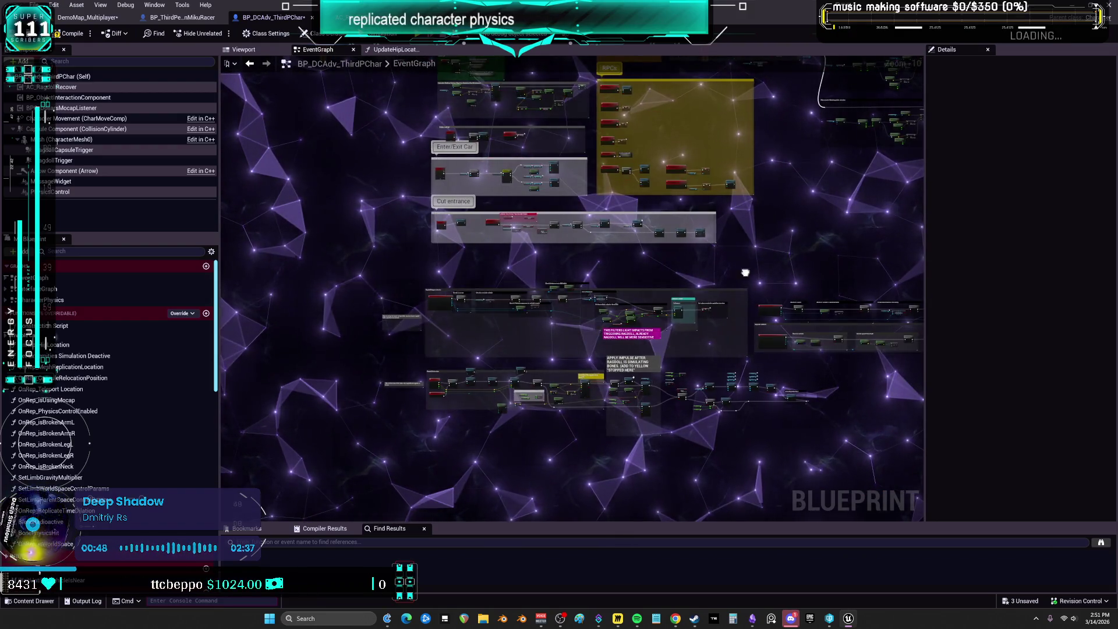
left_click_drag(745, 272, 600, 409)
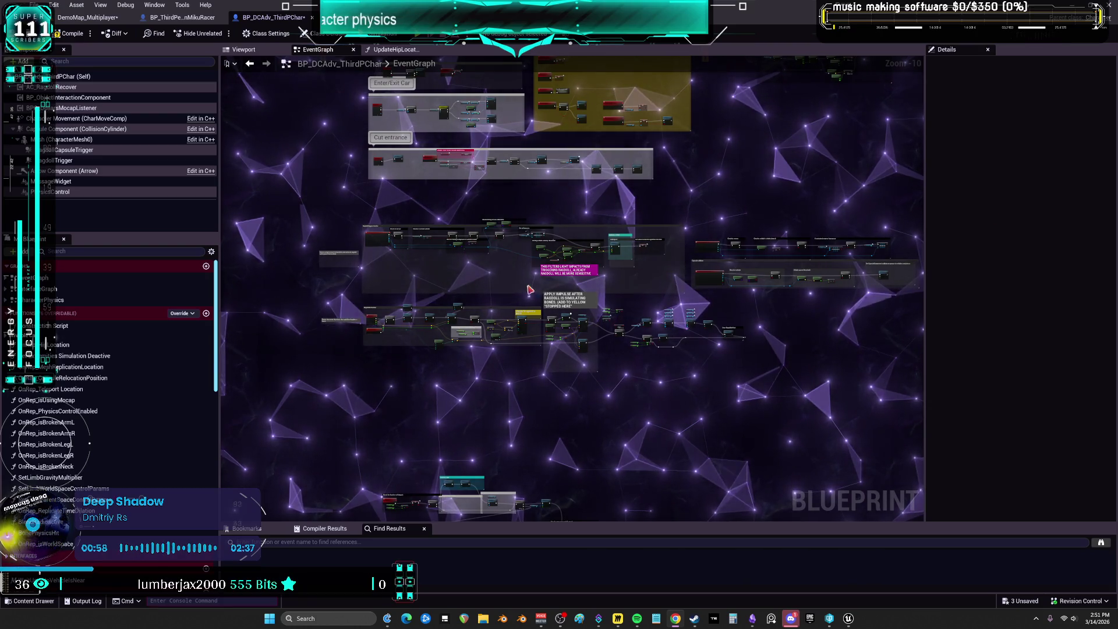
scroll(529, 290, "up", 7)
left_click_drag(529, 289, 625, 205)
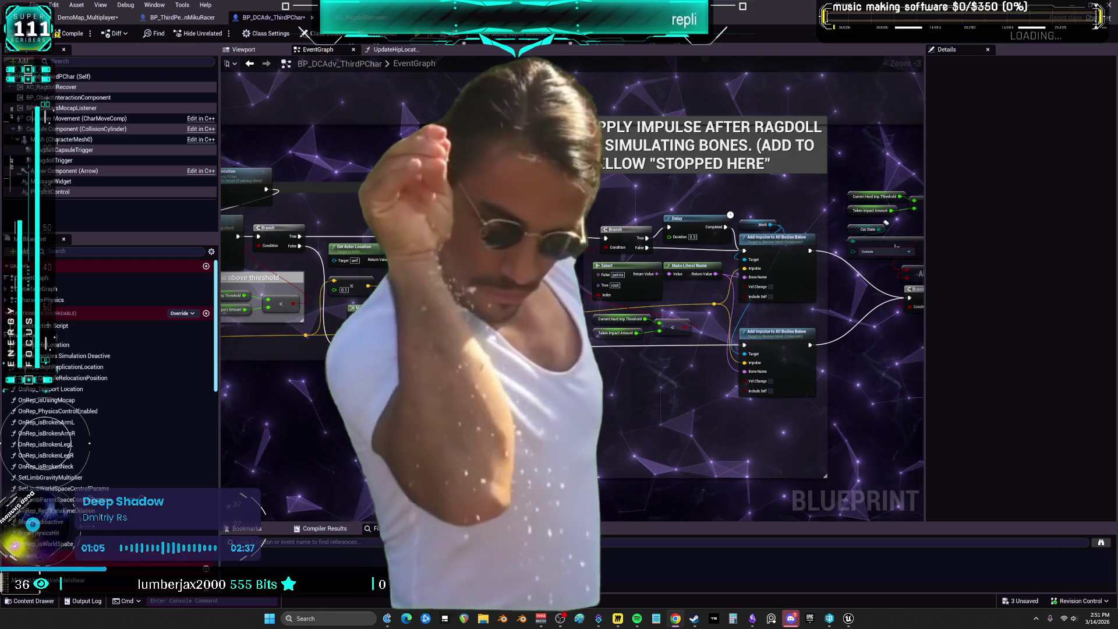
key("alt+Tab")
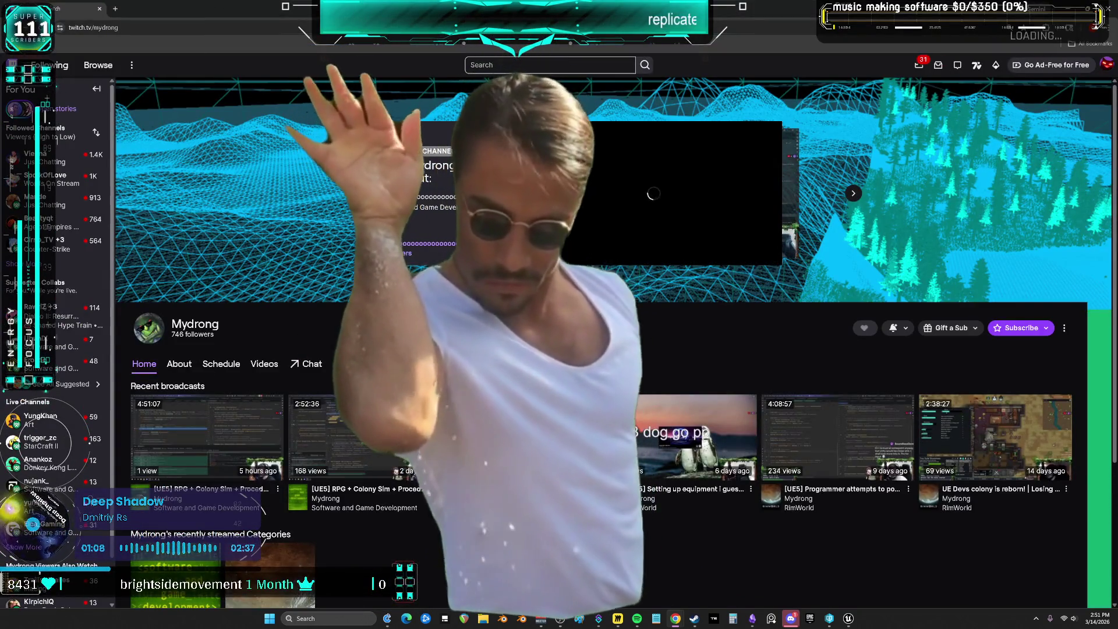
- Play the 4:51:07 broadcast from its Blueprint editor part and snip the video's graph area
left_click(536, 257)
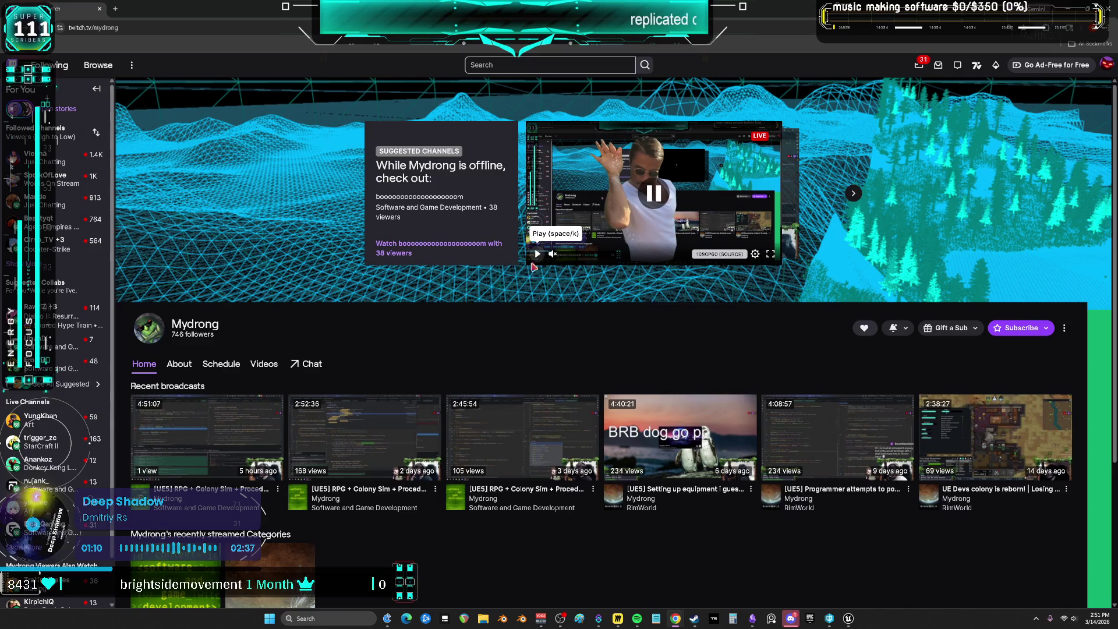
left_click(220, 426)
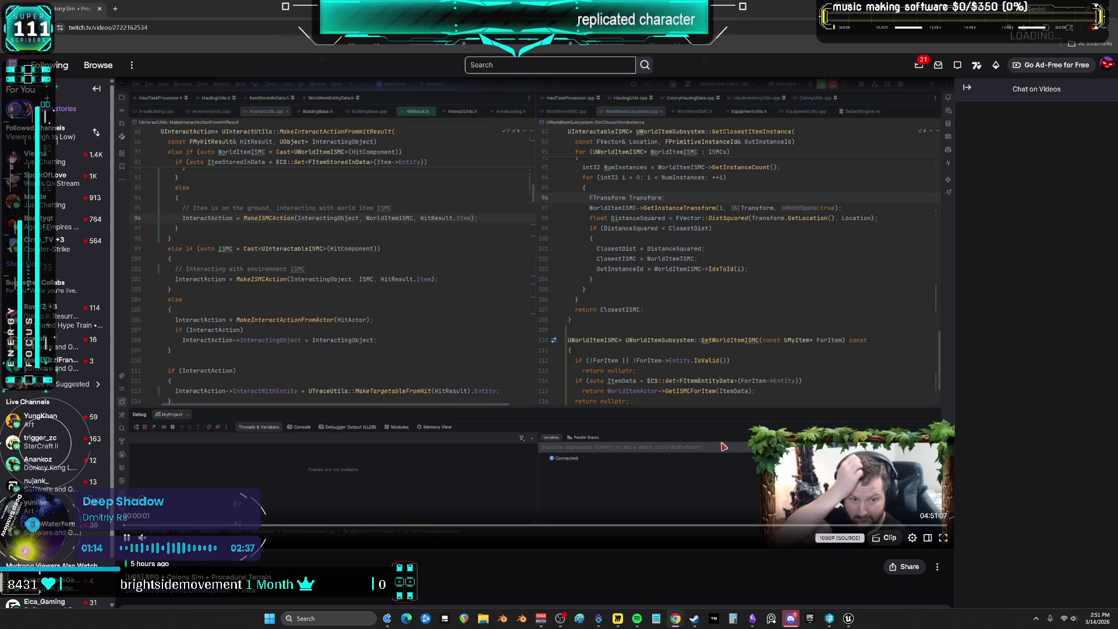
left_click(616, 528)
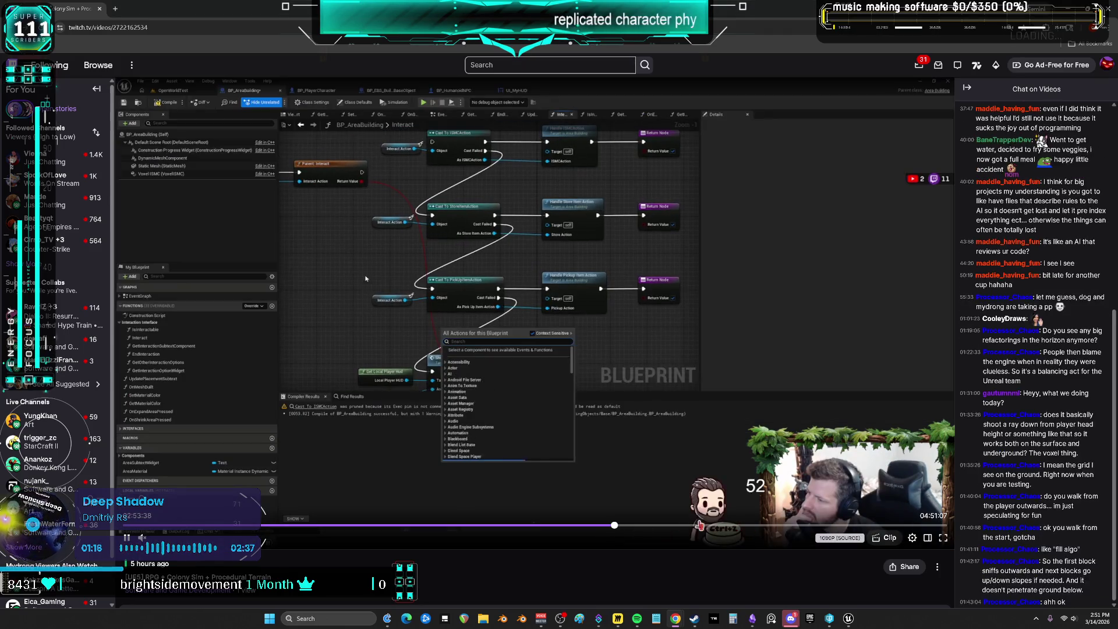
left_click(134, 537)
left_click(134, 537)
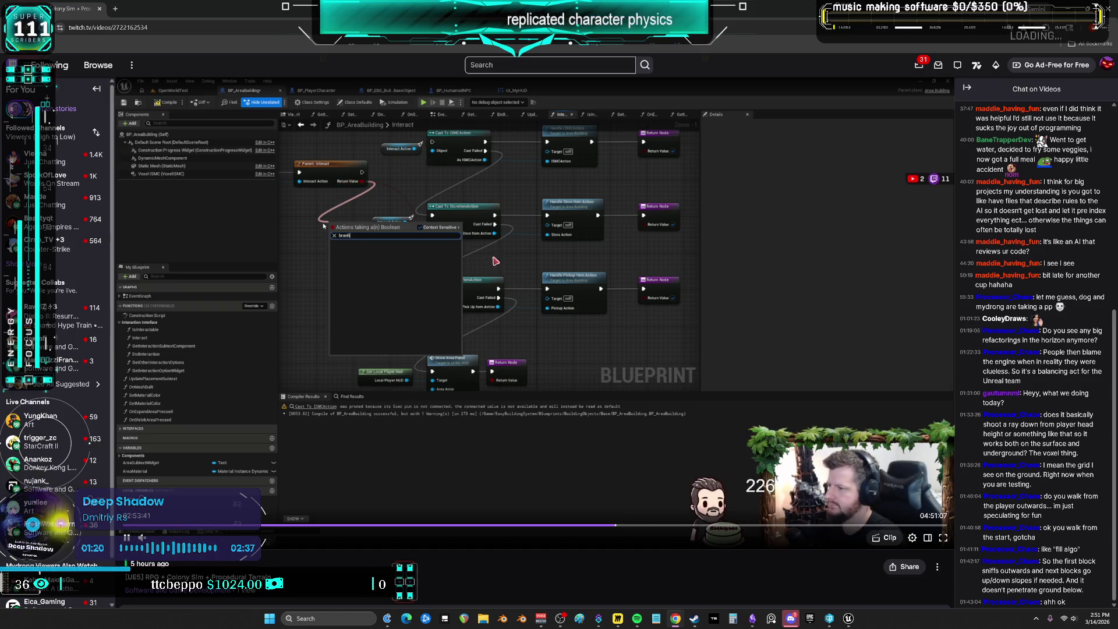
key("super+shift+s")
left_click_drag(270, 140, 558, 305)
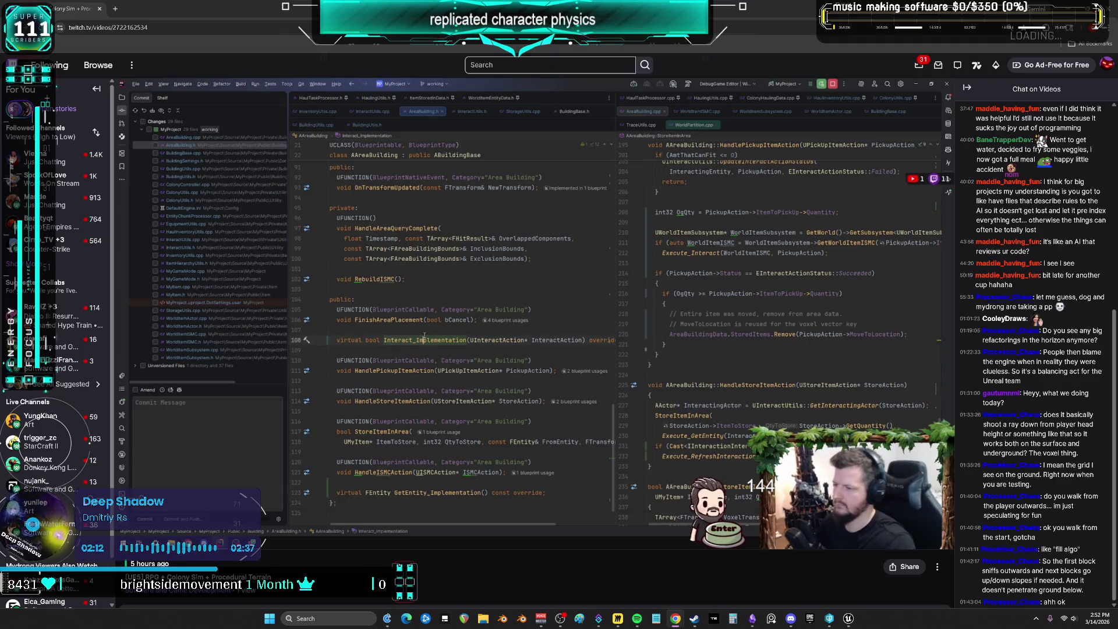
- Jump the 4:51:07 broadcast back slightly on its progress bar
mouse_move(588, 358)
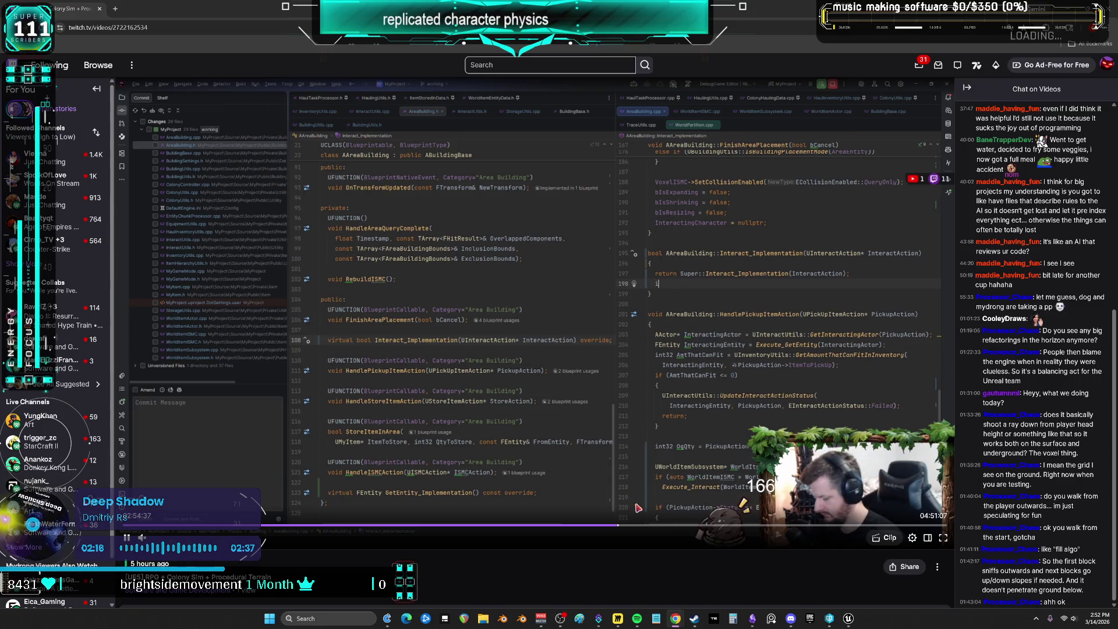
left_click(600, 526)
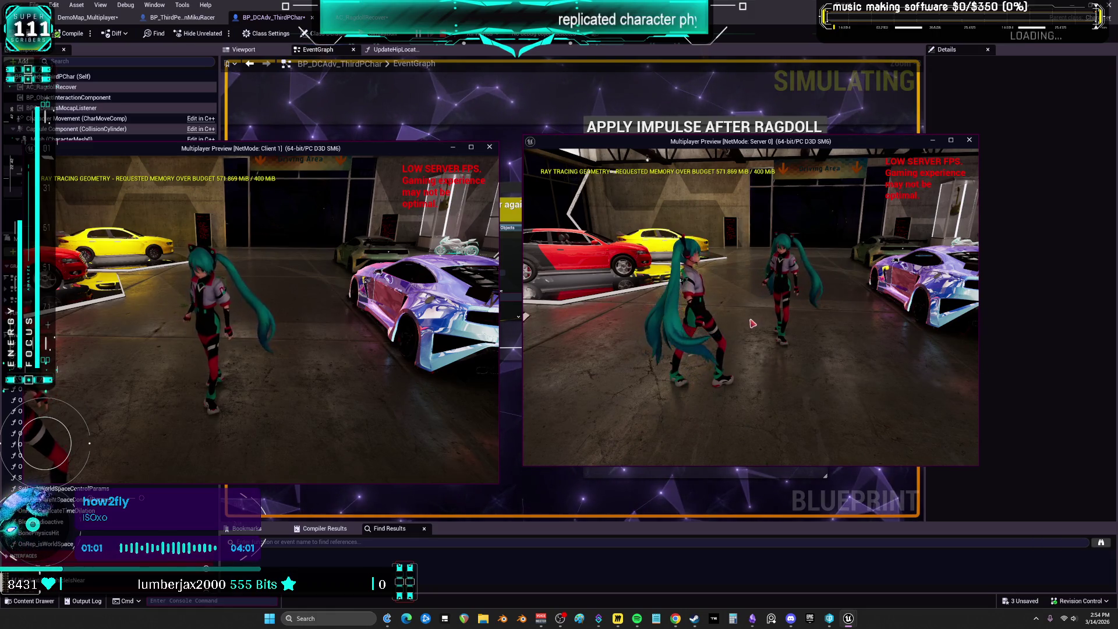
- Stop the multiplayer preview and navigate the EventGraph to the USEFUL, ADD ragdoll checks group
key("Escape")
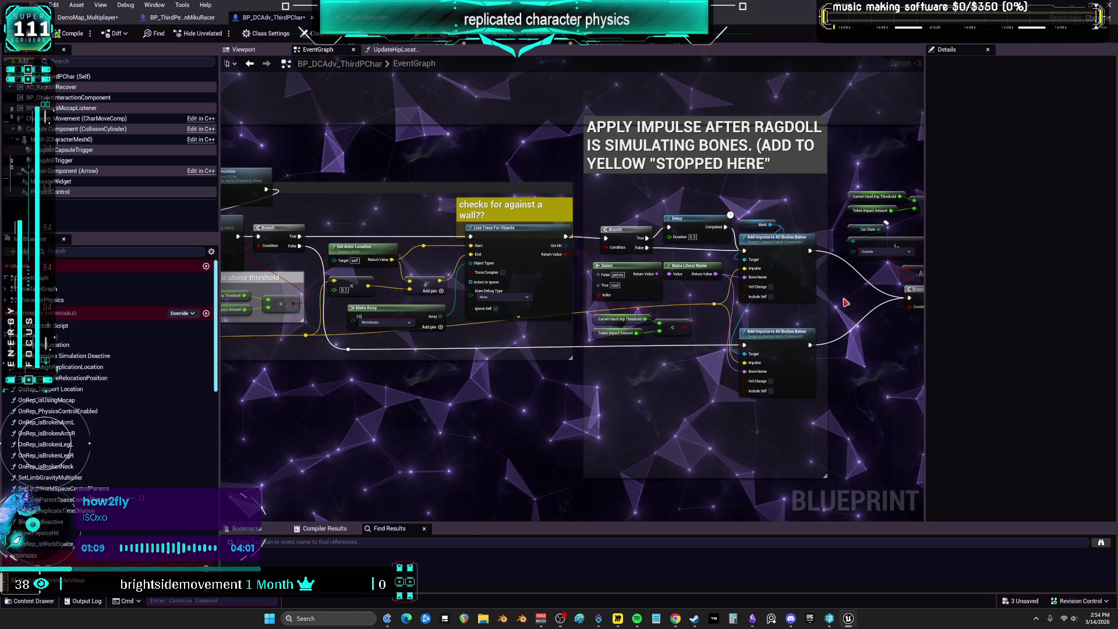
scroll(467, 300, "down", 3)
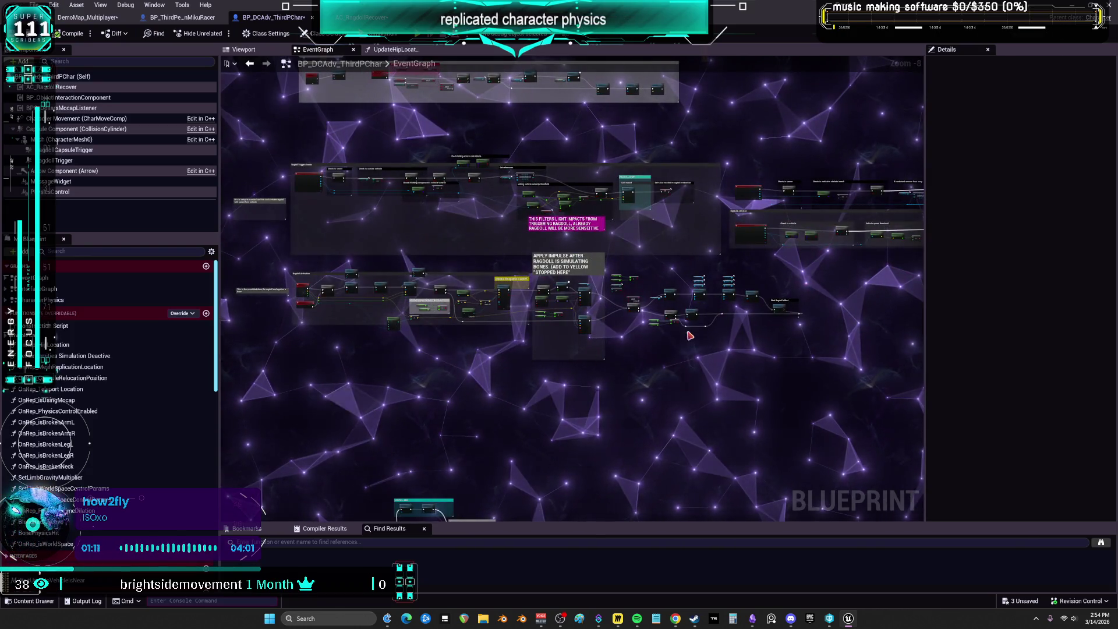
scroll(679, 324, "up", 1)
mouse_move(680, 325)
left_mouse_down()
mouse_move(686, 267)
mouse_move(841, 62)
left_mouse_up()
scroll(751, 170, "up", 2)
scroll(374, 230, "up", 1)
scroll(378, 231, "up", 1)
mouse_move(377, 231)
left_mouse_down()
mouse_move(319, 319)
mouse_move(314, 355)
left_mouse_up()
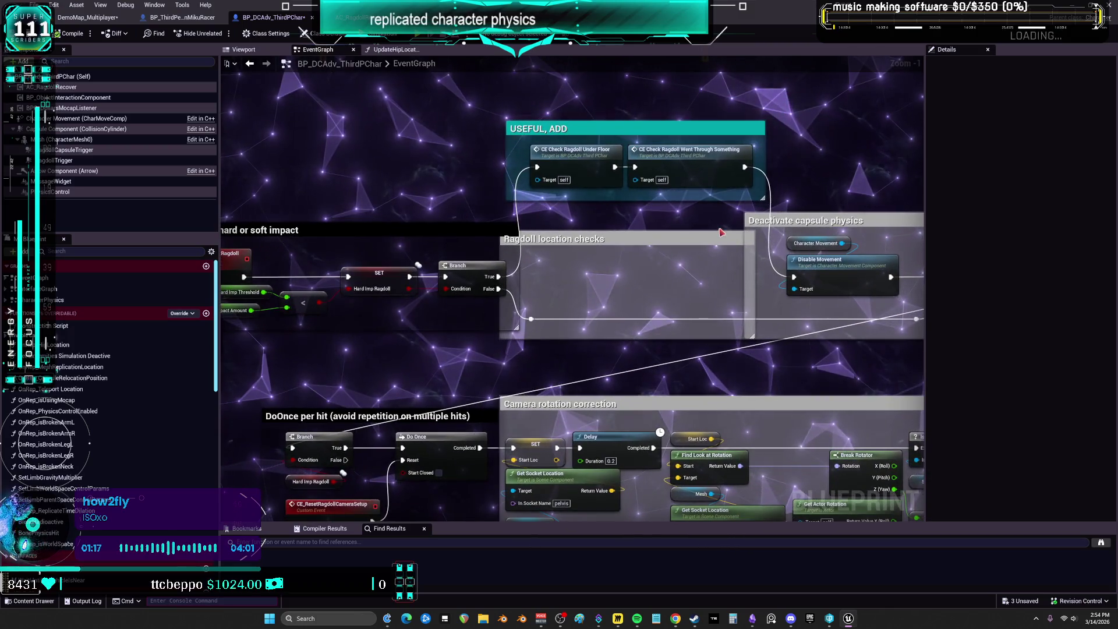
- Tidy Deactivate capsule physics: TL Active Ragdoll above Set Play Rate, comment shrunk from the left
left_click_drag(869, 149, 609, 144)
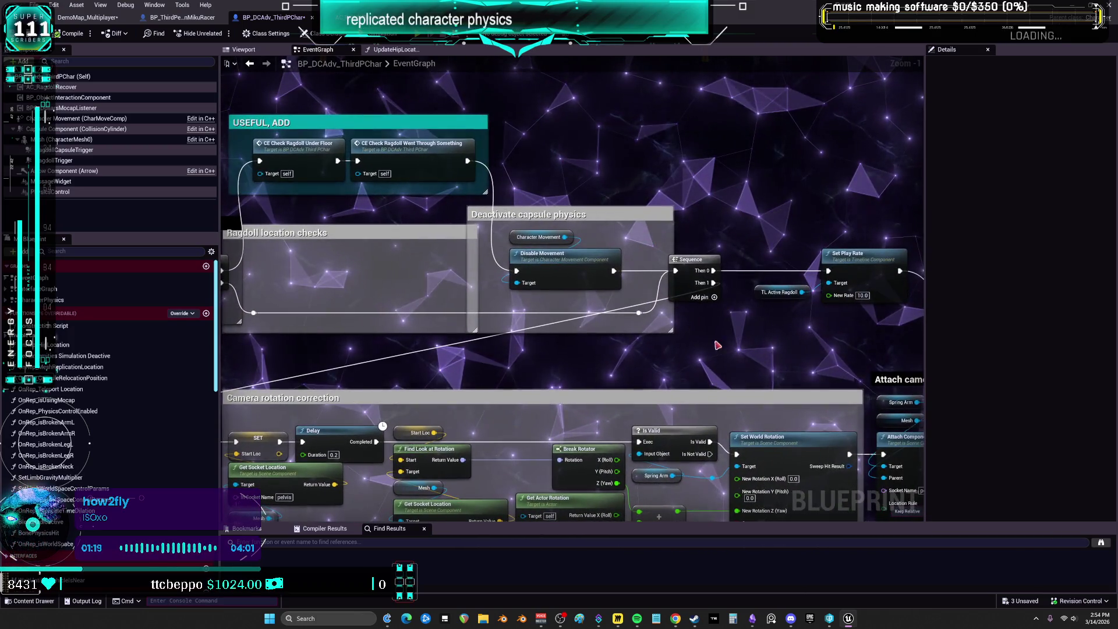
mouse_move(551, 204)
left_mouse_down()
mouse_move(486, 202)
mouse_move(526, 212)
left_mouse_up()
left_click_drag(717, 290, 773, 239)
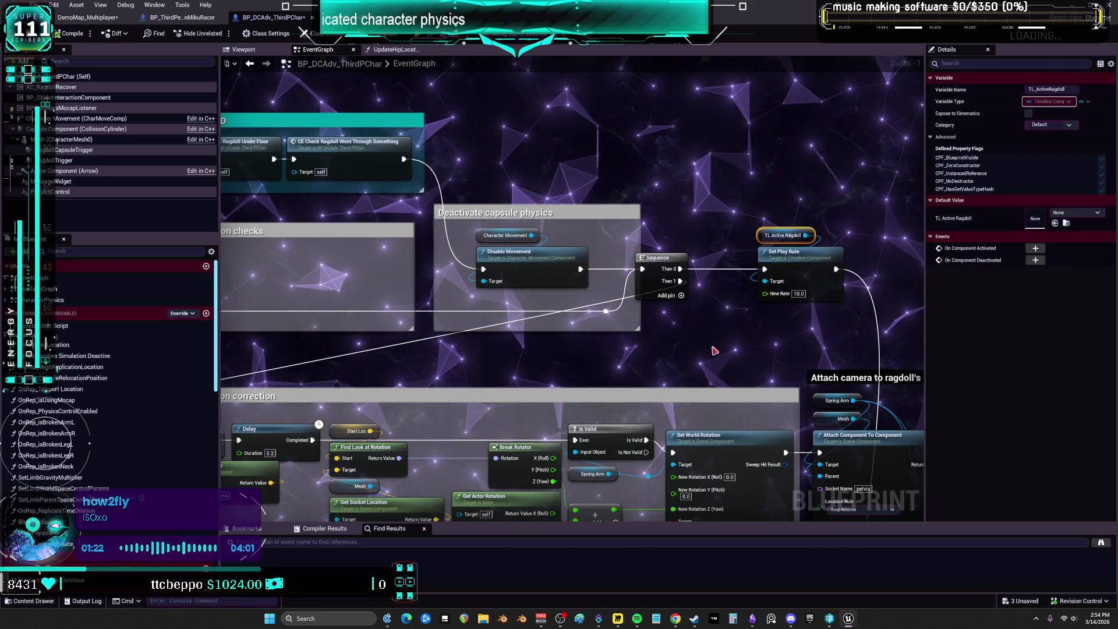
left_click_drag(524, 191, 514, 191)
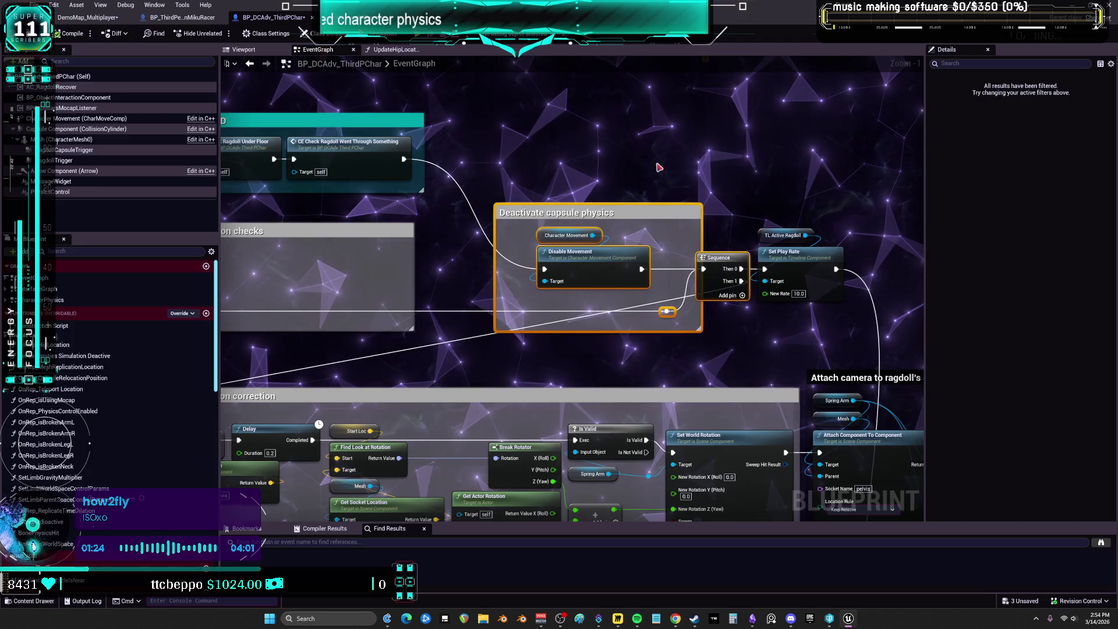
left_click_drag(638, 249, 657, 249)
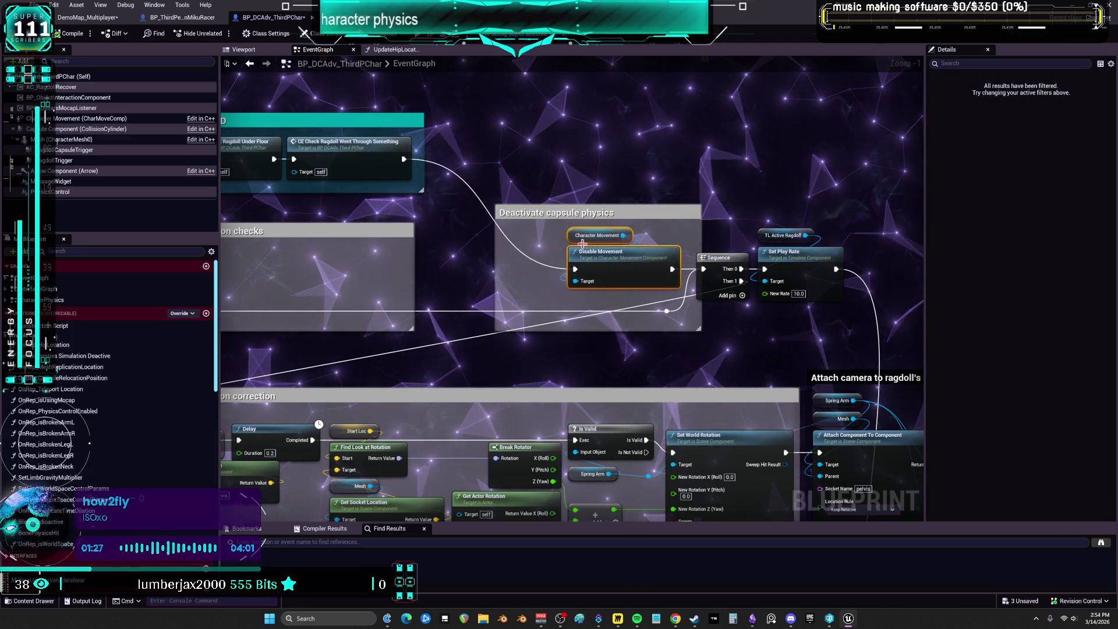
left_click_drag(499, 257, 566, 259)
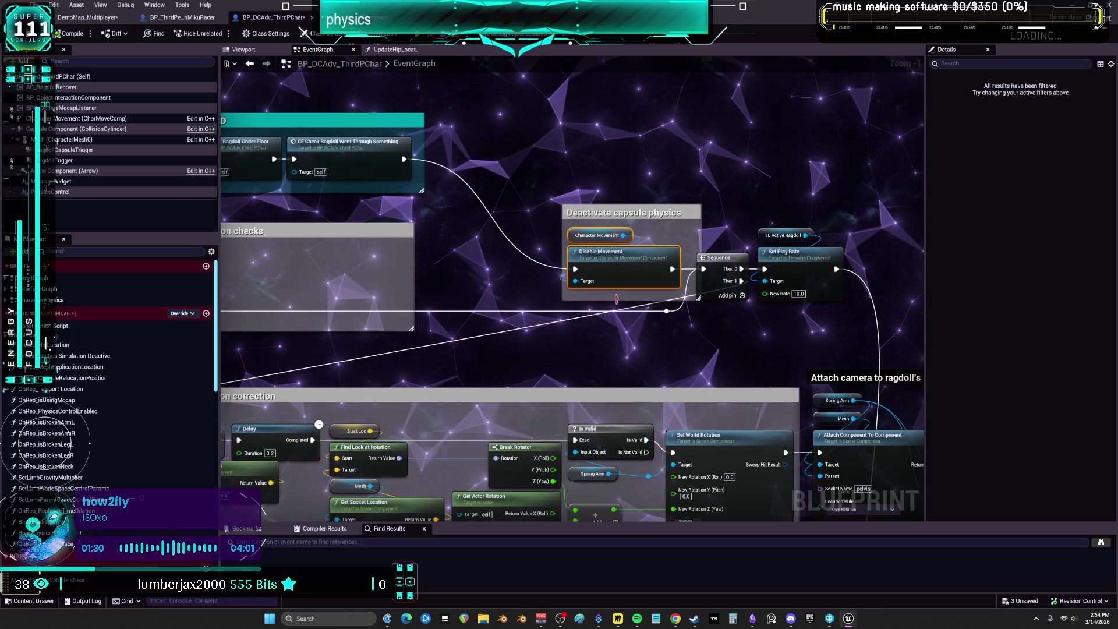
- Move the USEFUL, ADD block into Ragdoll location checks and enlarge that comment to enclose it
left_click_drag(298, 212, 590, 224)
left_click(699, 248)
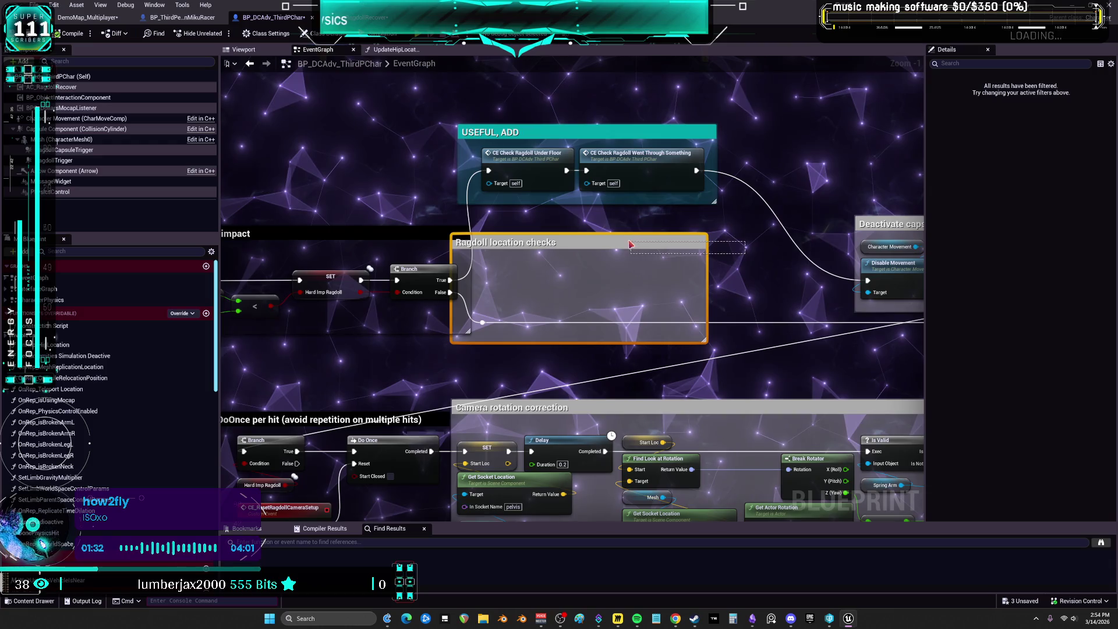
left_click_drag(559, 174, 576, 275)
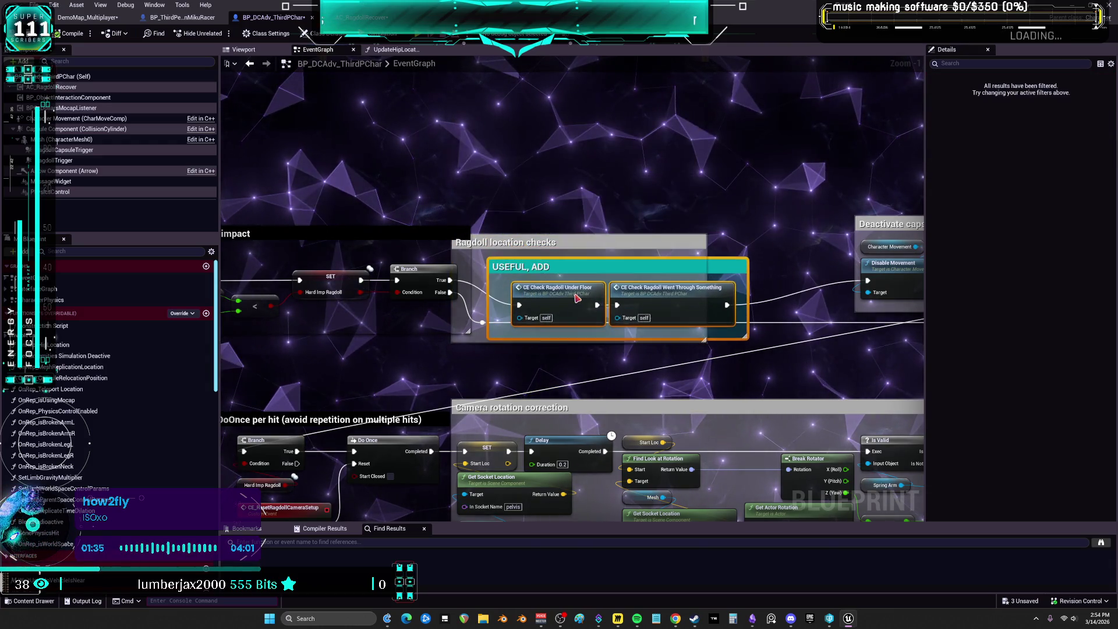
left_click(717, 230)
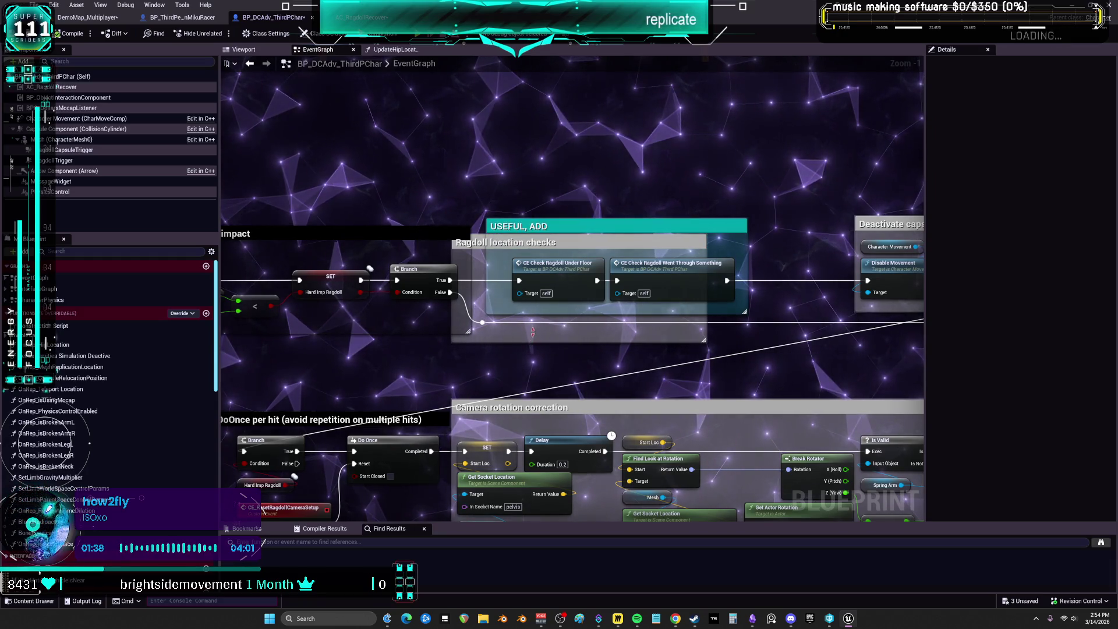
left_click_drag(703, 328, 746, 334)
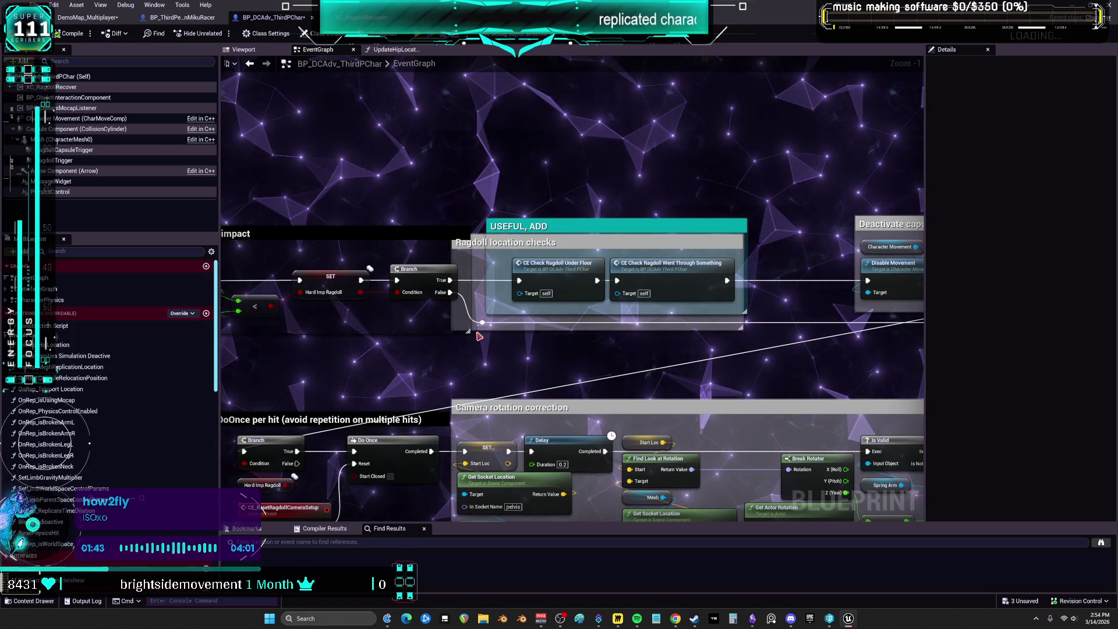
- Nudge the Hard Imp Ragdoll SET right, align the less-than compare, and pull CE_Multi_StartRagdoll closer
scroll(469, 324, "up", 1)
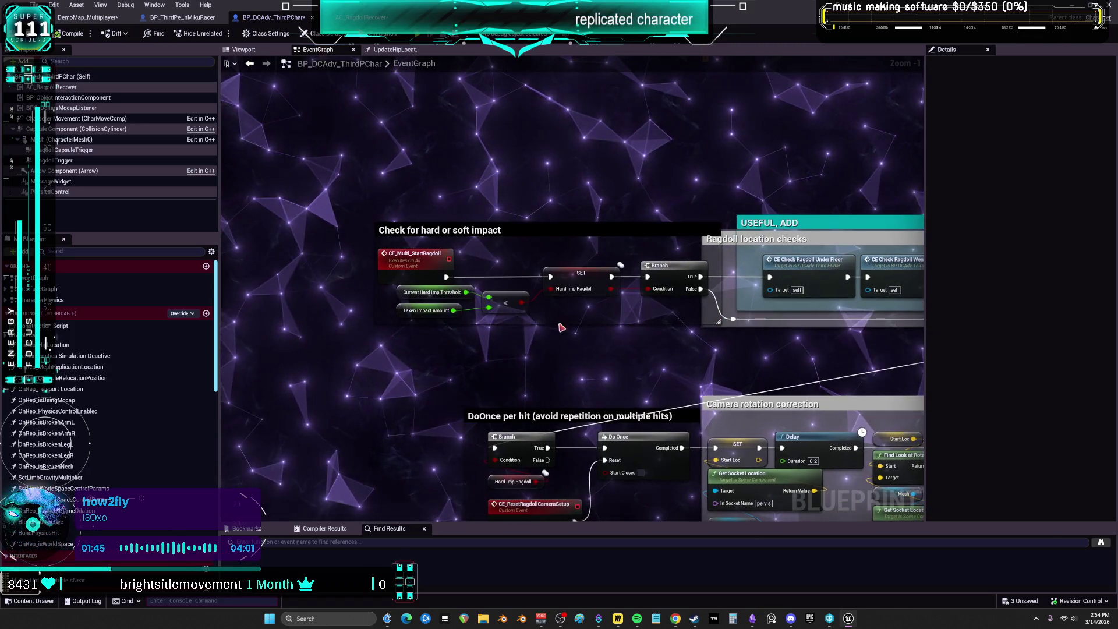
left_click_drag(561, 272, 568, 271)
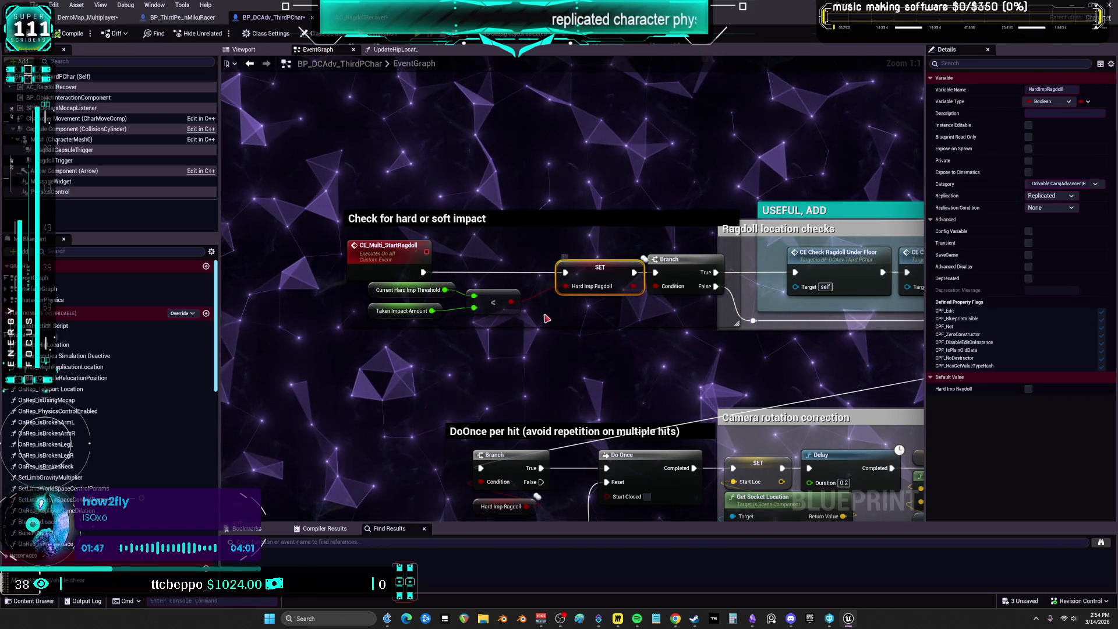
left_click(494, 297)
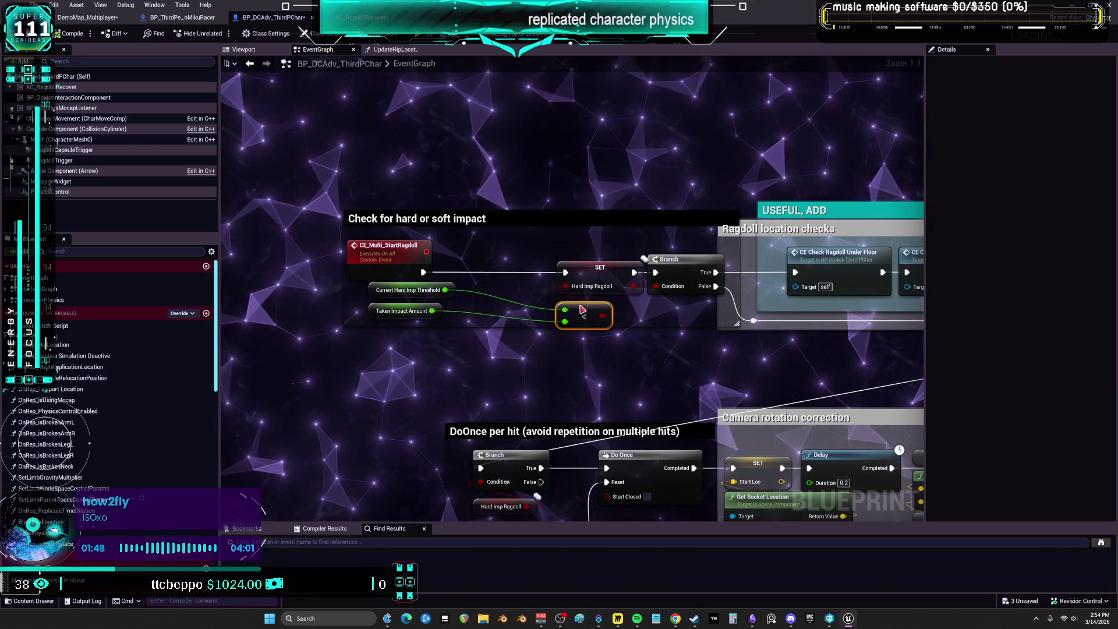
left_click_drag(582, 310, 583, 304)
left_click_drag(429, 294, 441, 303)
left_click(429, 290)
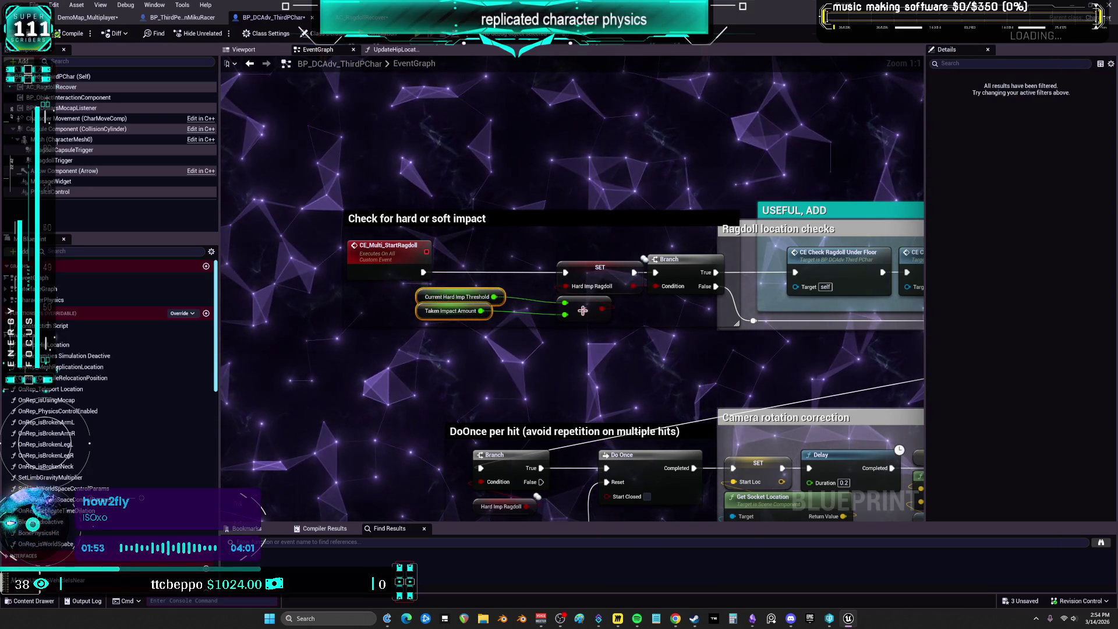
mouse_move(382, 254)
left_mouse_down()
mouse_move(486, 254)
mouse_move(460, 243)
left_mouse_up()
mouse_move(793, 322)
left_mouse_down()
mouse_move(761, 176)
mouse_move(552, 170)
mouse_move(83, 269)
left_mouse_up()
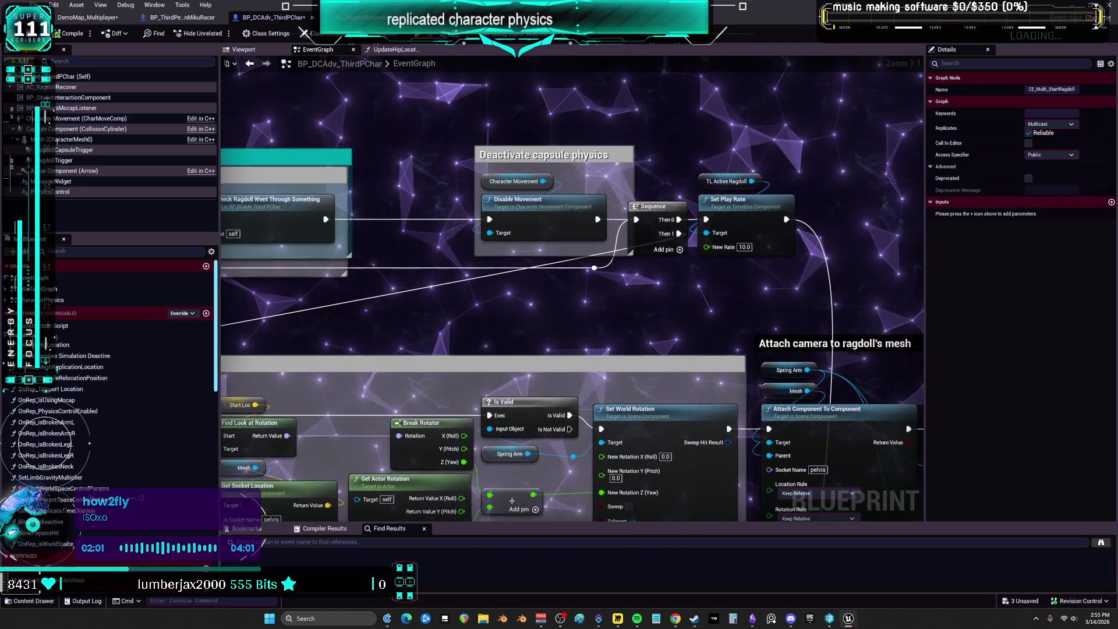
- Slide the three top comment blocks left and nudge the top-right Set Play Rate down
scroll(772, 250, "down", 6)
mouse_move(518, 242)
left_mouse_down()
mouse_move(729, 272)
mouse_move(613, 285)
left_mouse_up()
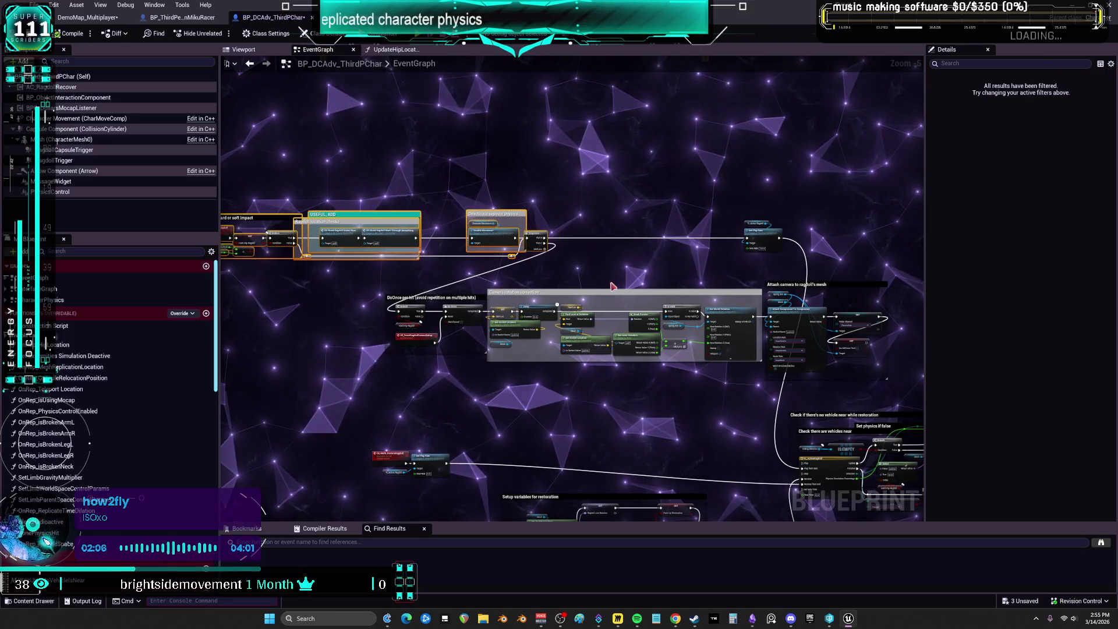
mouse_move(479, 309)
left_mouse_down()
mouse_move(400, 306)
mouse_move(469, 261)
left_mouse_up()
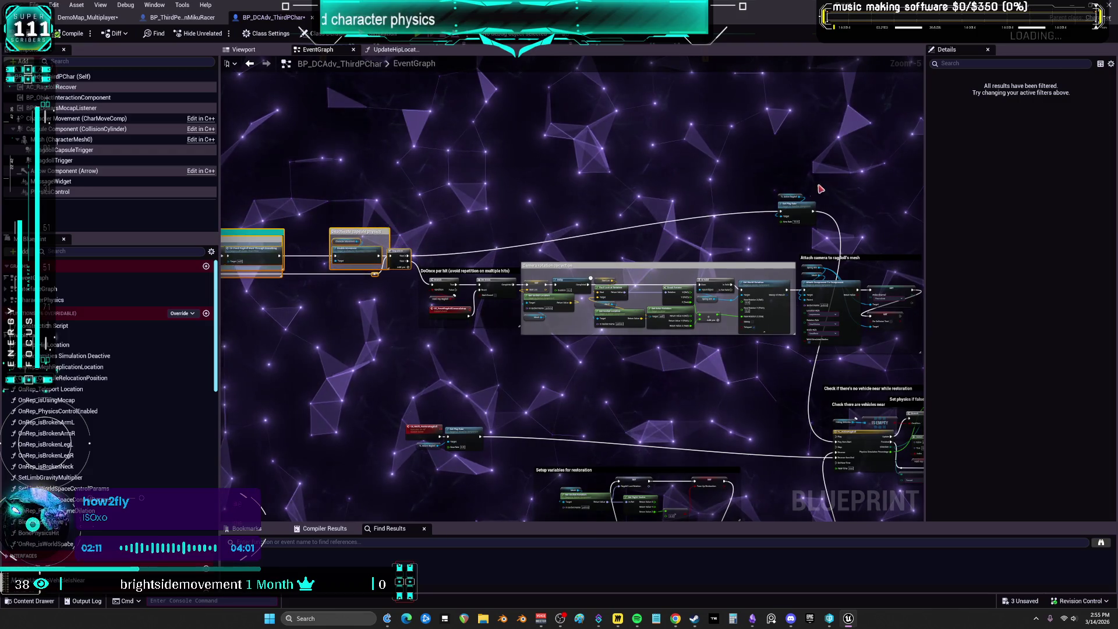
left_click_drag(783, 222, 782, 230)
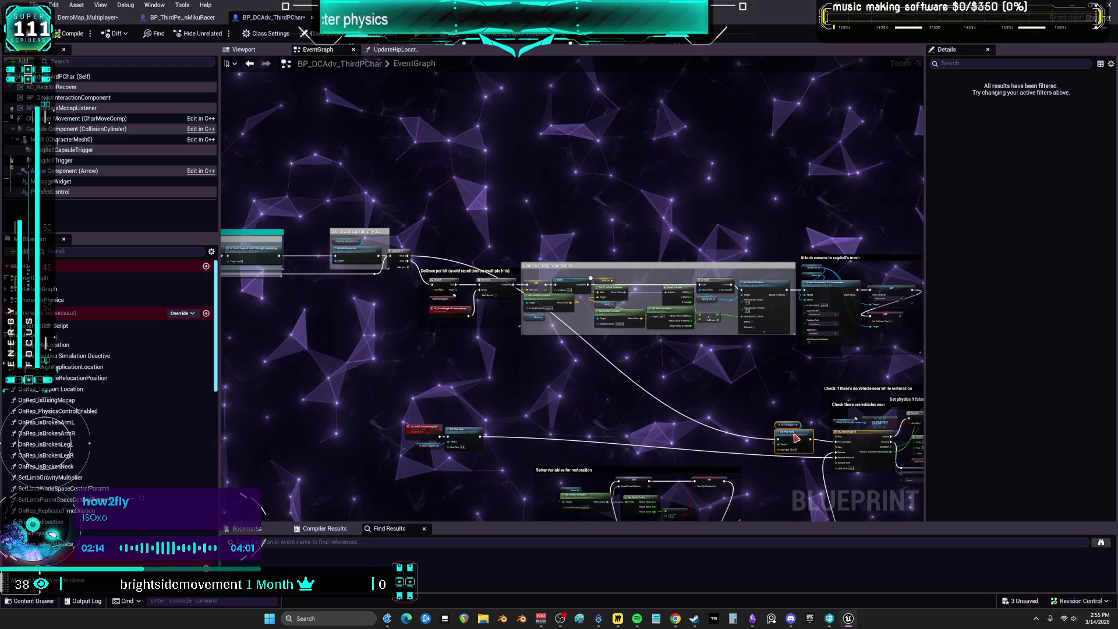
- Shift the CE_Multi_RestoreRagdoll play-rate nodes right, beneath the rate-10.0 Set Play Rate
scroll(780, 435, "up", 2)
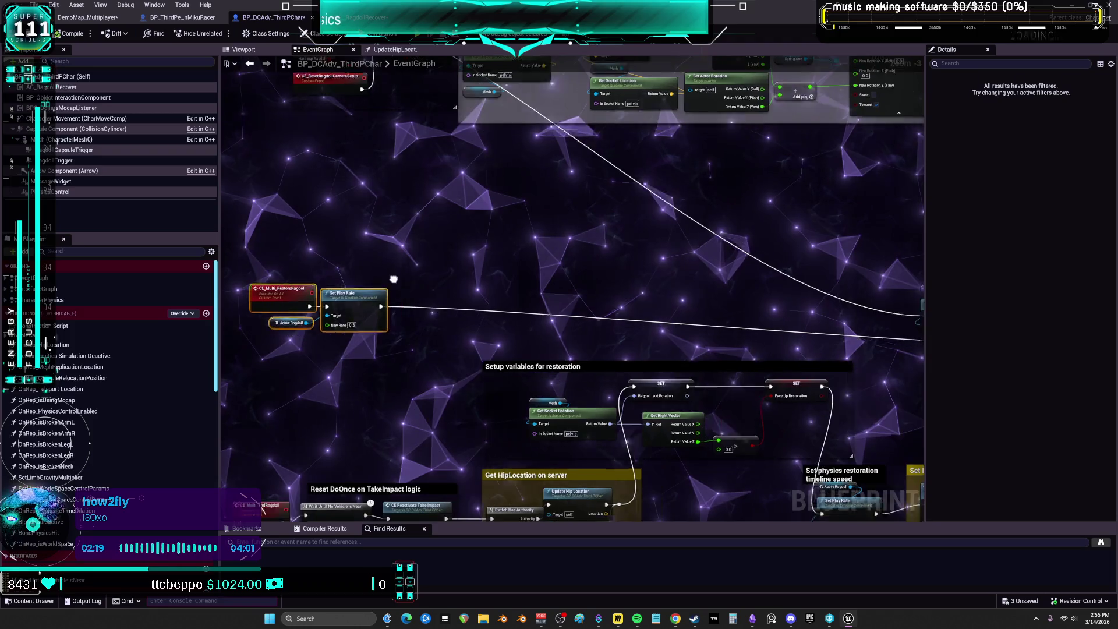
left_click(311, 295)
mouse_move(311, 295)
left_mouse_down()
mouse_move(862, 314)
mouse_move(676, 338)
mouse_move(571, 317)
left_mouse_up()
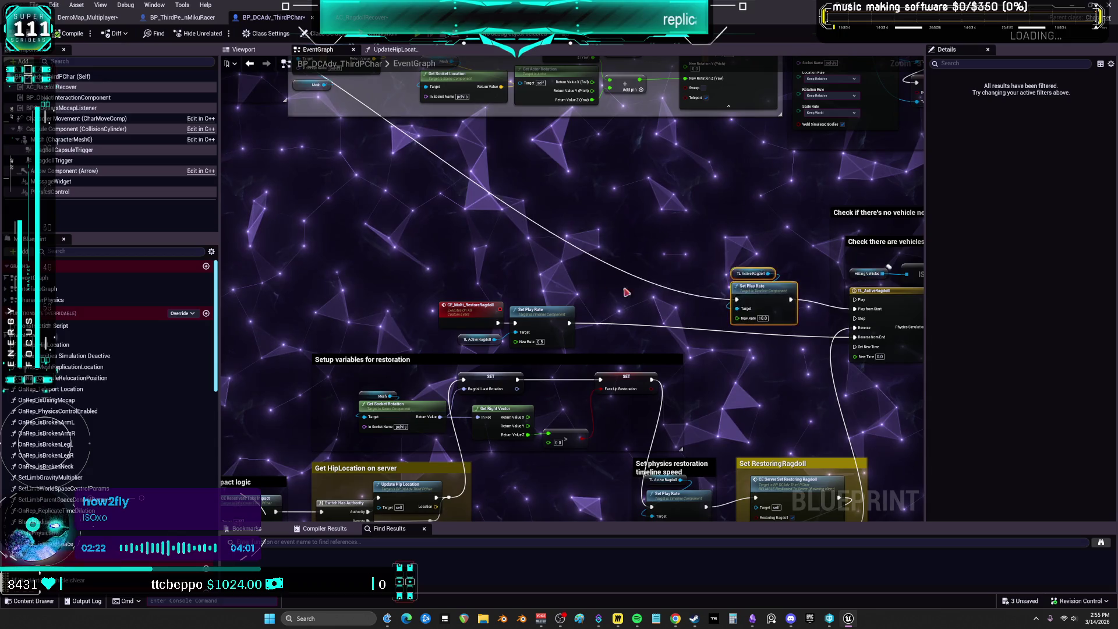
left_click_drag(522, 268, 545, 264)
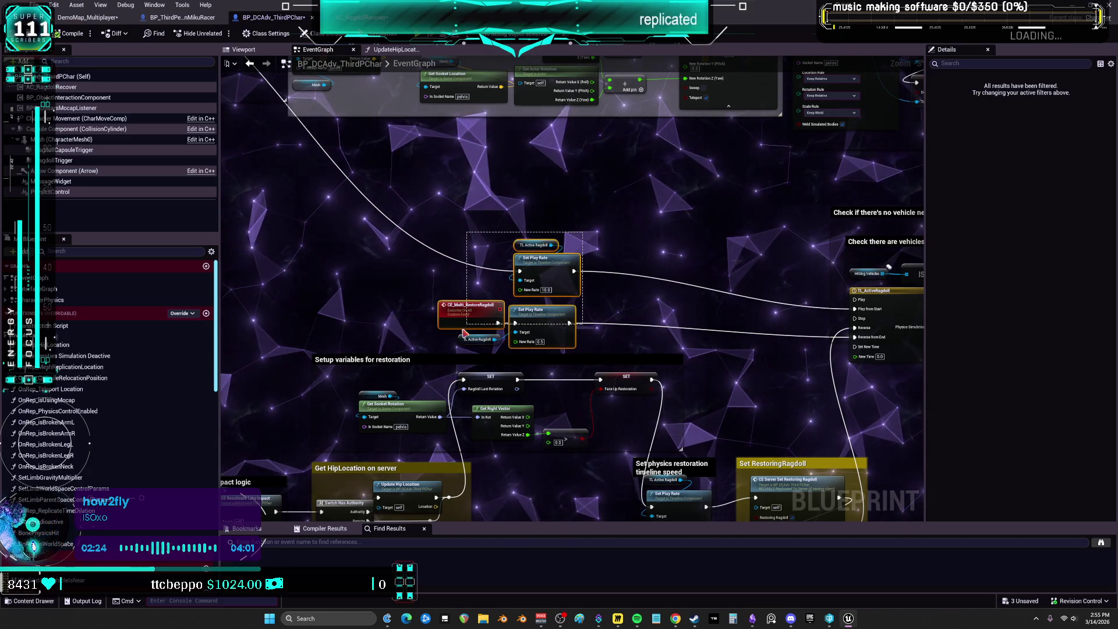
left_click_drag(464, 333, 464, 335)
mouse_move(564, 305)
left_mouse_down()
mouse_move(658, 317)
mouse_move(547, 320)
mouse_move(575, 315)
left_mouse_up()
scroll(637, 359, "down", 3)
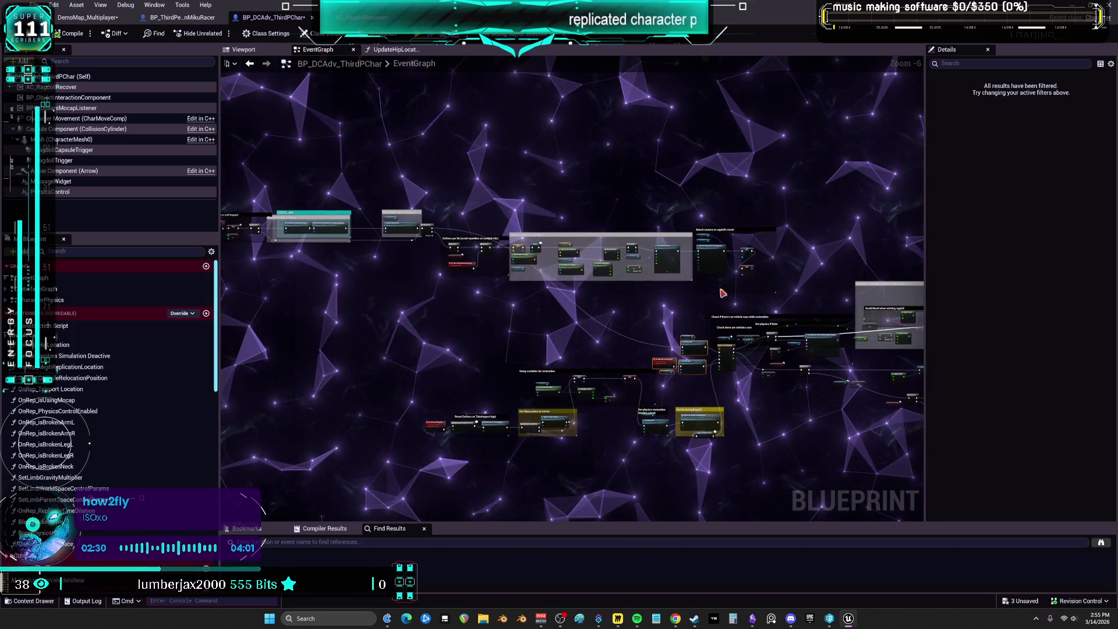
left_click_drag(735, 268, 600, 264)
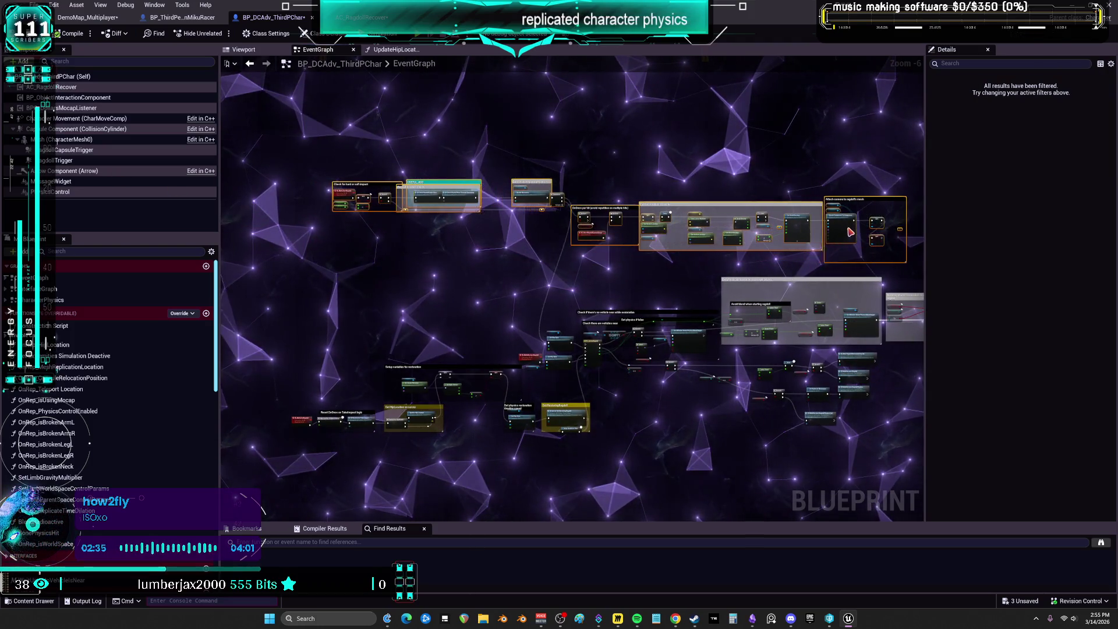
- Place the 0.25-rate timeline speed group right beside the Set RestoringRagdoll comment
left_click_drag(850, 232, 820, 243)
scroll(821, 281, "up", 3)
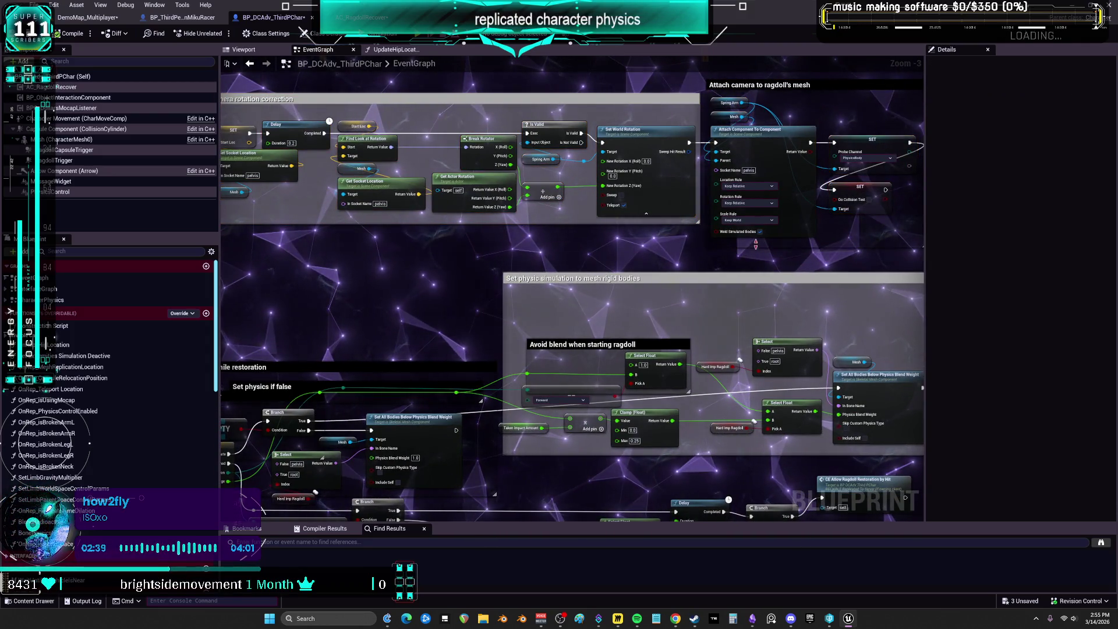
left_click_drag(739, 268, 594, 217)
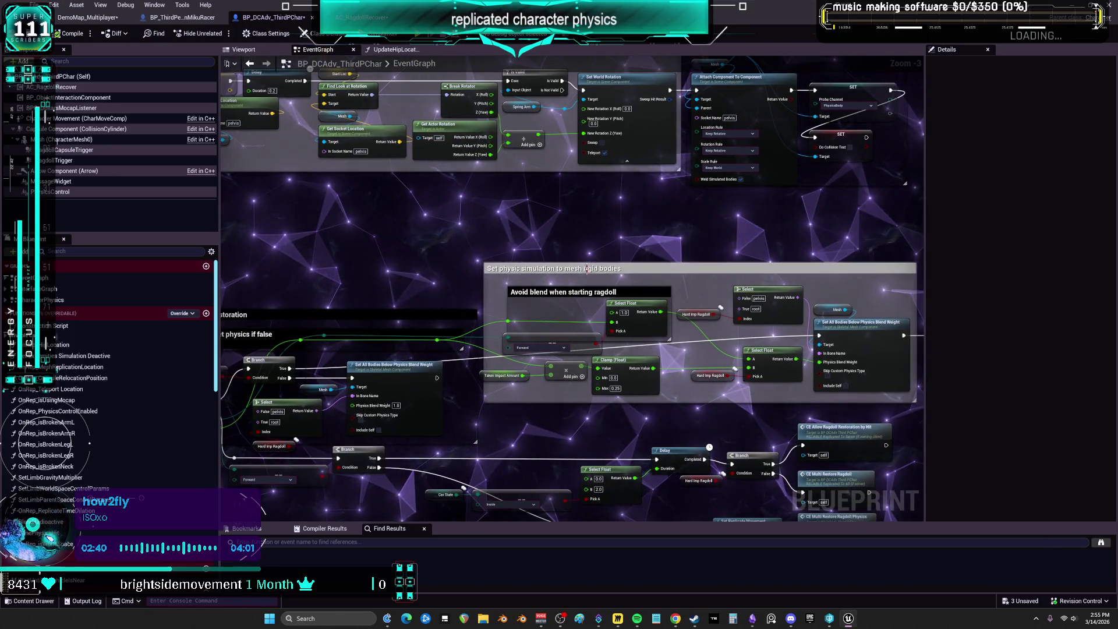
scroll(593, 279, "up", 3)
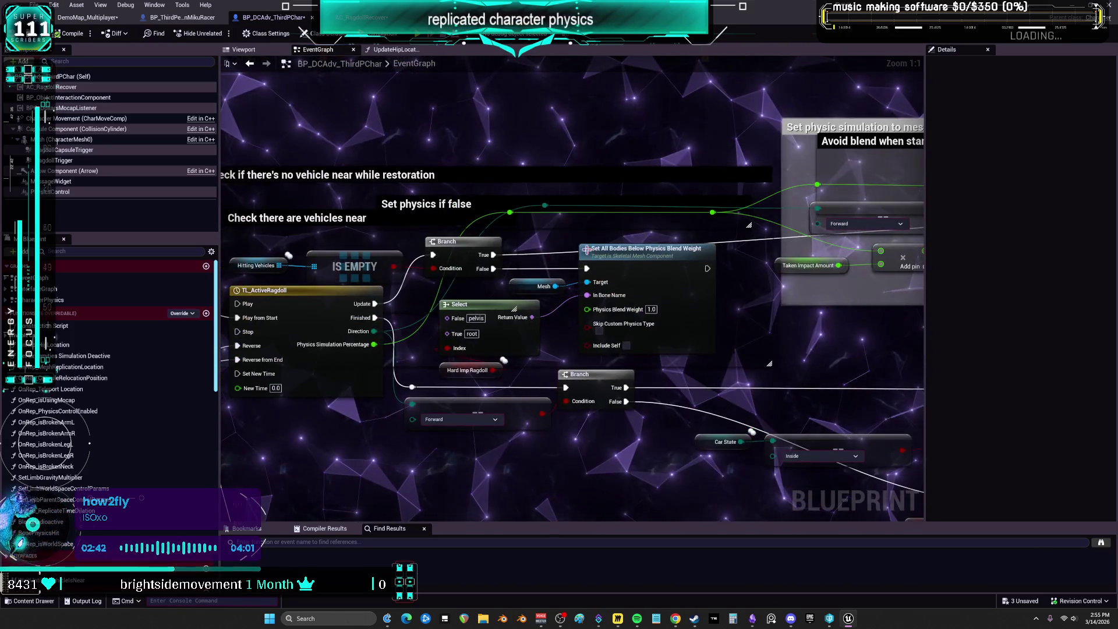
left_click_drag(472, 261, 722, 188)
scroll(594, 257, "down", 3)
scroll(494, 277, "up", 3)
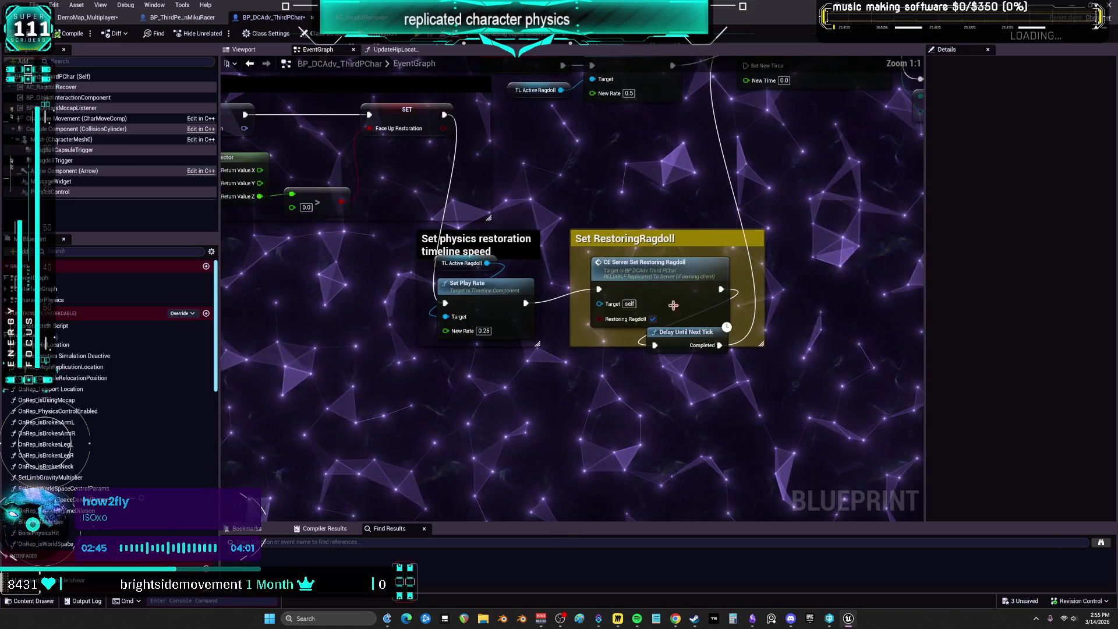
left_click(502, 236)
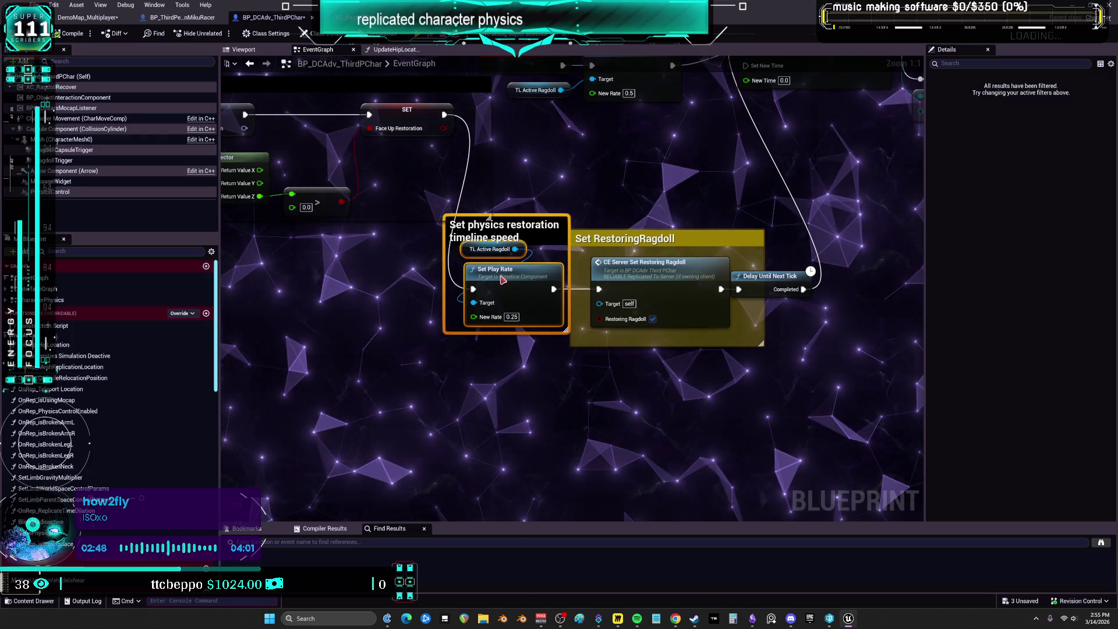
left_click_drag(503, 280, 739, 250)
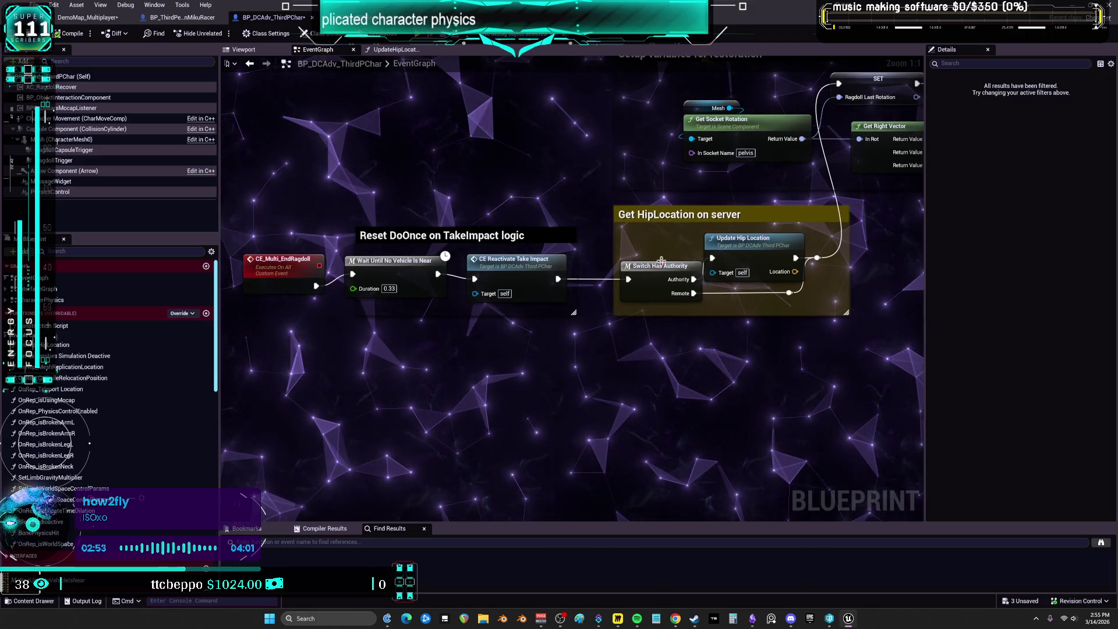
double_click(519, 262)
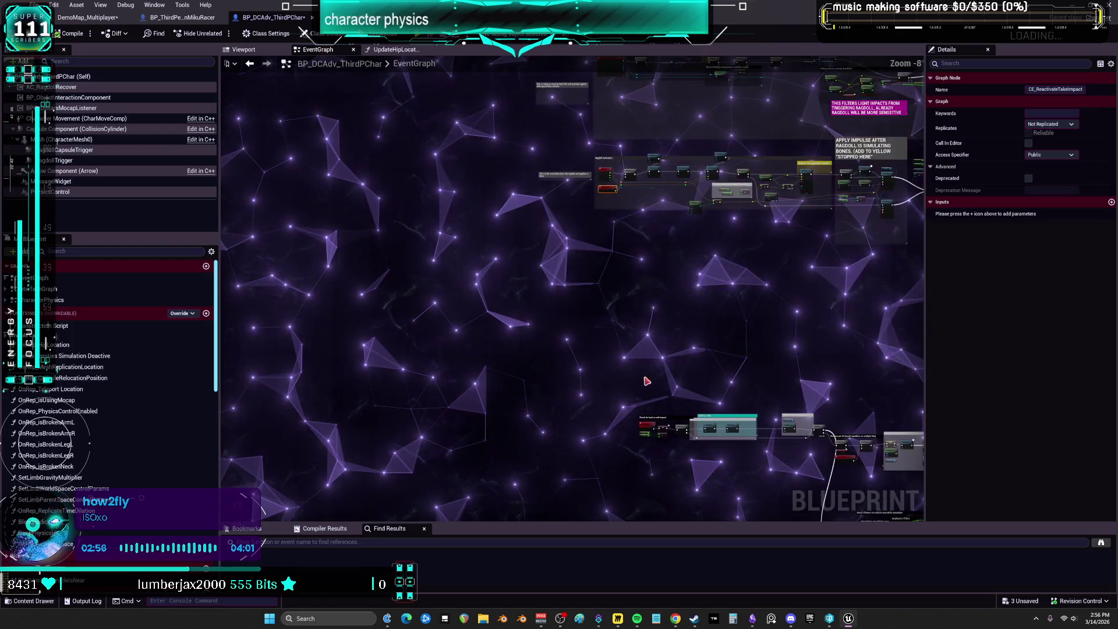
scroll(653, 204, "up", 3)
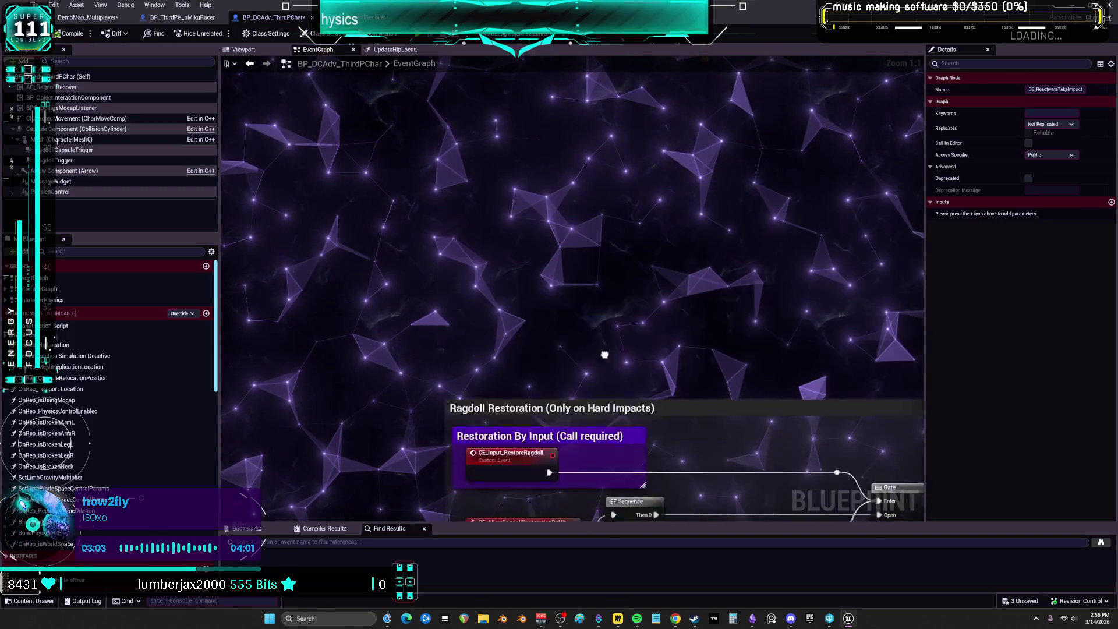
left_click_drag(605, 354, 605, 348)
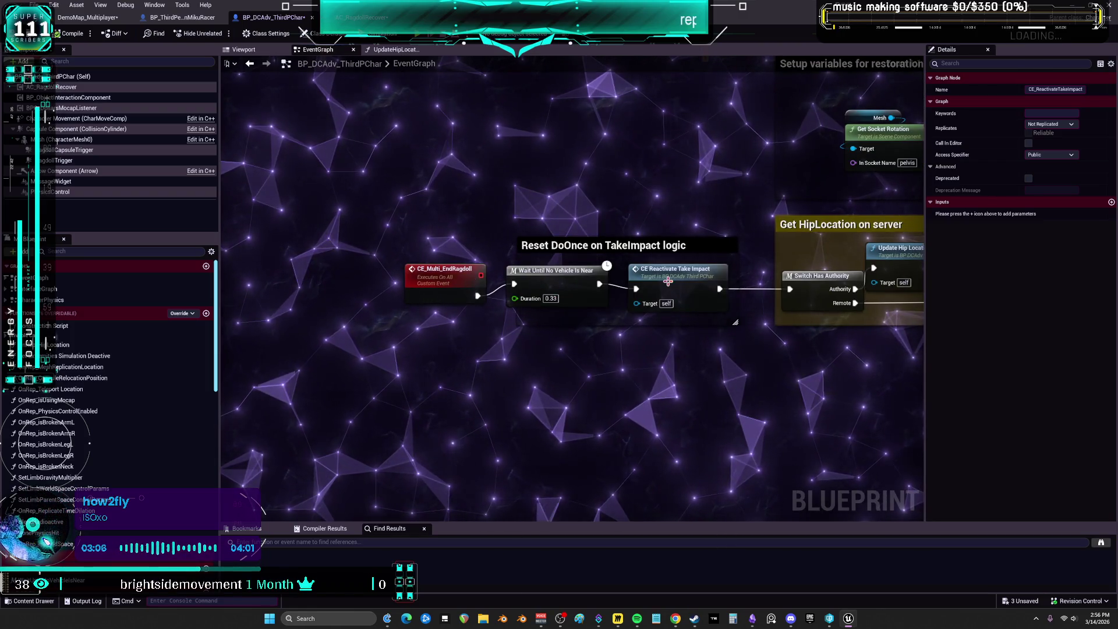
left_click(447, 287)
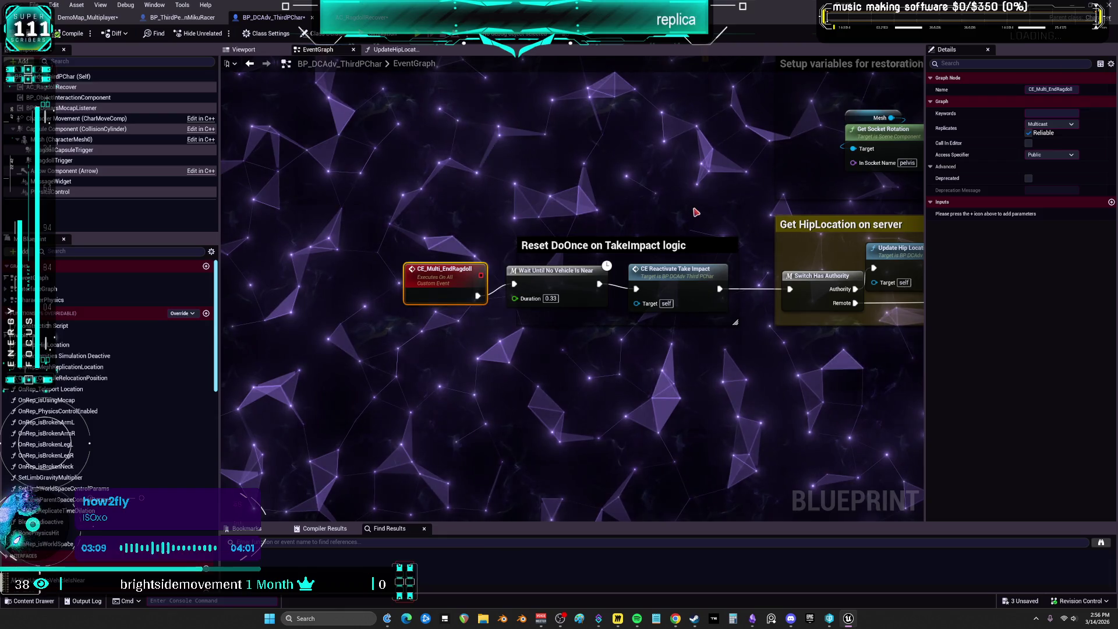
left_click_drag(651, 193, 636, 204)
left_click(605, 367)
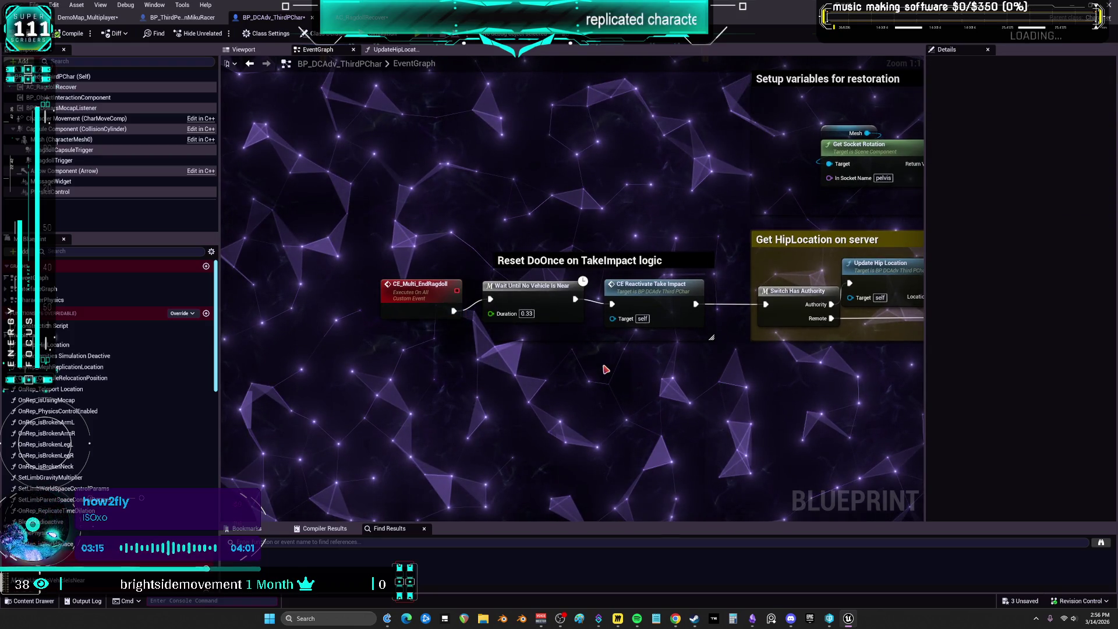
- Add a comment reading 'this re-enables the ragdoll from being hit by car'
key("c")
type("this r")
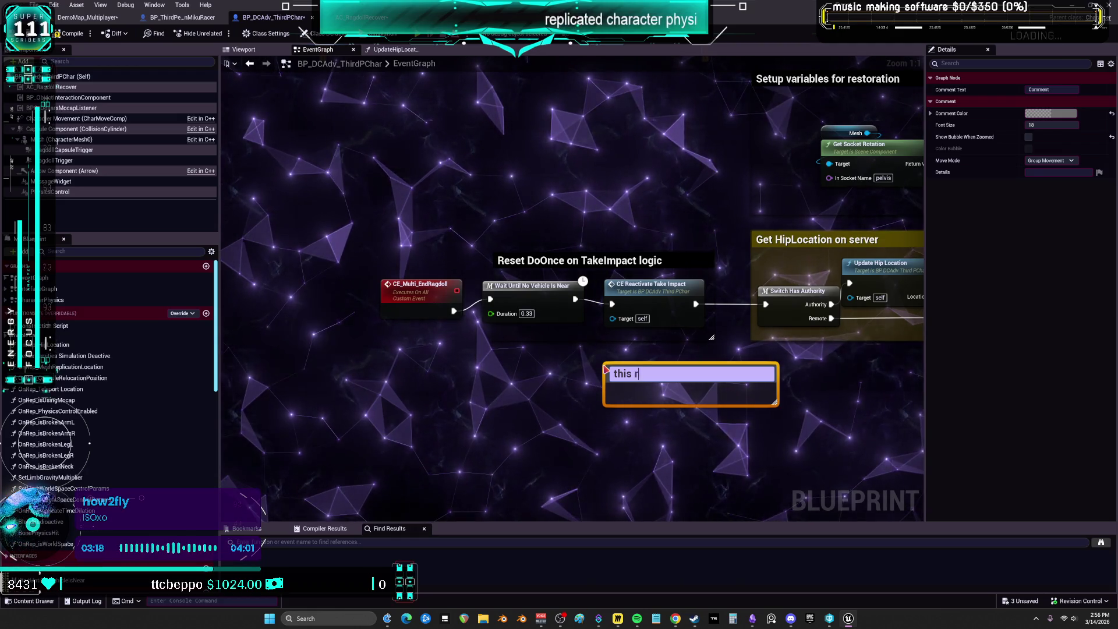
type("ena")
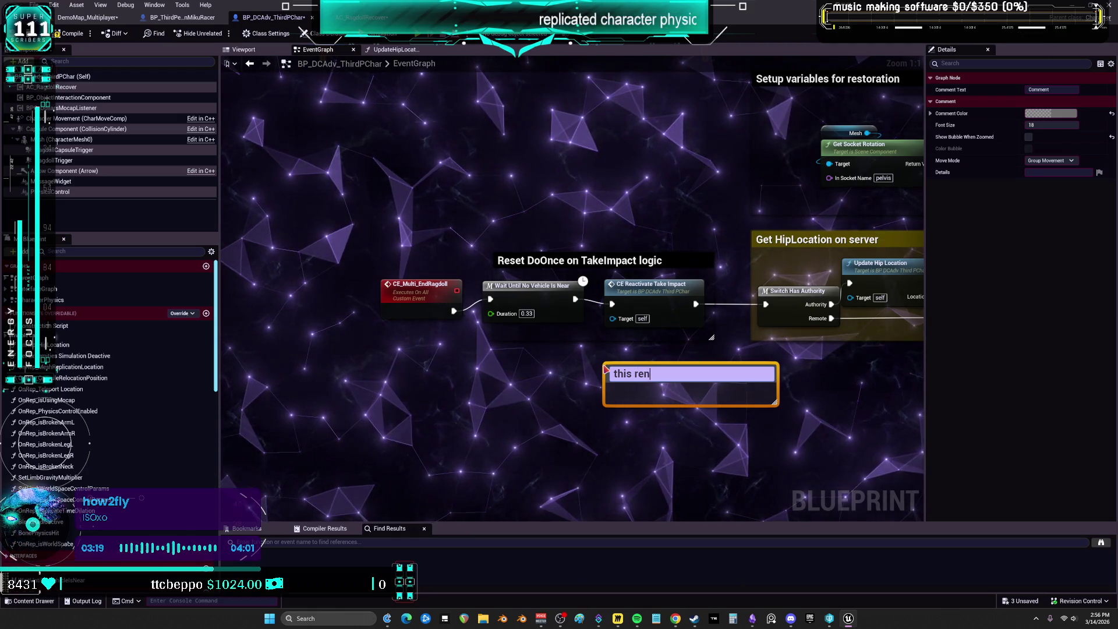
type("seti")
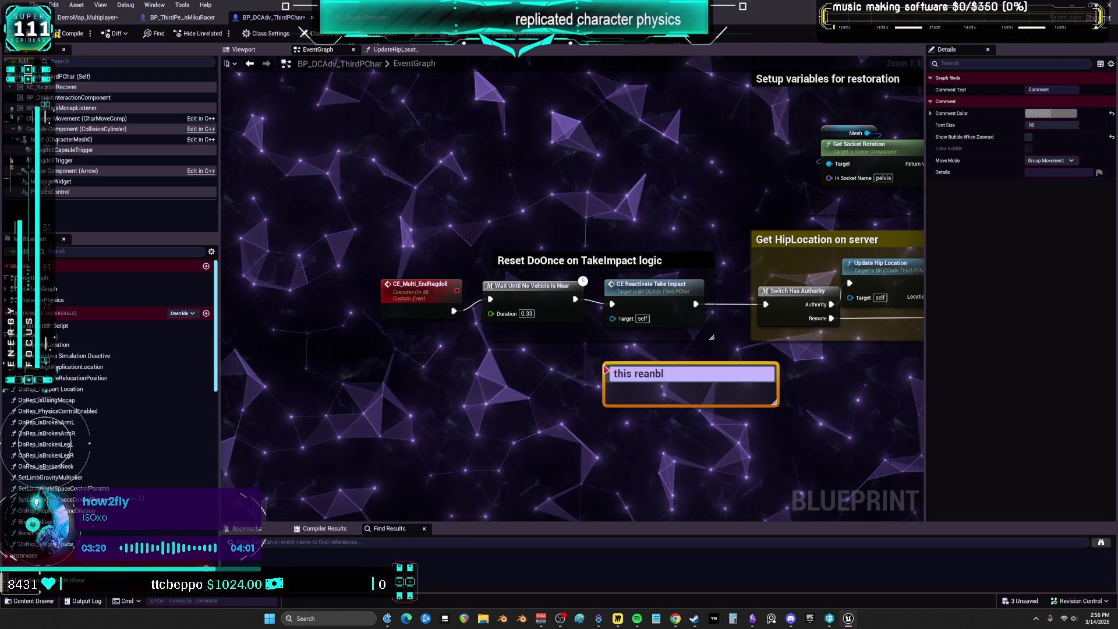
key("BackSpace")
key("BackSpace")
key("BackSpace")
type("0")
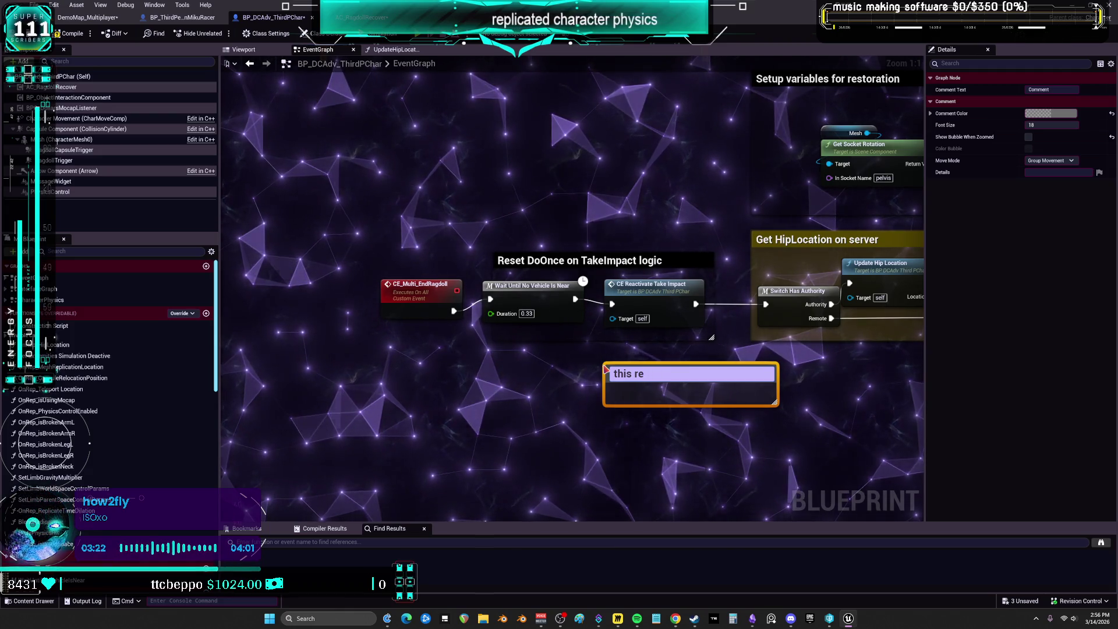
type("nables")
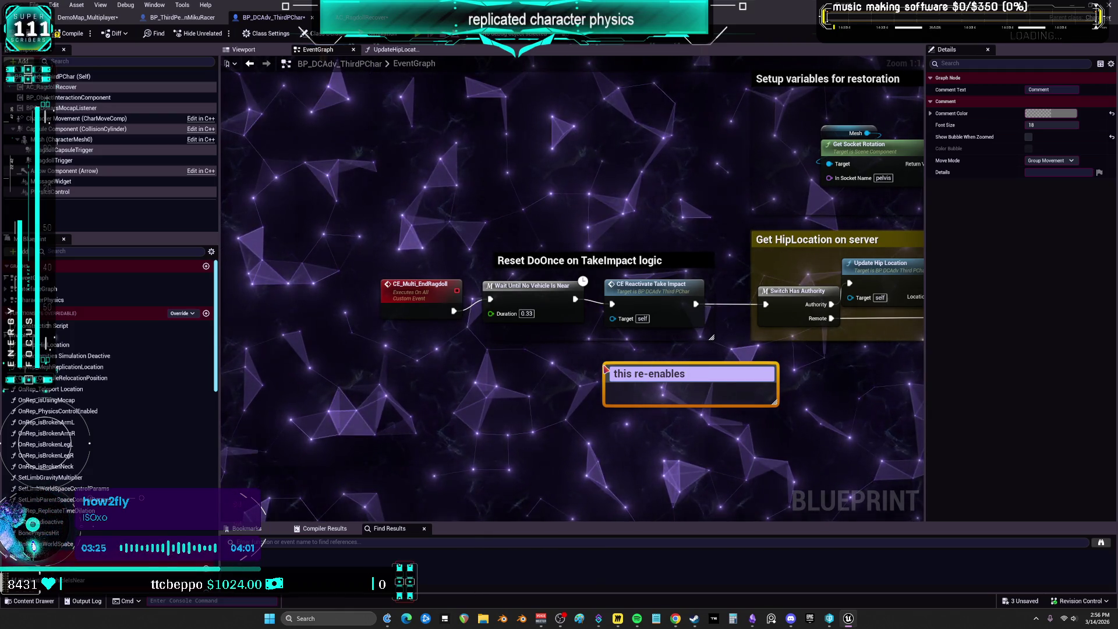
type("th")
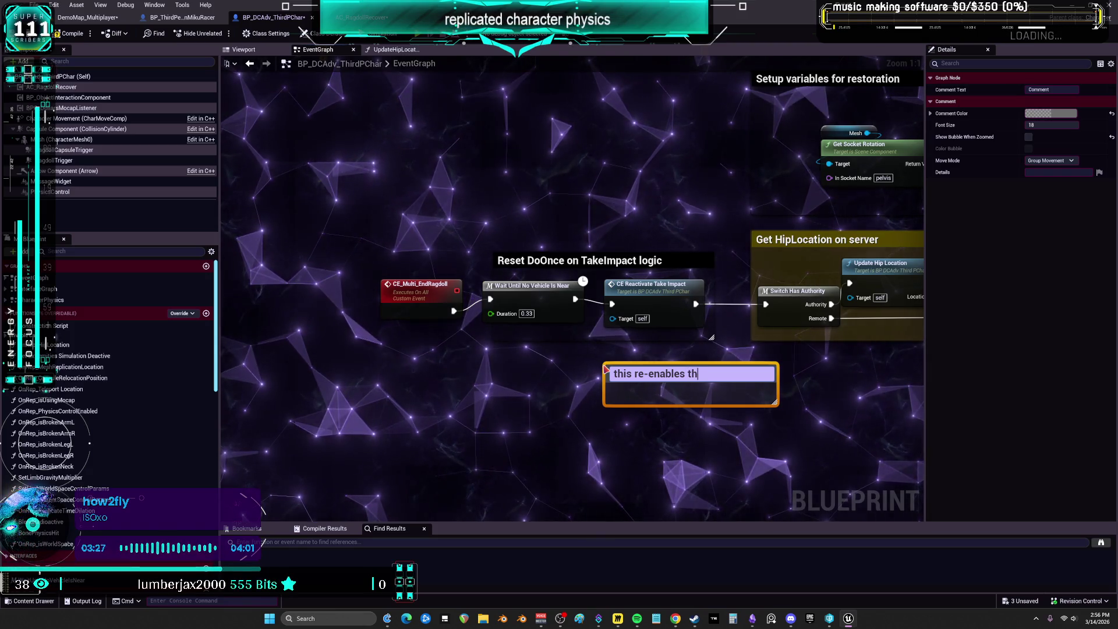
type("ragdoll from")
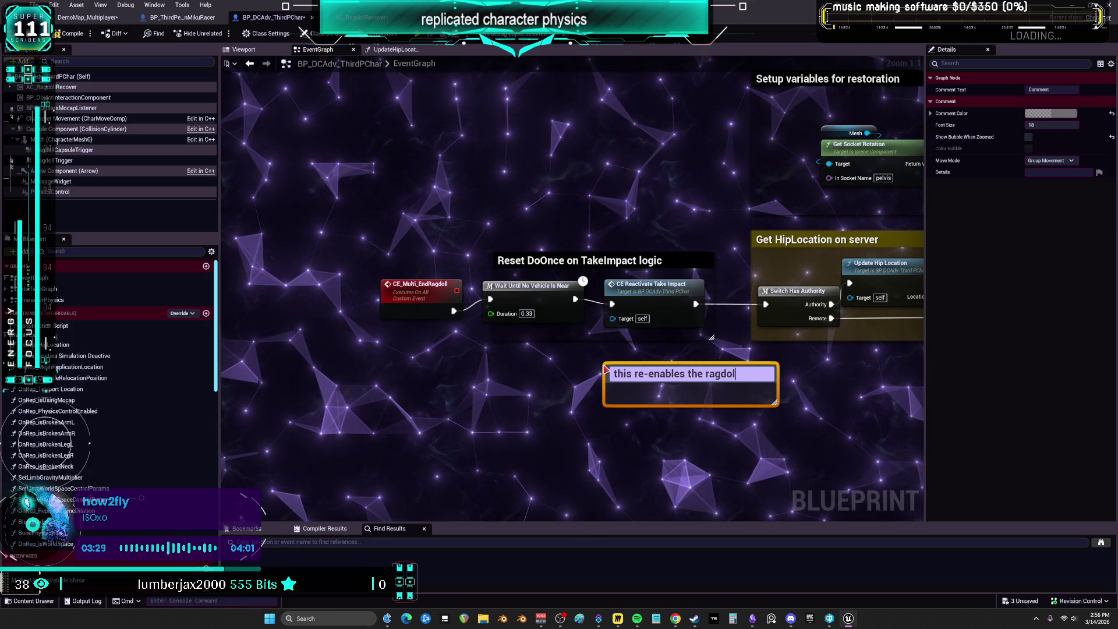
type(" being hit by car")
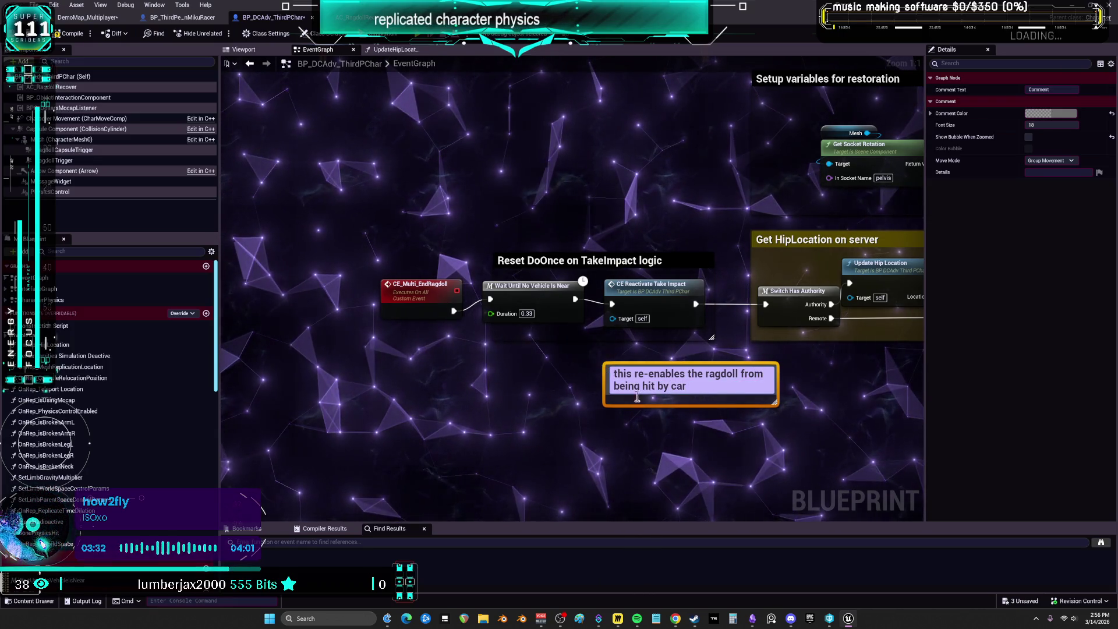
key("Return")
- Colour the comment yellow and position it under the CE Reactivate Take Impact node
mouse_move(675, 386)
left_mouse_down()
mouse_move(650, 234)
mouse_move(633, 224)
left_mouse_up()
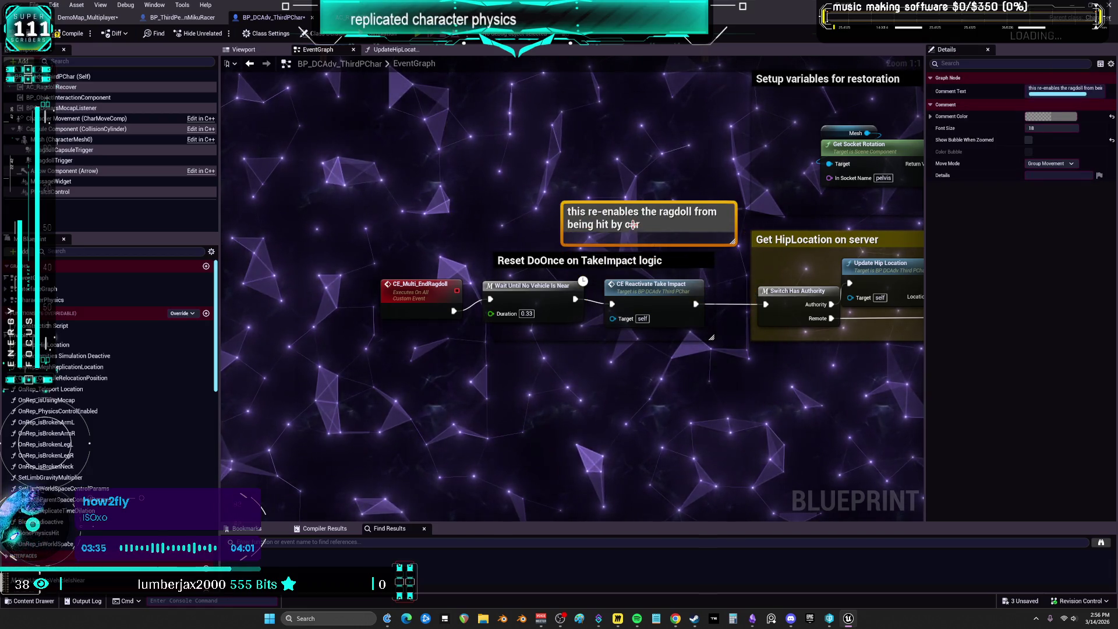
left_click(1045, 116)
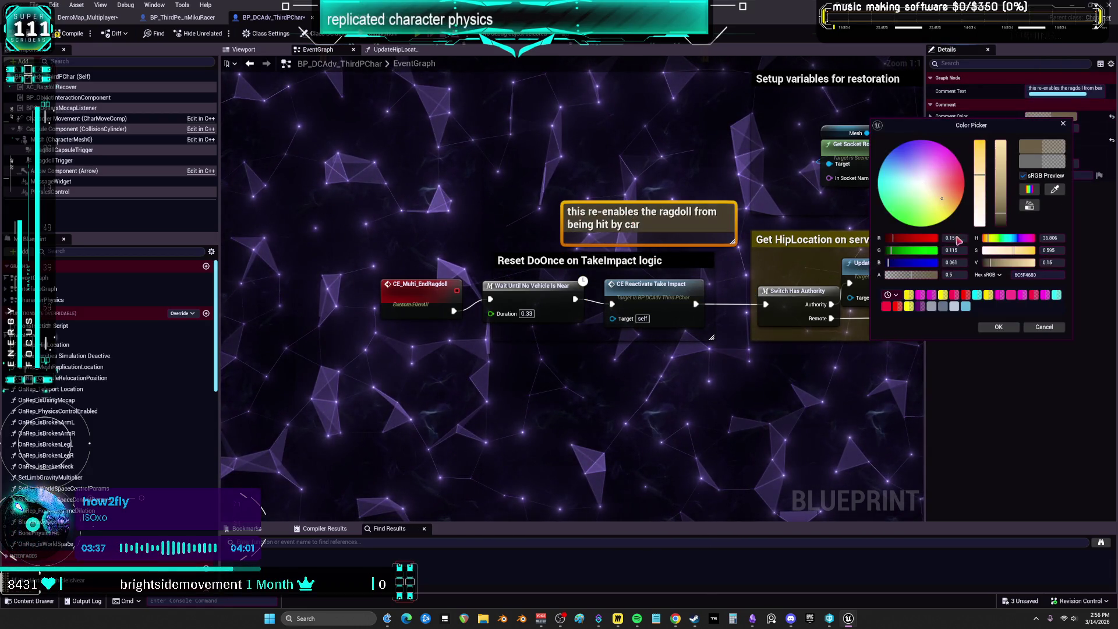
left_click(943, 294)
left_click(998, 326)
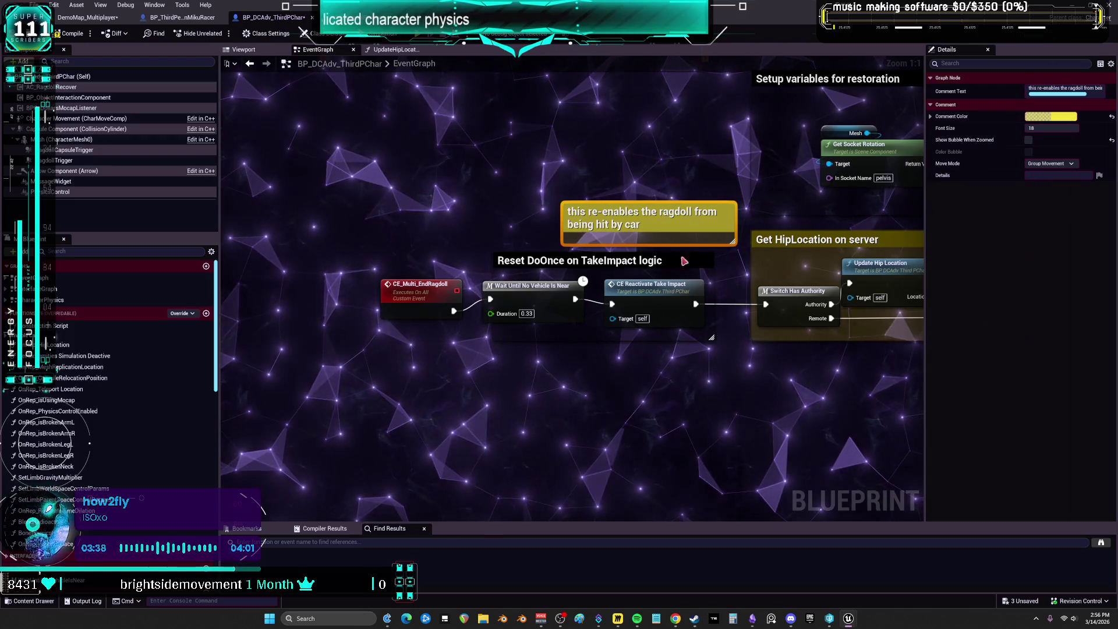
left_click_drag(684, 261, 454, 267)
left_click_drag(405, 228, 414, 397)
left_click_drag(379, 296, 385, 345)
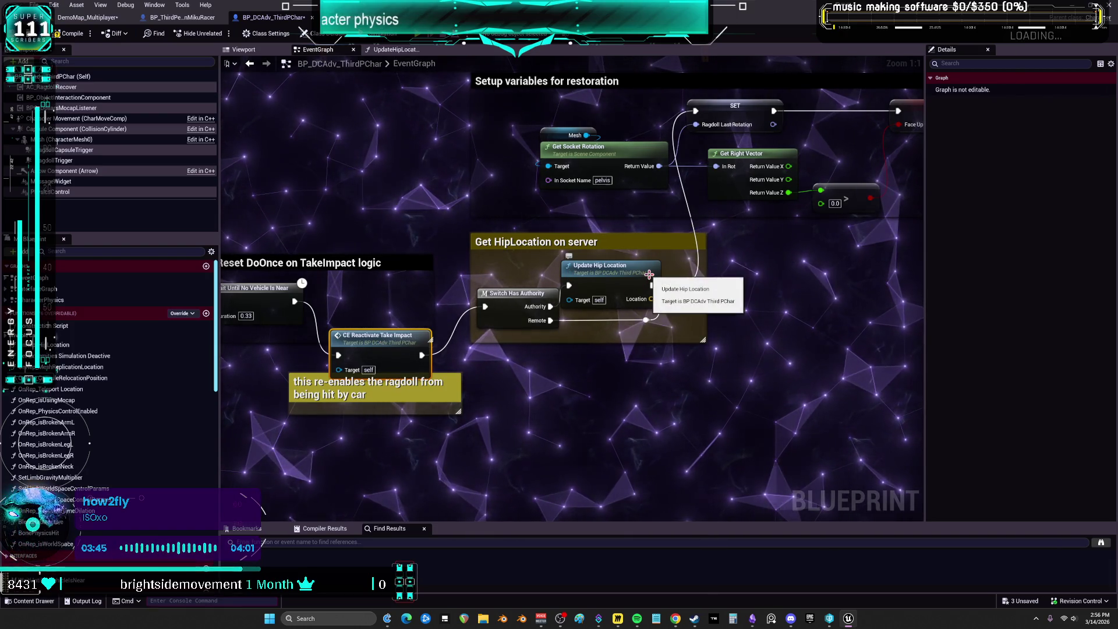
- Move past Update Hip Location to Set RestoringRagdoll and open the CE_ServerSetRestoringRagdoll event definition
left_click_drag(649, 273, 595, 334)
left_click(574, 339)
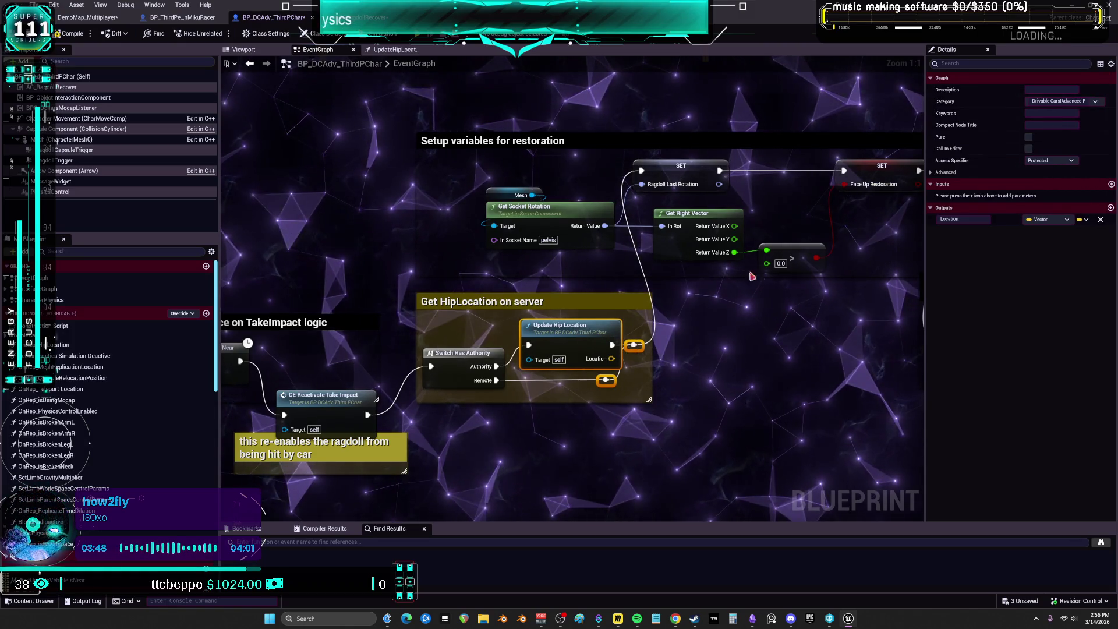
left_click_drag(670, 273, 373, 240)
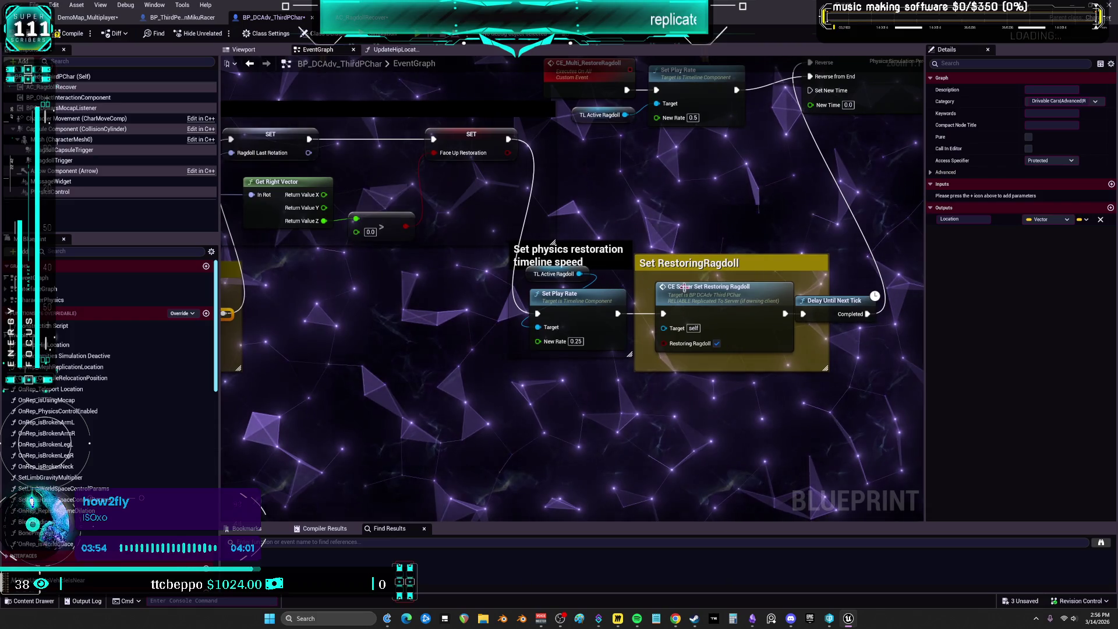
right_click(721, 294)
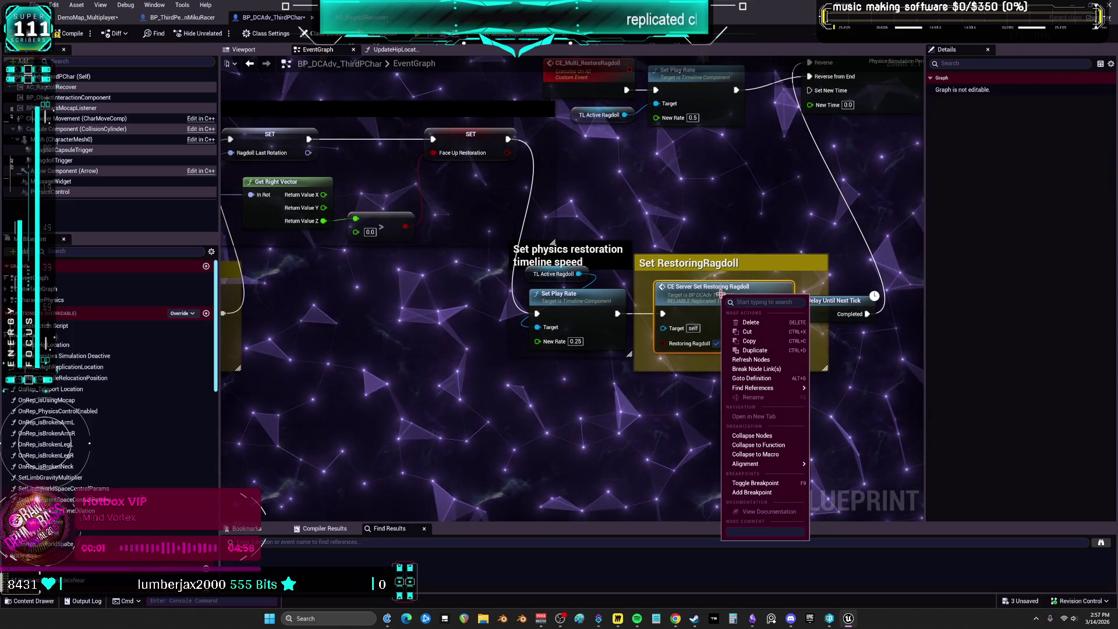
double_click(721, 294)
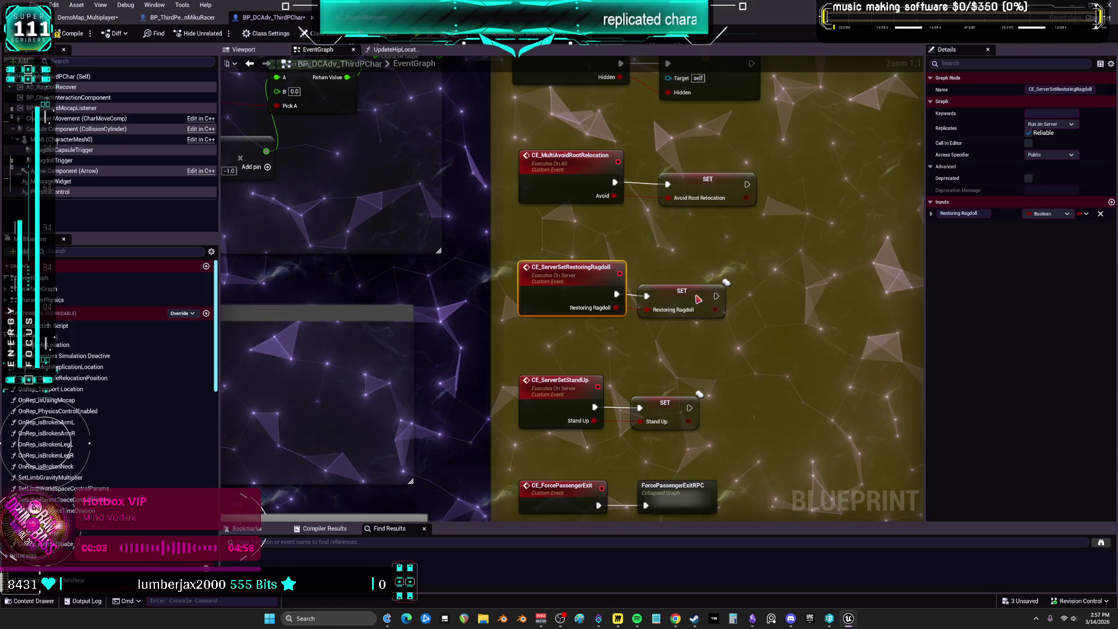
right_click(698, 299)
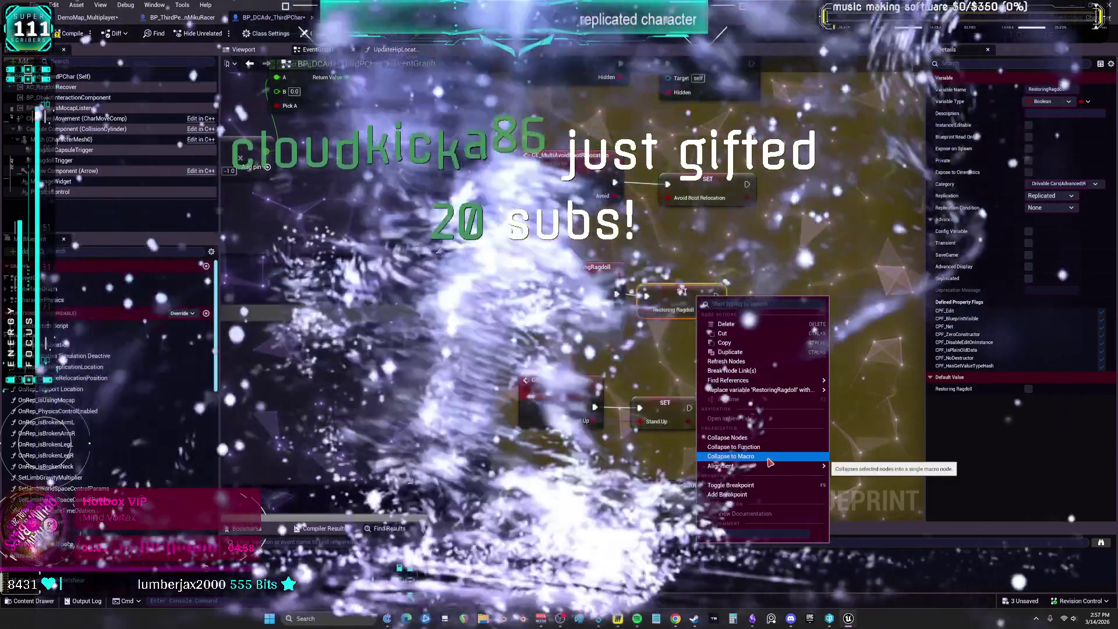
key("Escape")
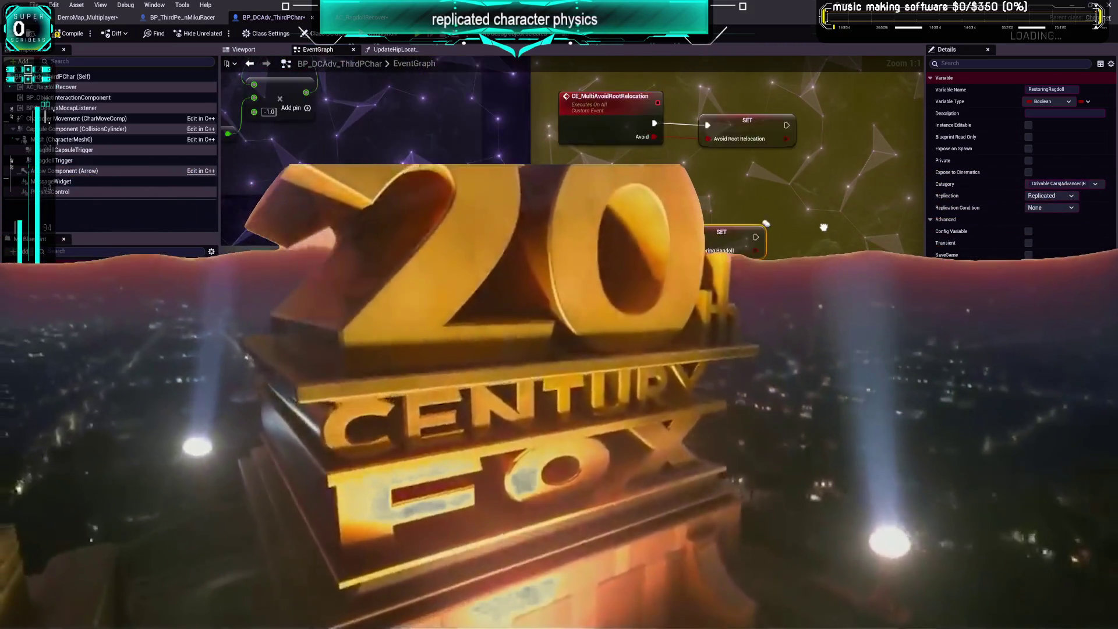
mouse_move(824, 227)
left_mouse_down()
mouse_move(750, 212)
mouse_move(787, 211)
mouse_move(698, 244)
mouse_move(784, 218)
mouse_move(694, 256)
mouse_move(756, 243)
mouse_move(695, 266)
mouse_move(855, 274)
left_mouse_up()
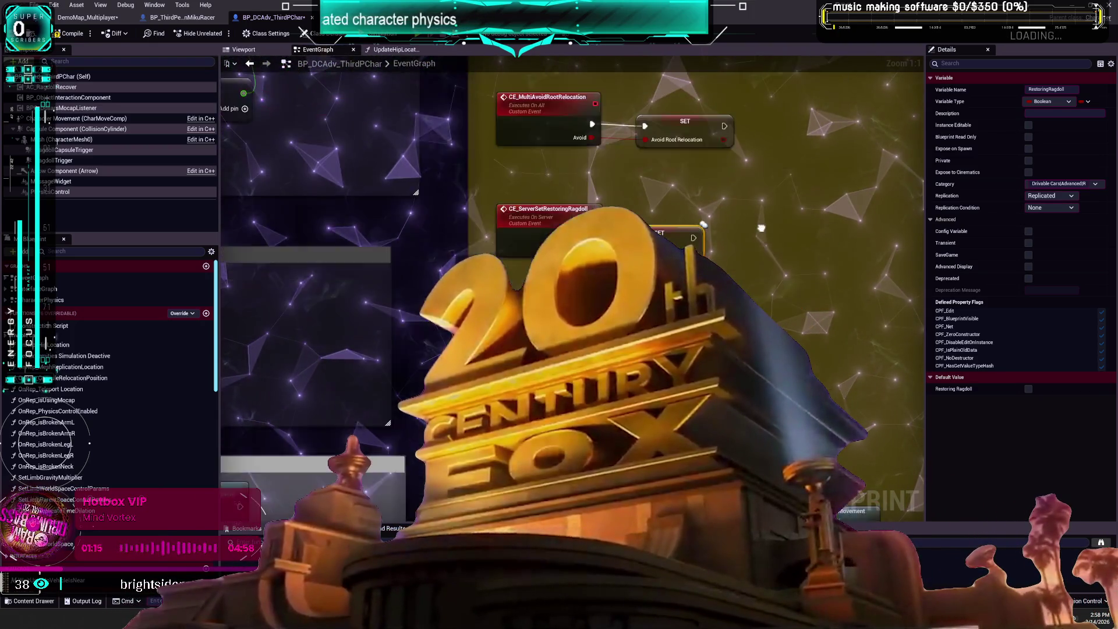
left_click_drag(517, 284, 780, 213)
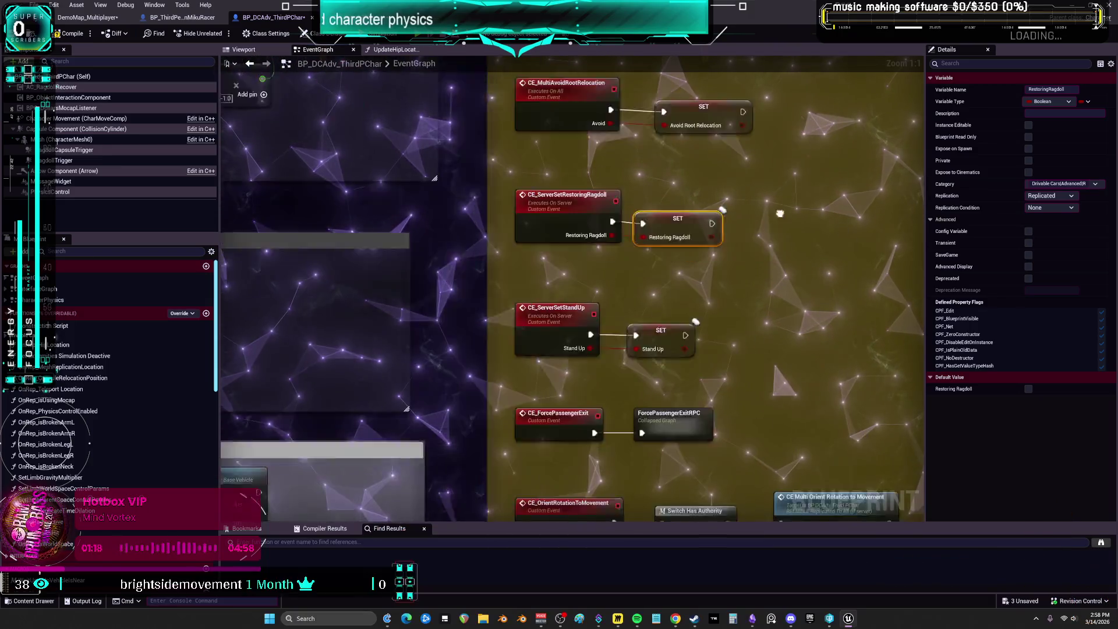
left_click_drag(817, 278, 631, 282)
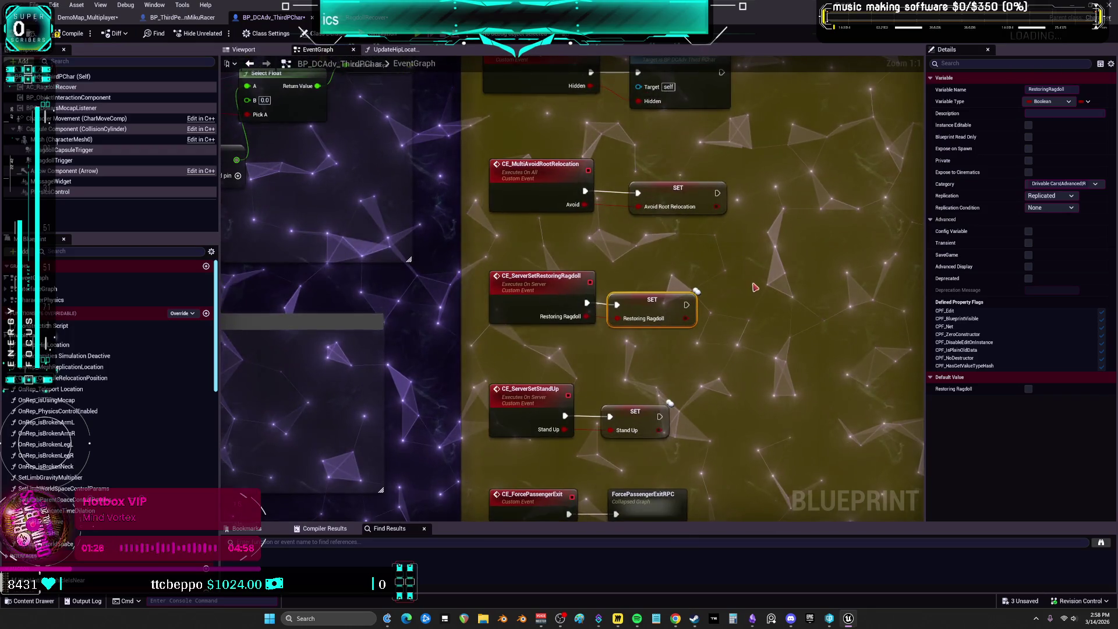
left_click_drag(787, 266, 668, 276)
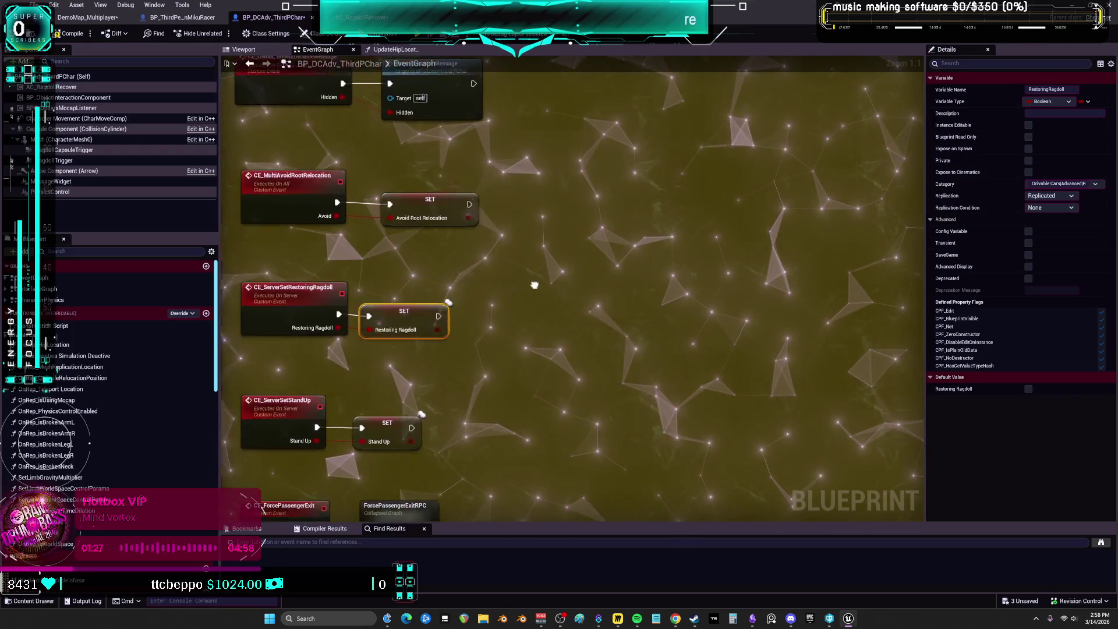
left_click_drag(535, 292, 614, 297)
mouse_move(764, 315)
left_mouse_down()
mouse_move(1101, 318)
mouse_move(994, 323)
left_mouse_up()
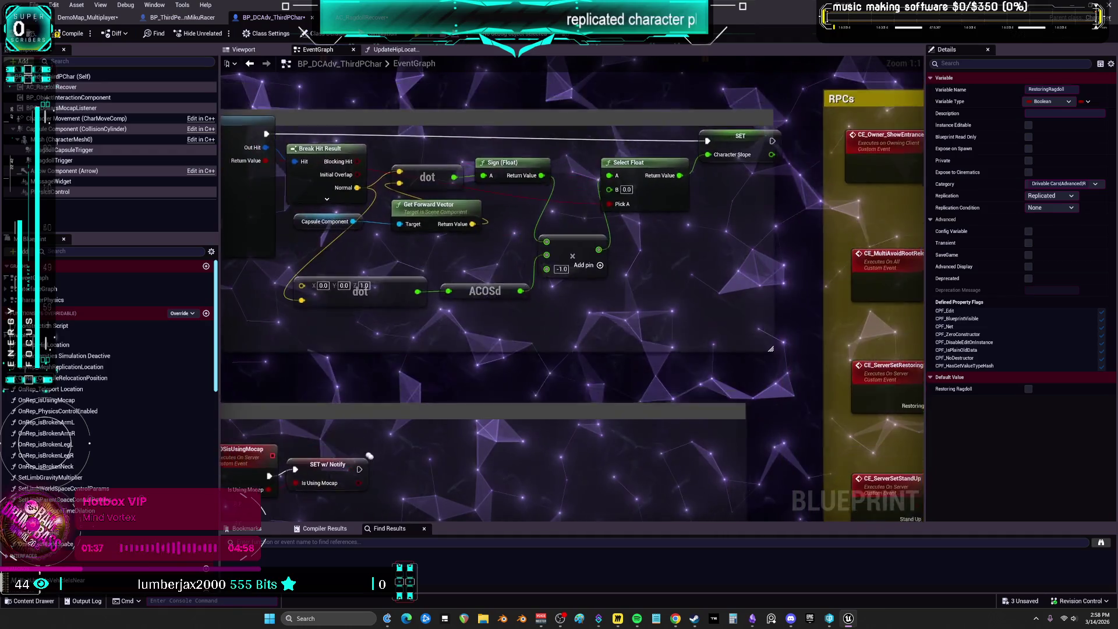
left_click_drag(912, 317, 713, 295)
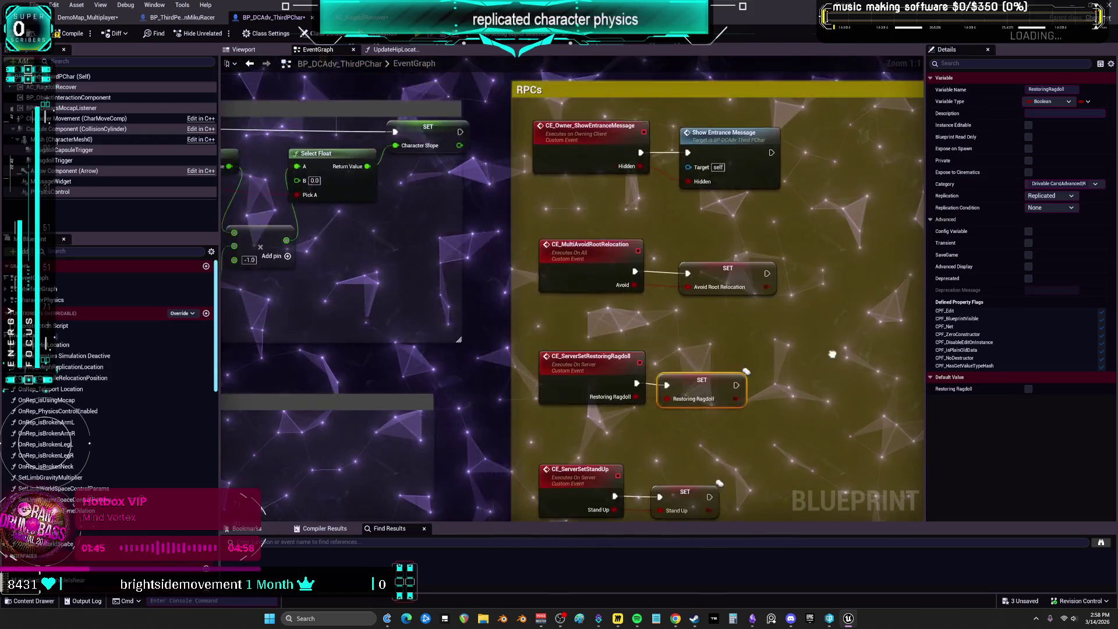
left_click_drag(286, 450, 385, 437)
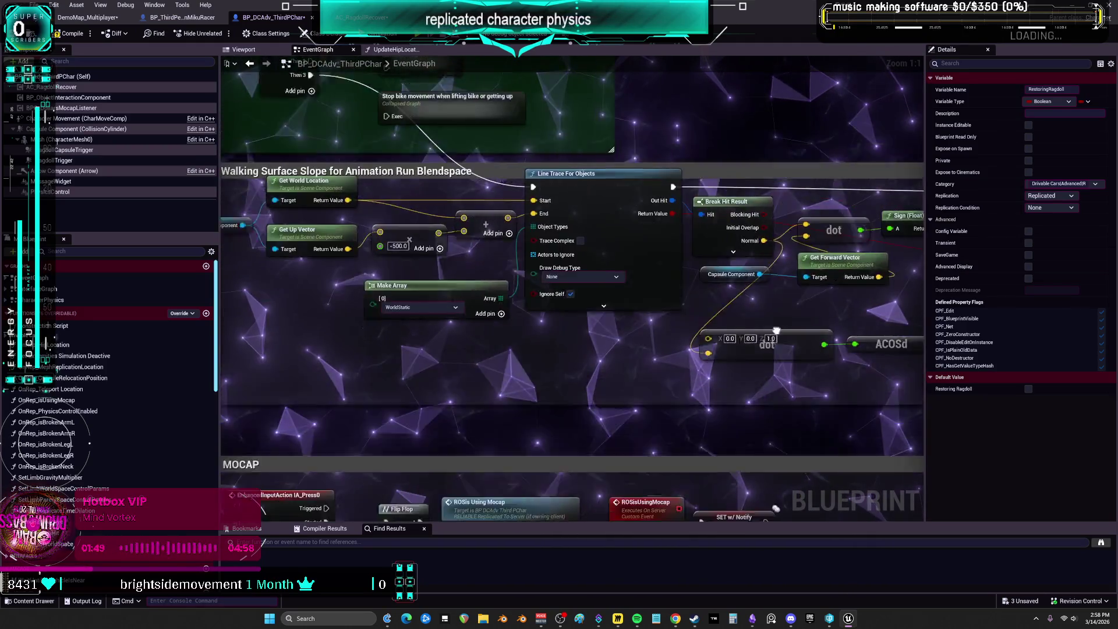
left_click_drag(776, 331, 571, 344)
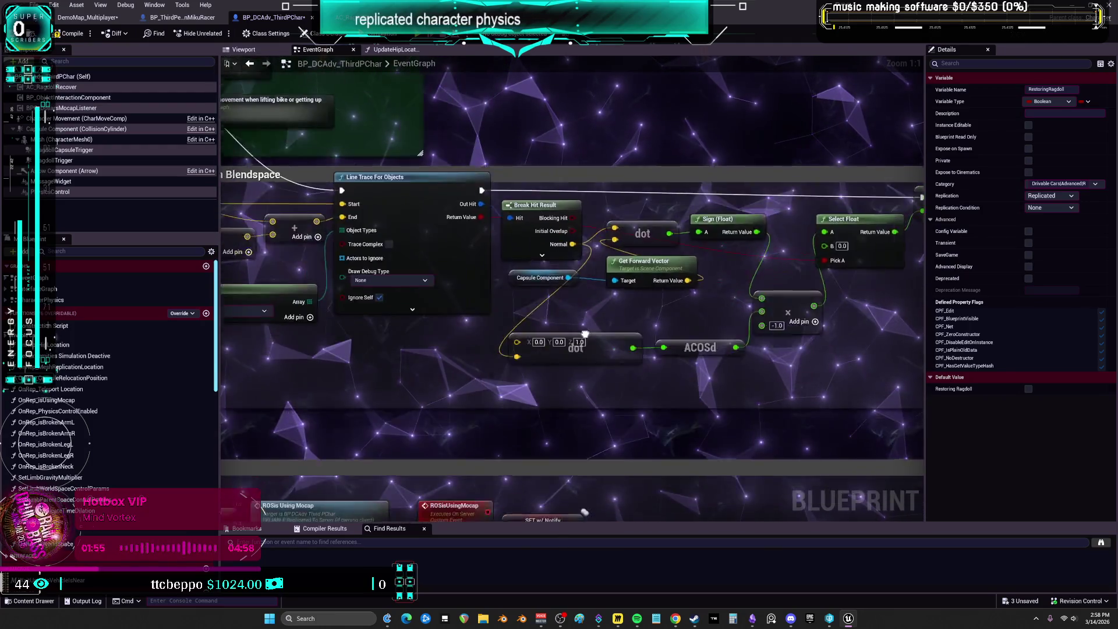
mouse_move(649, 347)
left_mouse_down()
mouse_move(372, 329)
mouse_move(518, 341)
mouse_move(549, 362)
mouse_move(466, 340)
left_mouse_up()
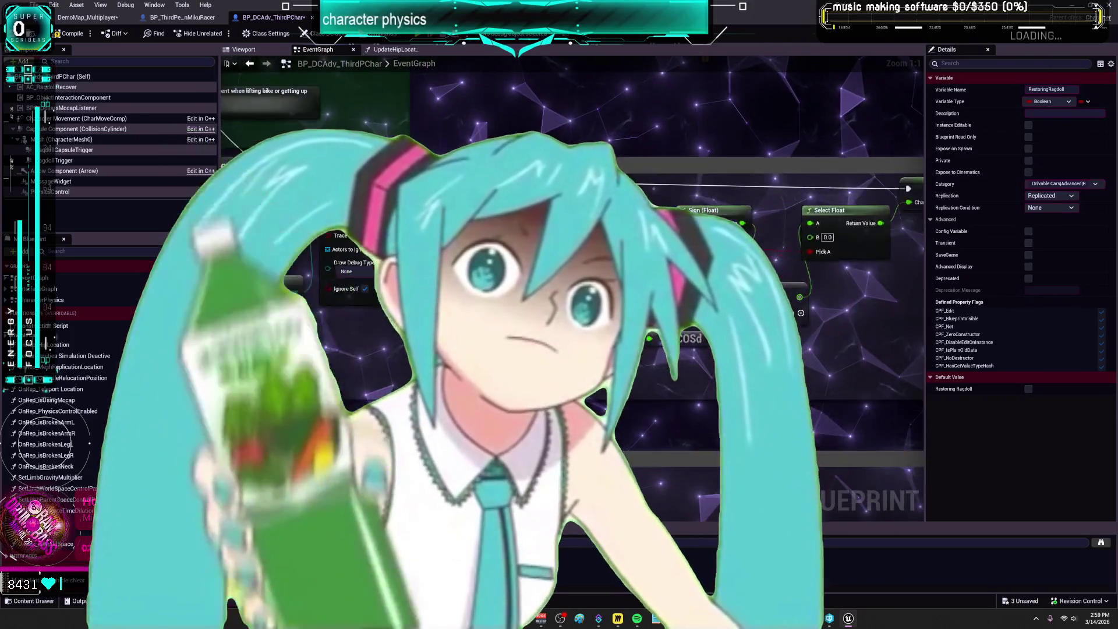
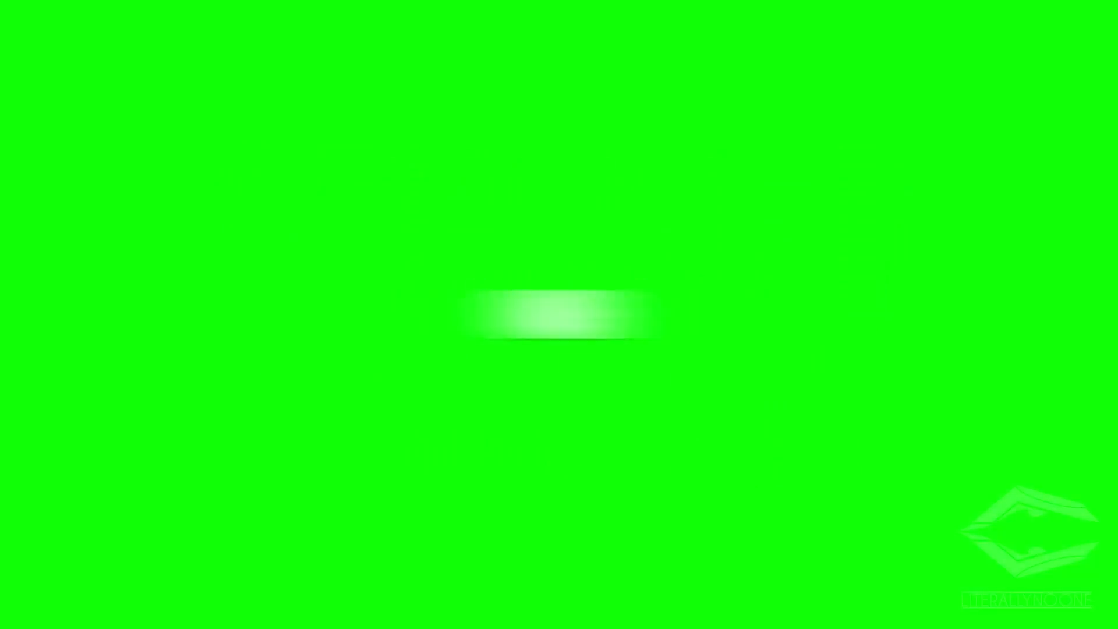
- Drag the Ragdoll Deactivation, pass-through and location-correction comment groups up beneath the main ragdoll row
left_click_drag(482, 135, 459, 182)
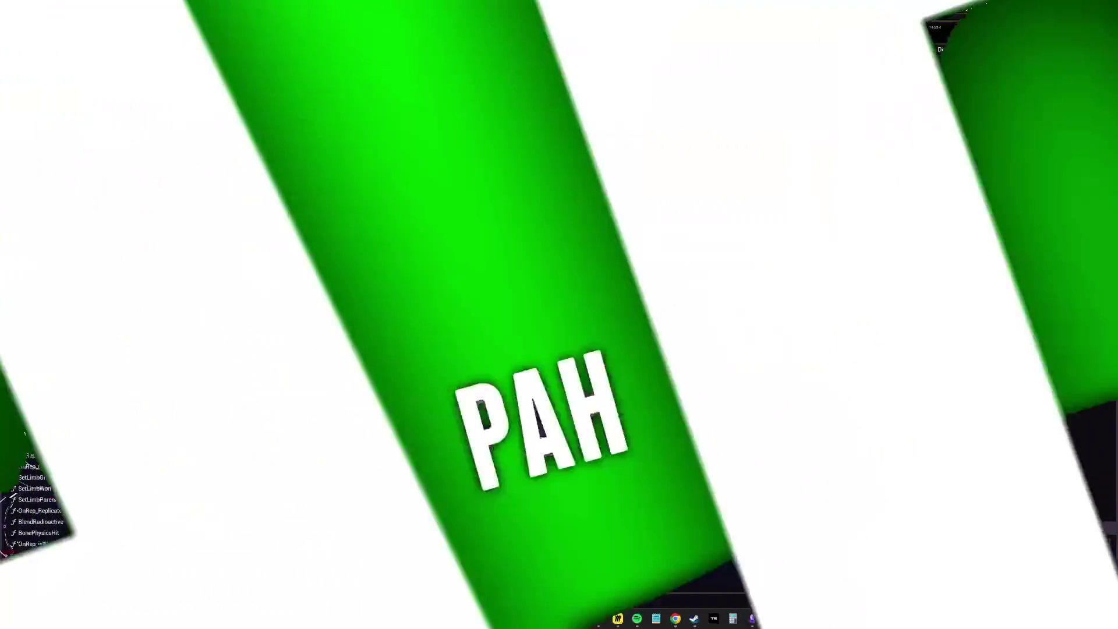
scroll(257, 337, "up", 6)
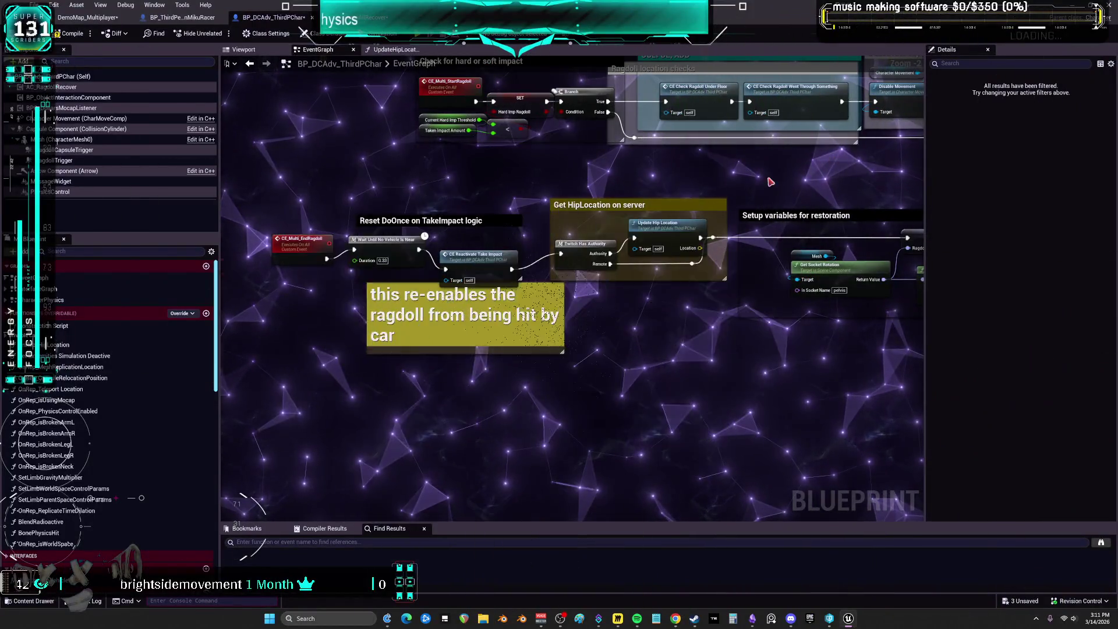
left_click_drag(580, 247, 259, 358)
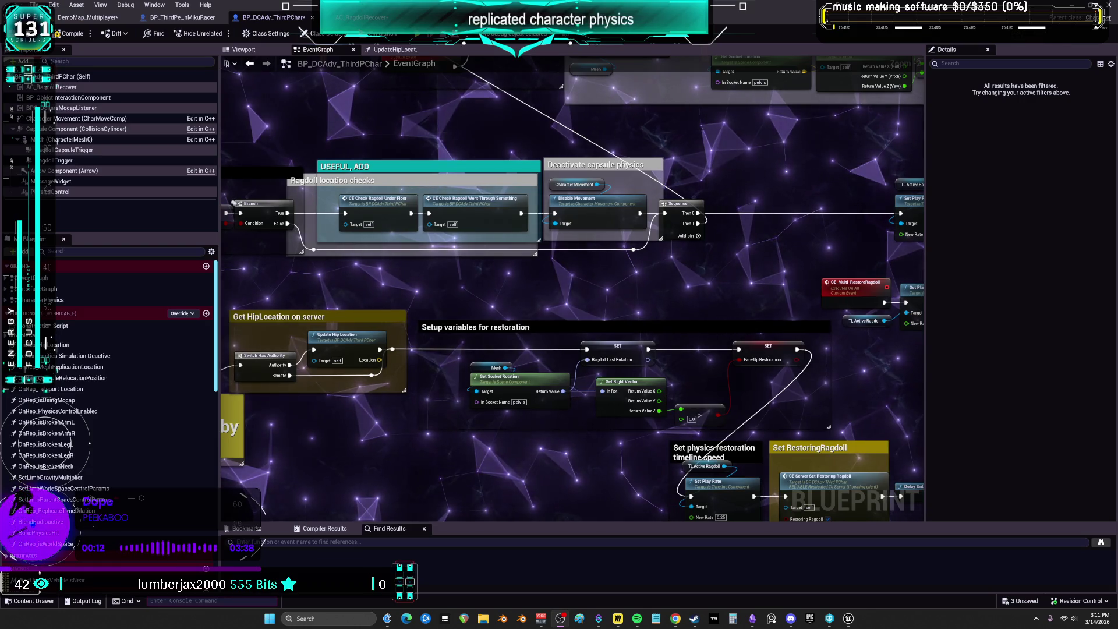
scroll(804, 355, "down", 2)
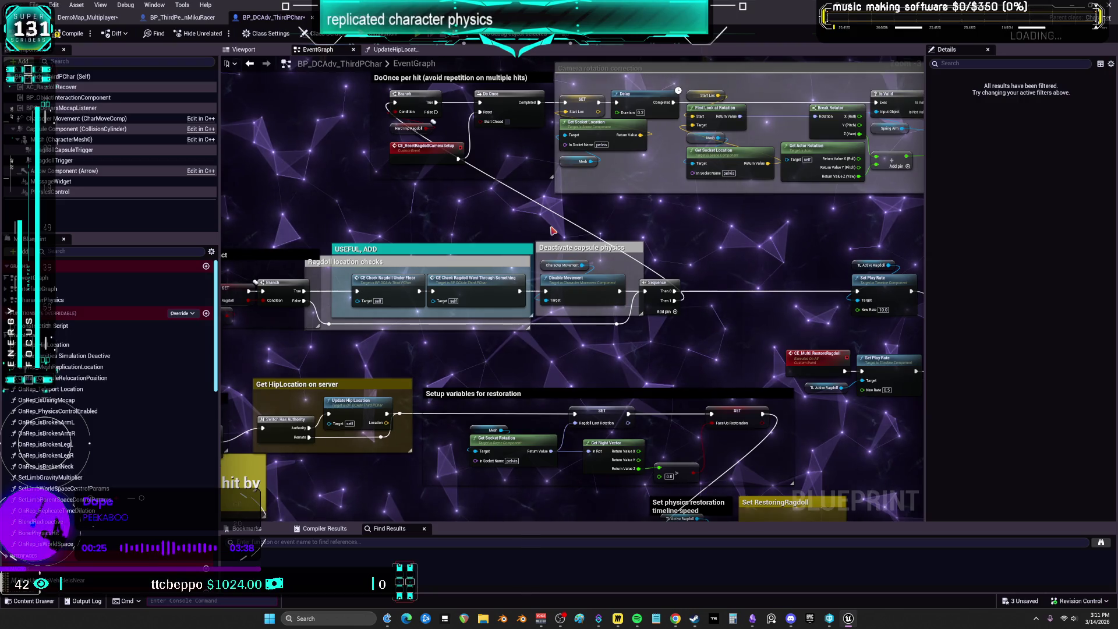
scroll(488, 165, "down", 2)
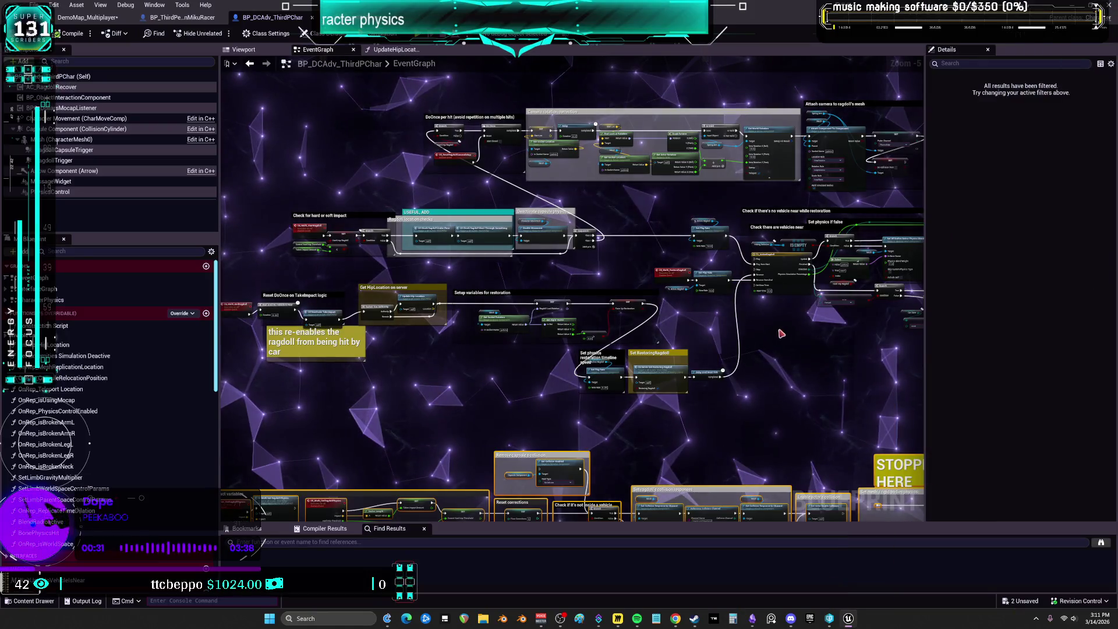
mouse_move(781, 333)
left_mouse_down()
mouse_move(739, 305)
mouse_move(641, 143)
mouse_move(641, 171)
left_mouse_up()
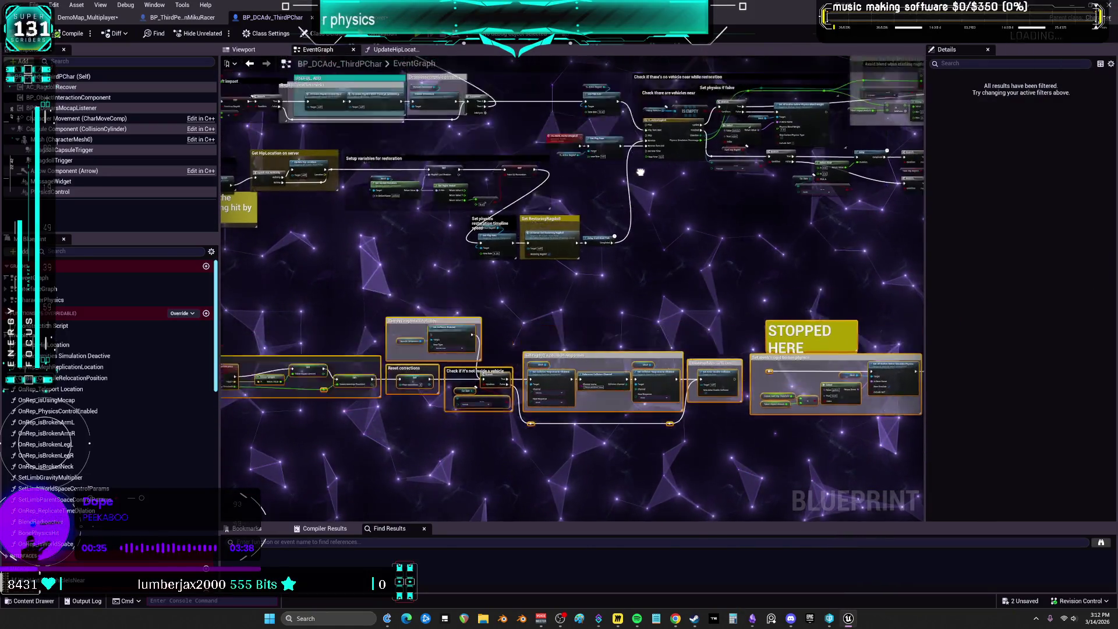
scroll(641, 297, "down", 3)
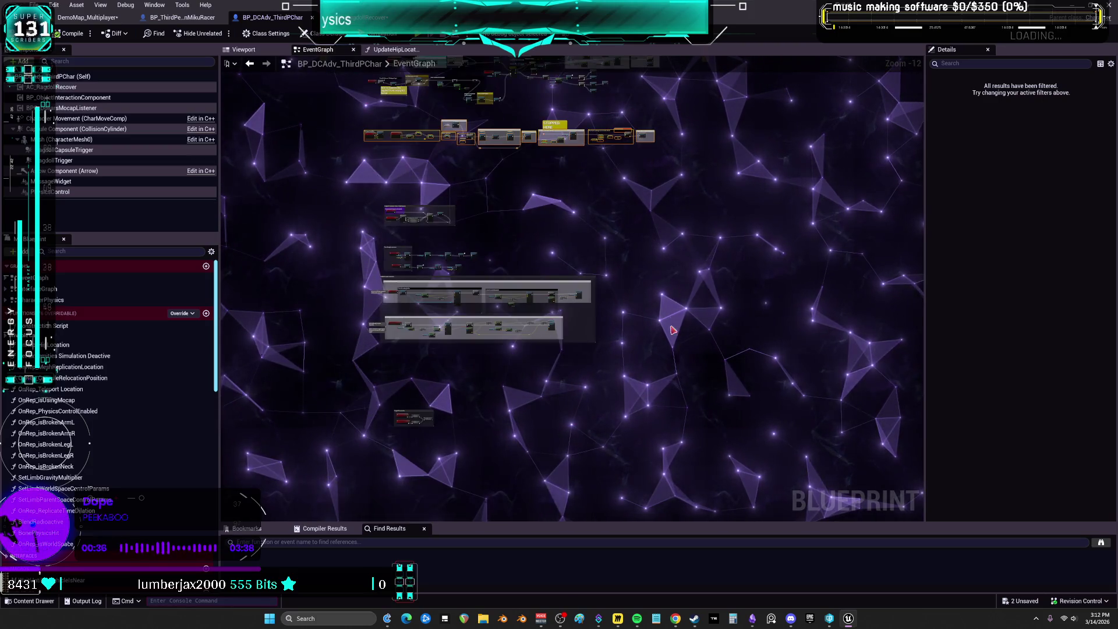
scroll(488, 424, "up", 11)
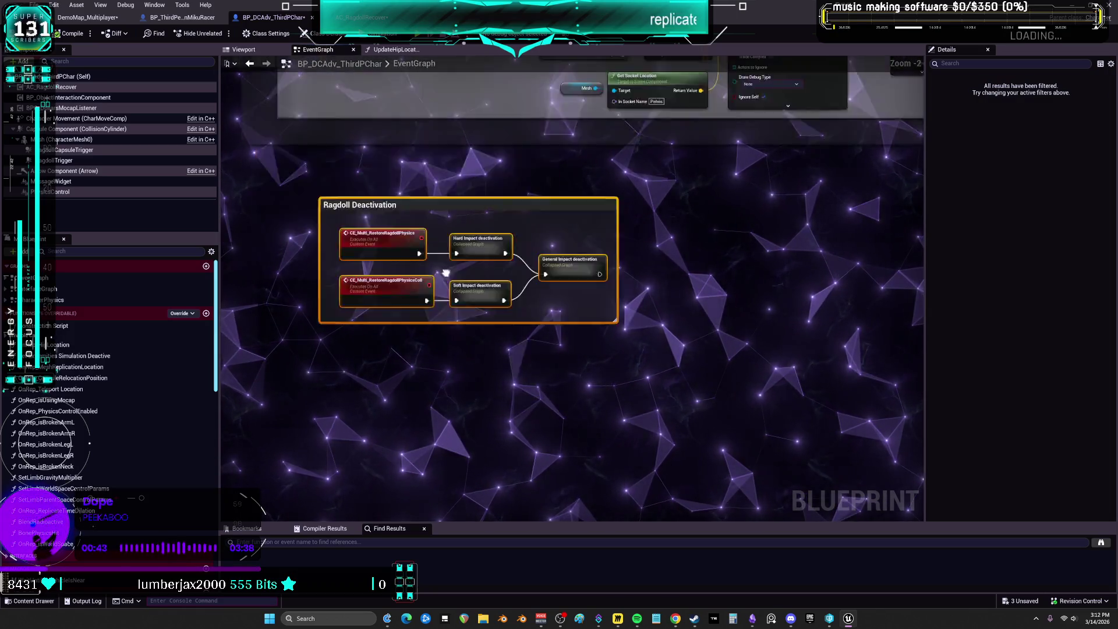
scroll(466, 348, "down", 1)
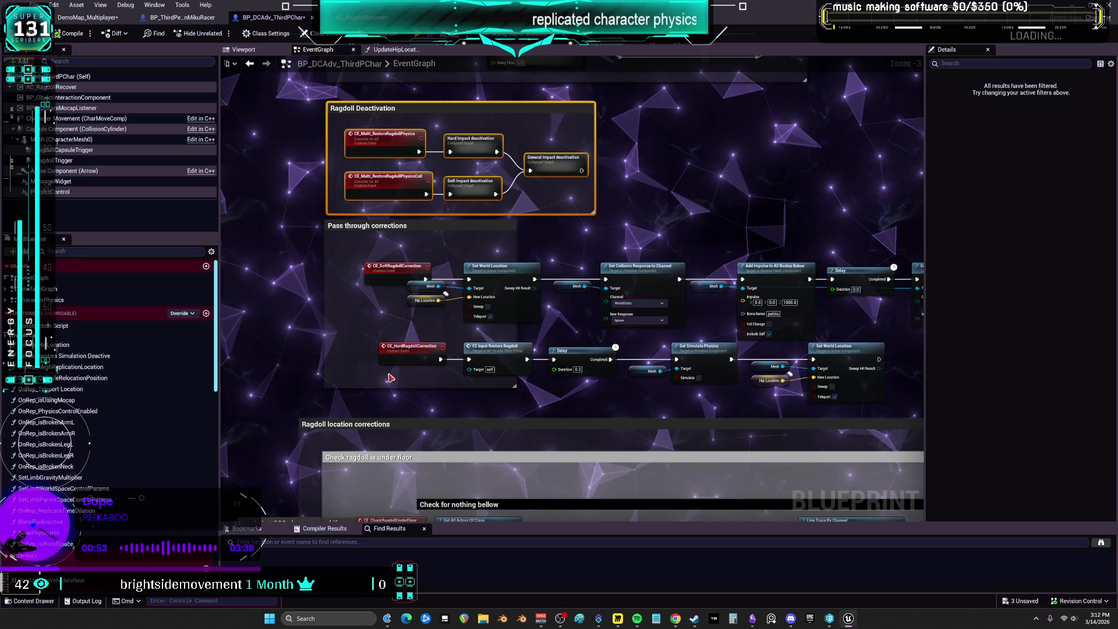
scroll(637, 369, "down", 5)
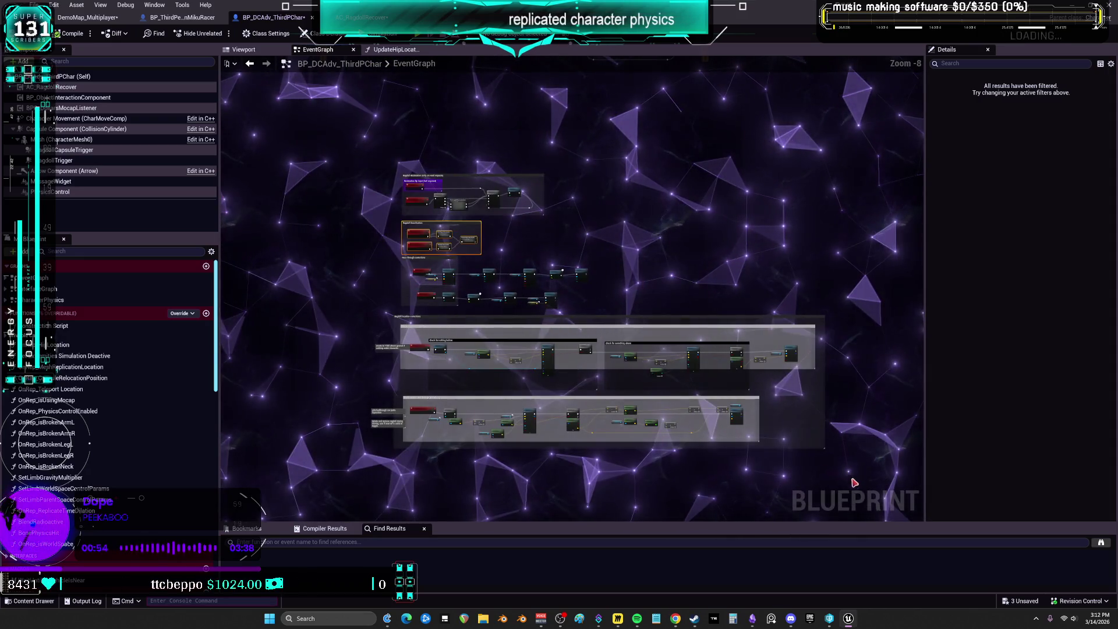
left_click_drag(529, 198, 500, 368)
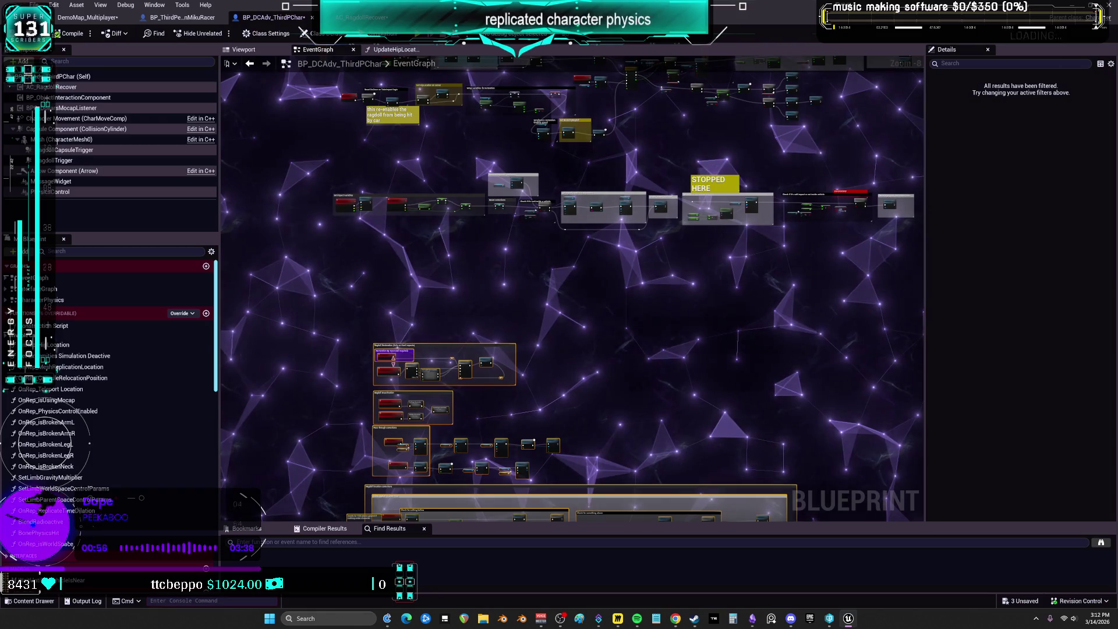
left_click_drag(388, 361, 361, 264)
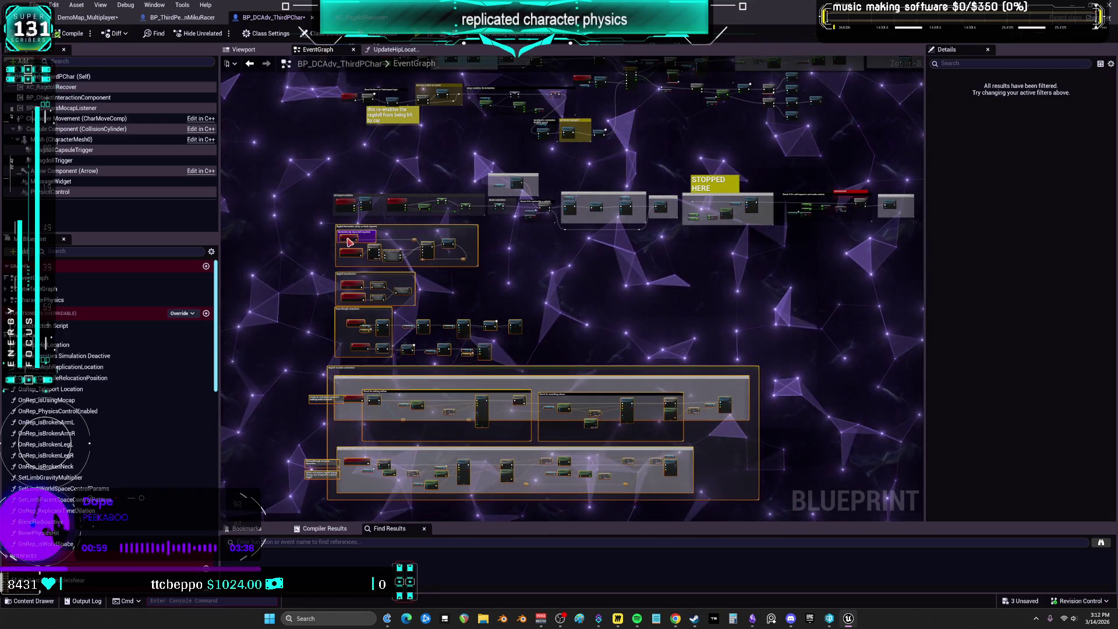
mouse_move(571, 281)
left_mouse_down()
mouse_move(471, 282)
mouse_move(585, 286)
left_mouse_up()
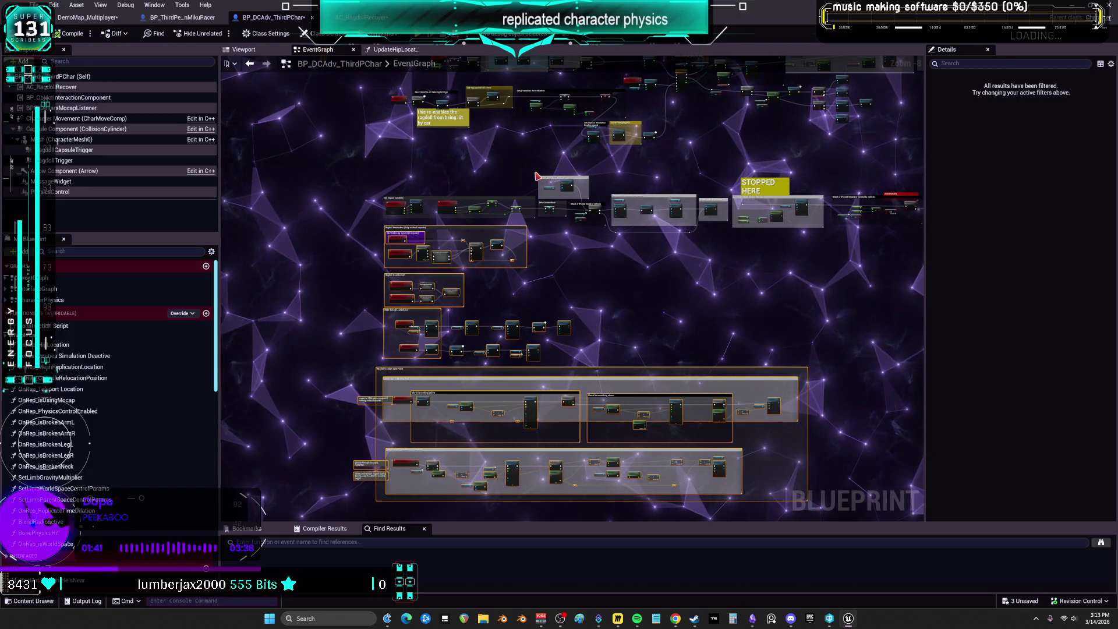
key("alt+Tab")
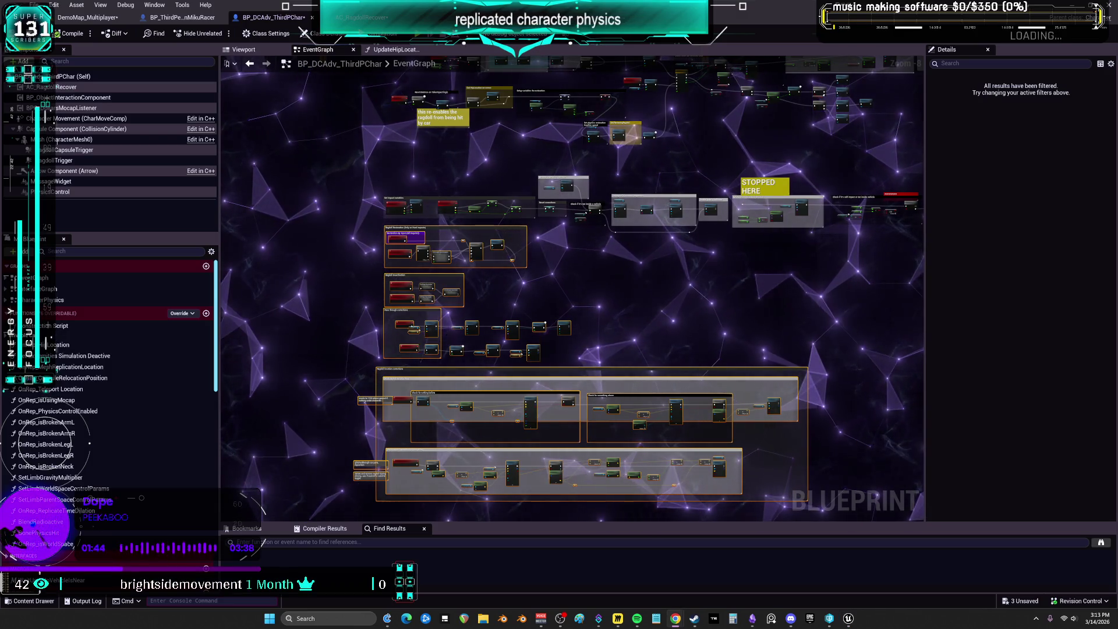
left_click_drag(524, 215, 513, 399)
scroll(513, 399, "down", 1)
scroll(580, 266, "down", 3)
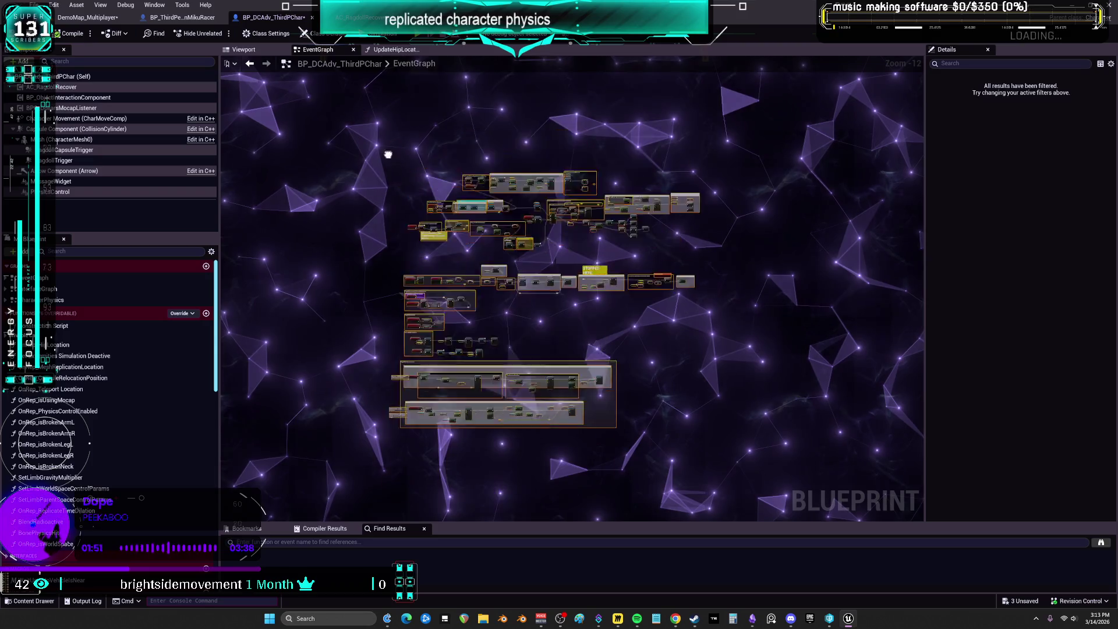
scroll(457, 319, "up", 9)
mouse_move(475, 349)
left_mouse_down()
mouse_move(577, 12)
mouse_move(577, 72)
left_mouse_up()
mouse_move(489, 70)
left_mouse_down()
mouse_move(496, 11)
mouse_move(482, 335)
left_mouse_up()
scroll(495, 247, "down", 5)
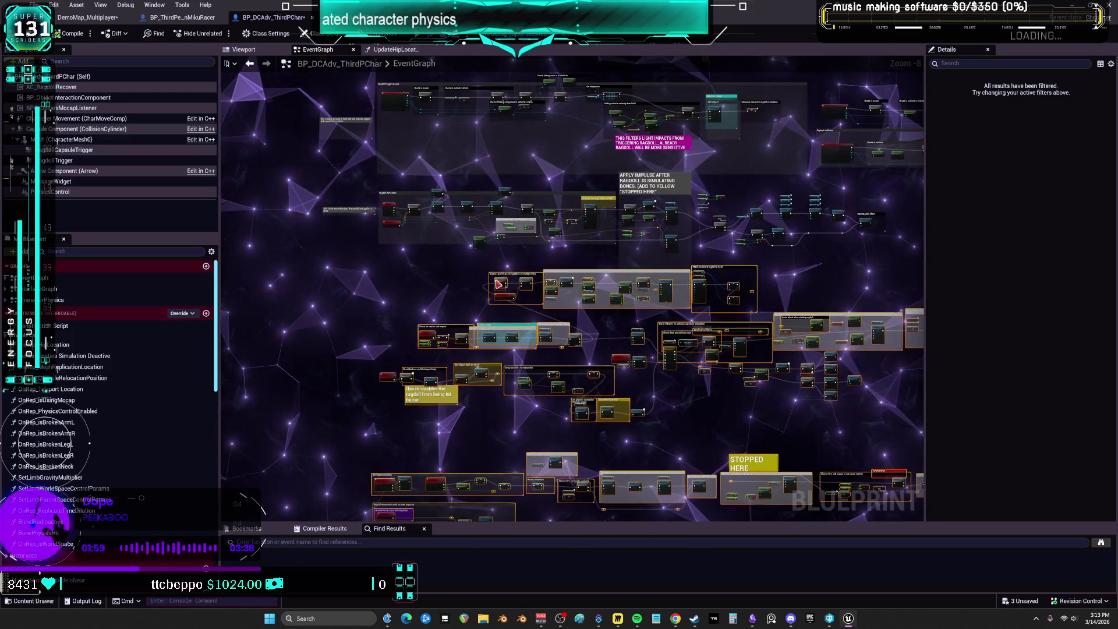
left_click_drag(497, 266, 498, 144)
scroll(391, 359, "down", 4)
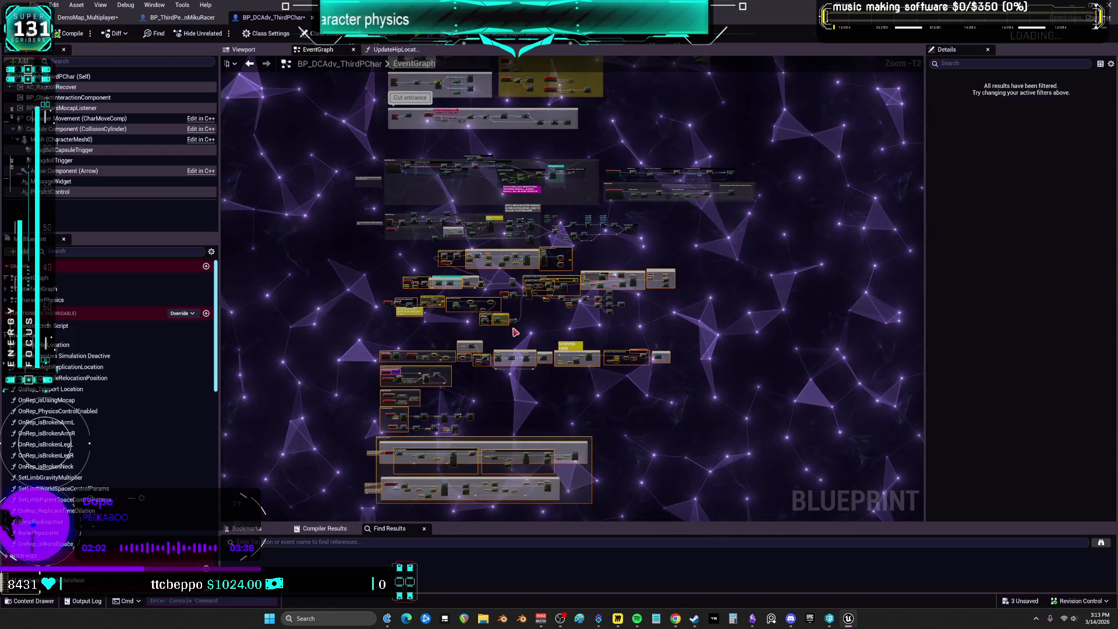
left_click_drag(435, 183, 416, 405)
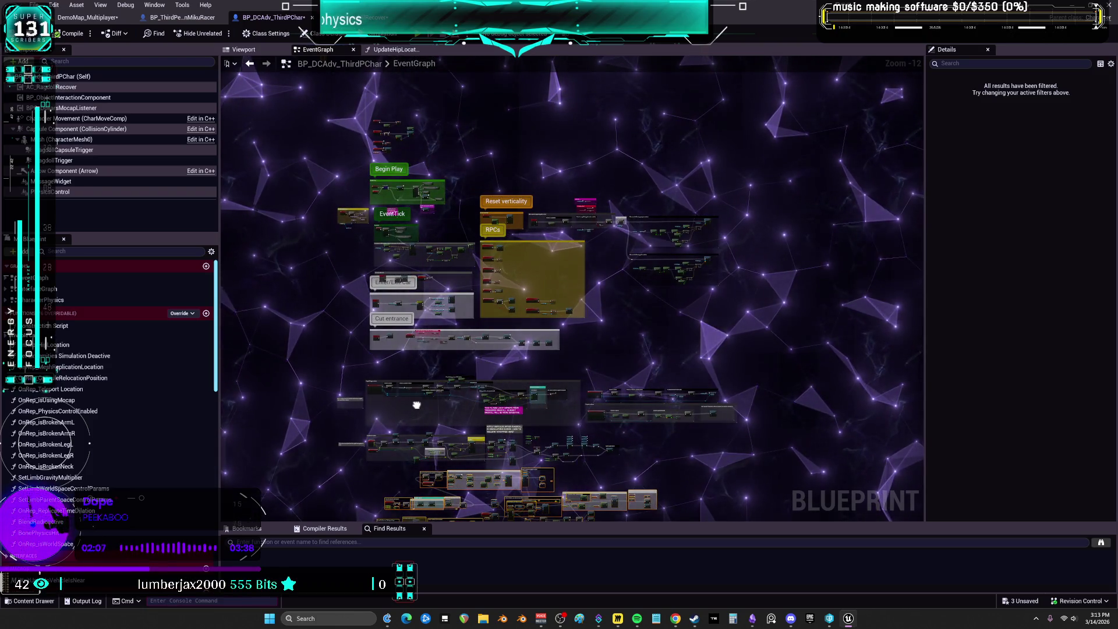
scroll(501, 334, "up", 12)
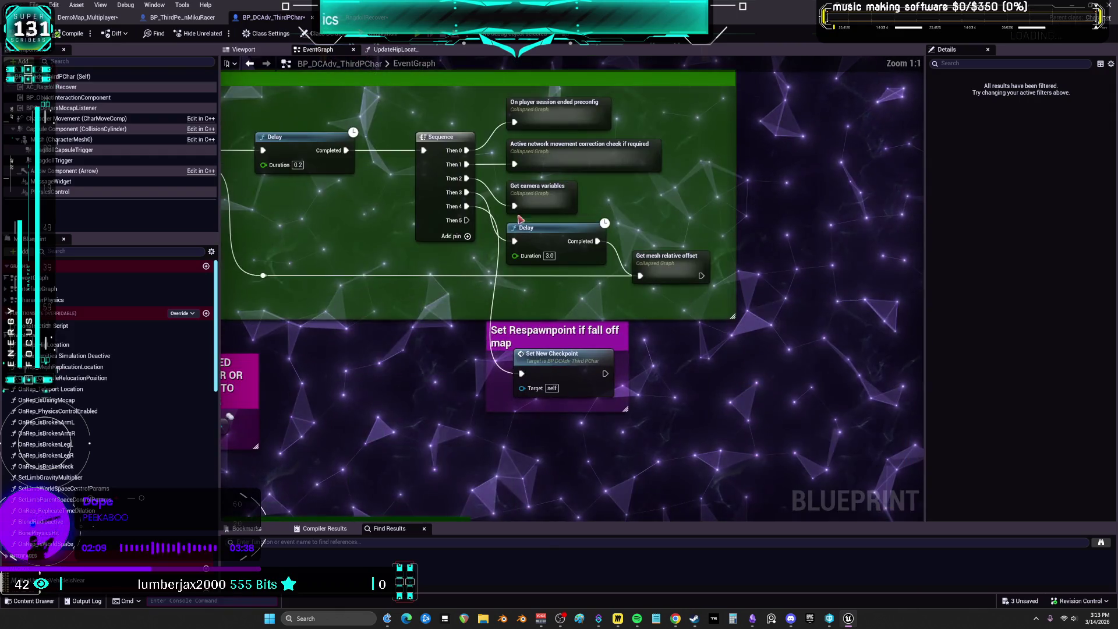
- Find the 'Ragdoll capsule relocation' collapsed node near Event Tick and open its graph
left_click_drag(558, 157, 628, 157)
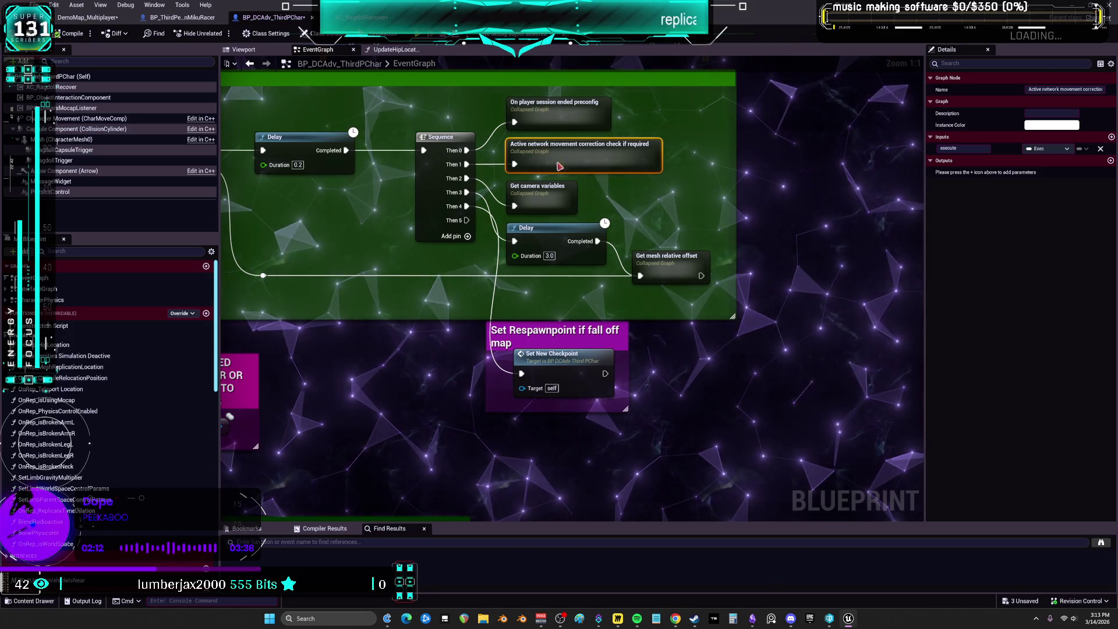
left_click_drag(559, 166, 784, 169)
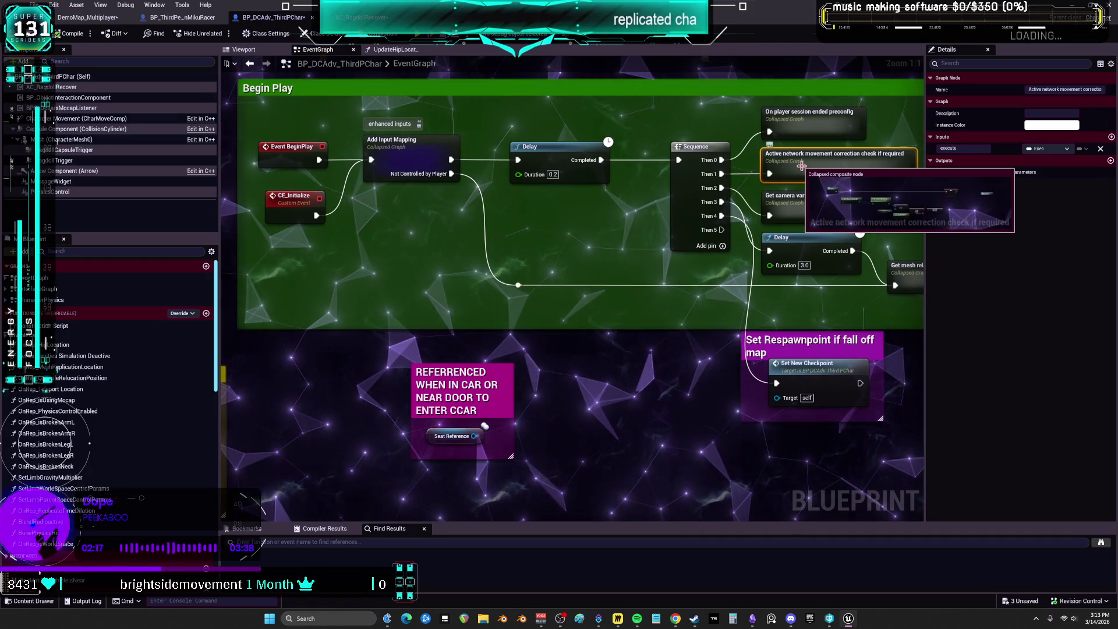
scroll(757, 347, "down", 4)
left_click_drag(699, 390, 613, 171)
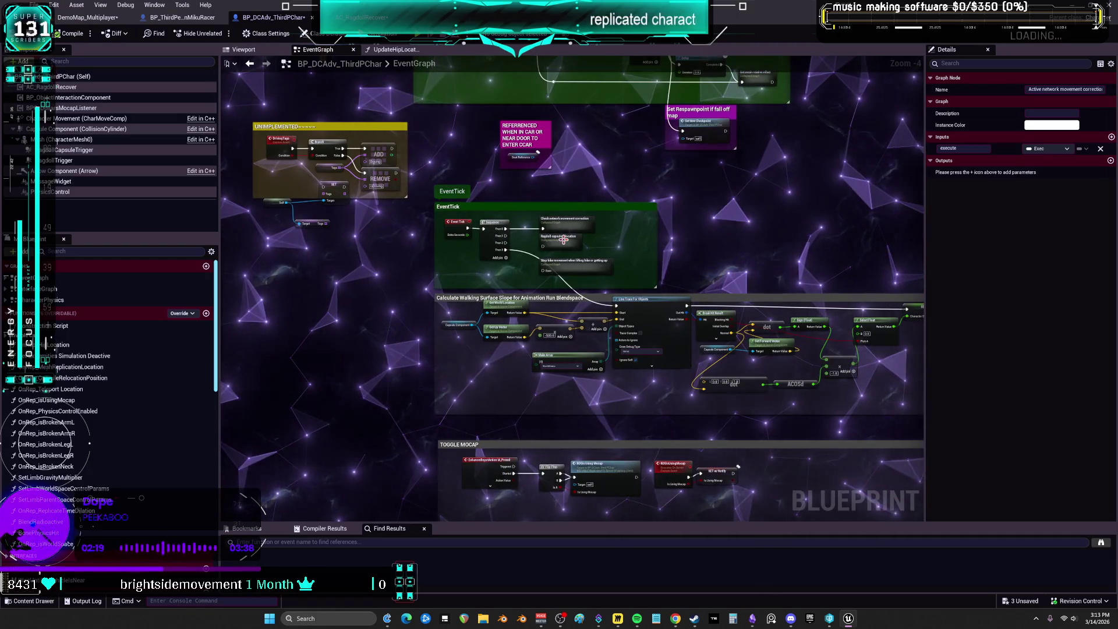
scroll(562, 240, "up", 4)
double_click(563, 242)
scroll(497, 285, "up", 5)
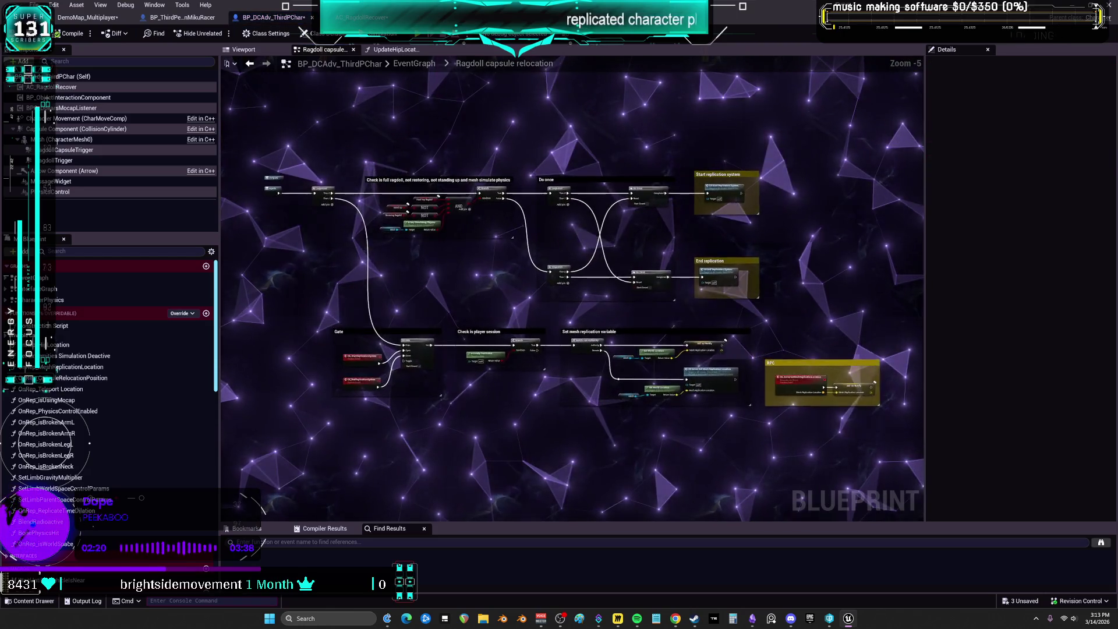
left_click_drag(623, 312, 300, 349)
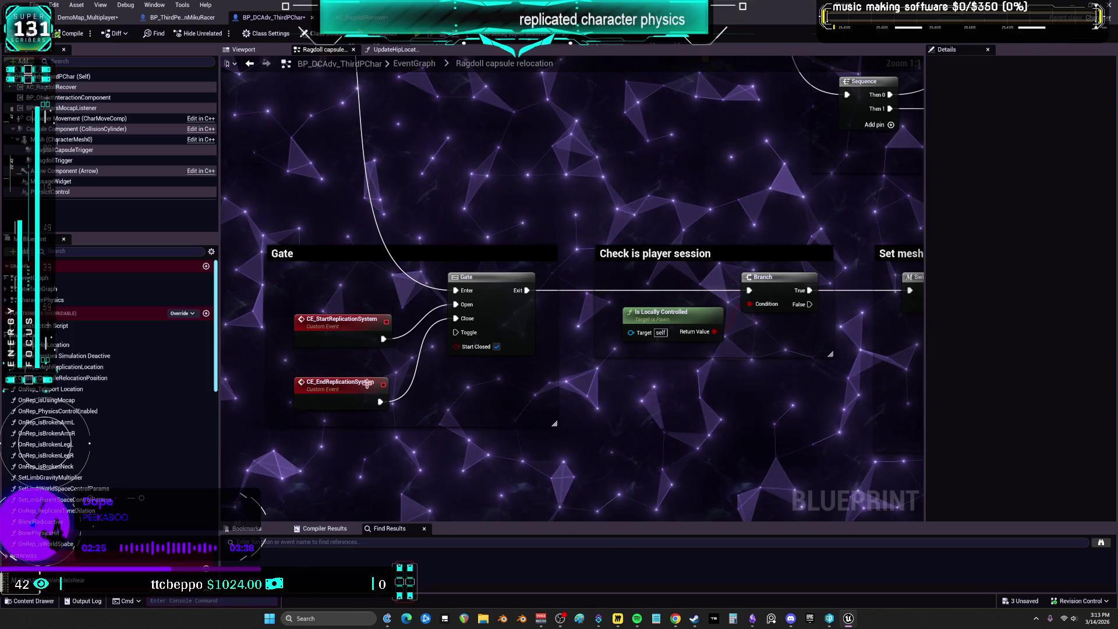
left_click(341, 386)
mouse_move(653, 237)
left_mouse_down()
mouse_move(666, 272)
mouse_move(459, 189)
left_mouse_up()
scroll(524, 296, "up", 2)
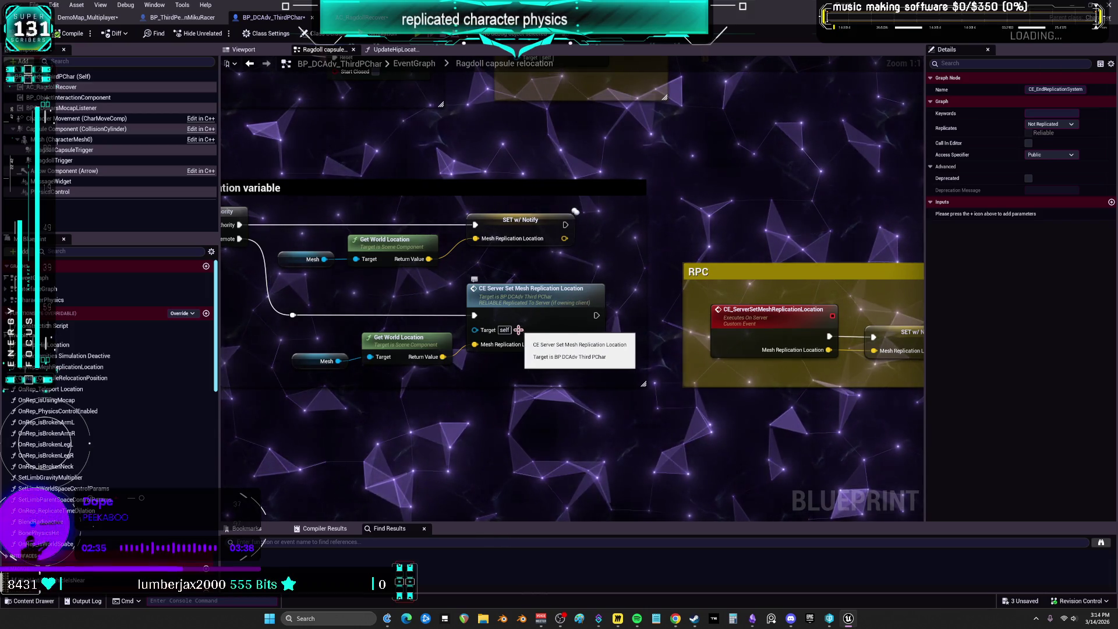
mouse_move(561, 244)
left_mouse_down()
mouse_move(439, 234)
mouse_move(539, 401)
mouse_move(608, 296)
mouse_move(728, 273)
mouse_move(825, 287)
left_mouse_up()
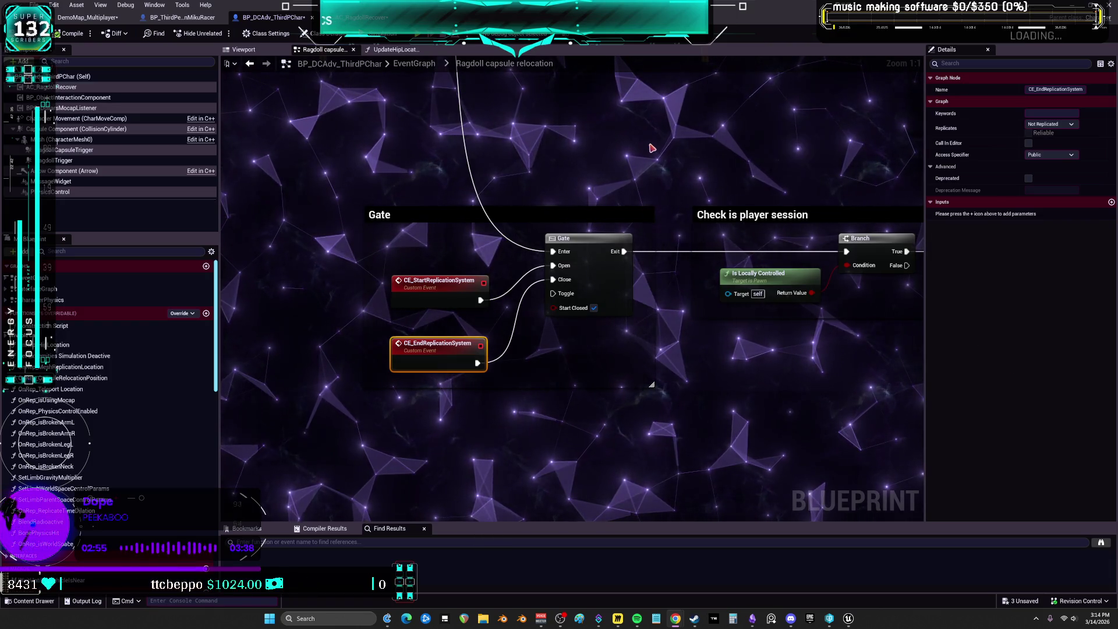
scroll(650, 129, "down", 1)
mouse_move(650, 128)
left_mouse_down()
mouse_move(659, 199)
mouse_move(1, 204)
left_mouse_up()
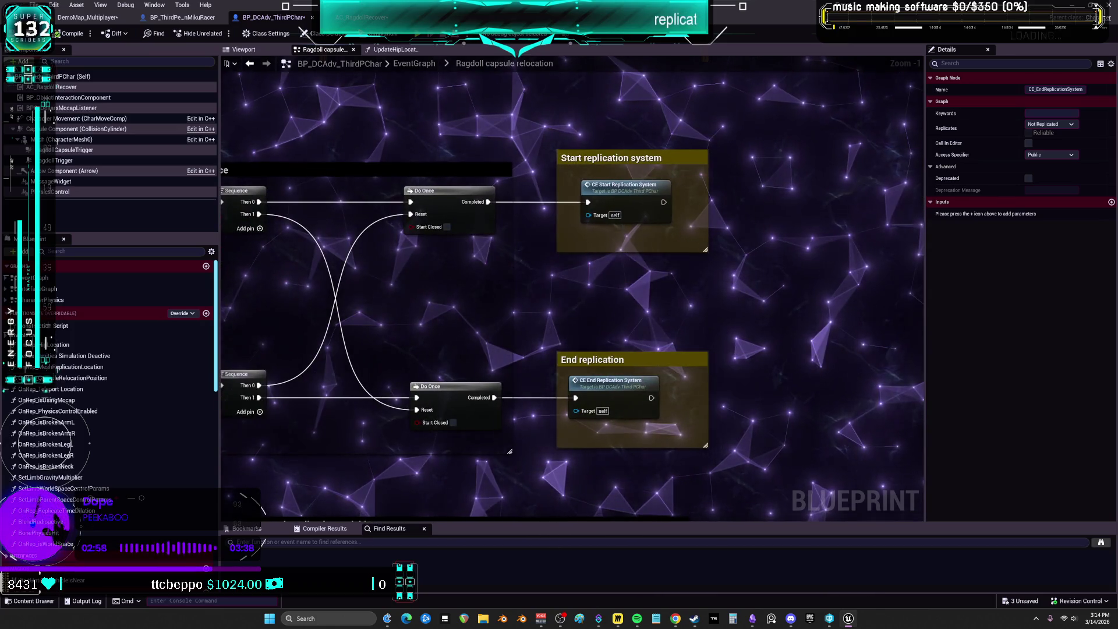
double_click(623, 185)
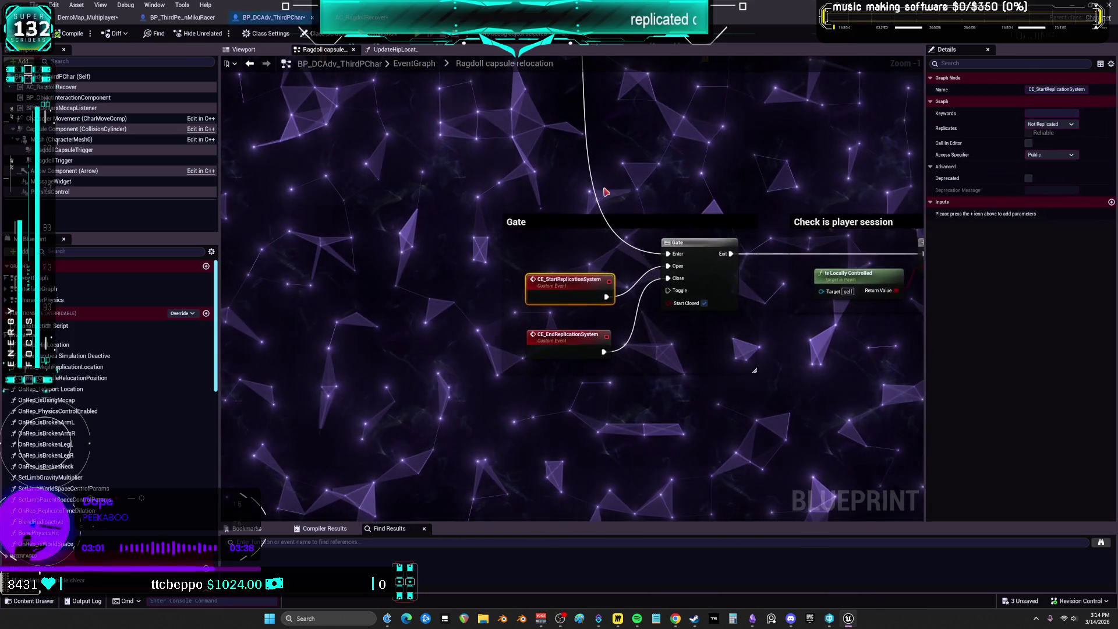
key("alt+Left")
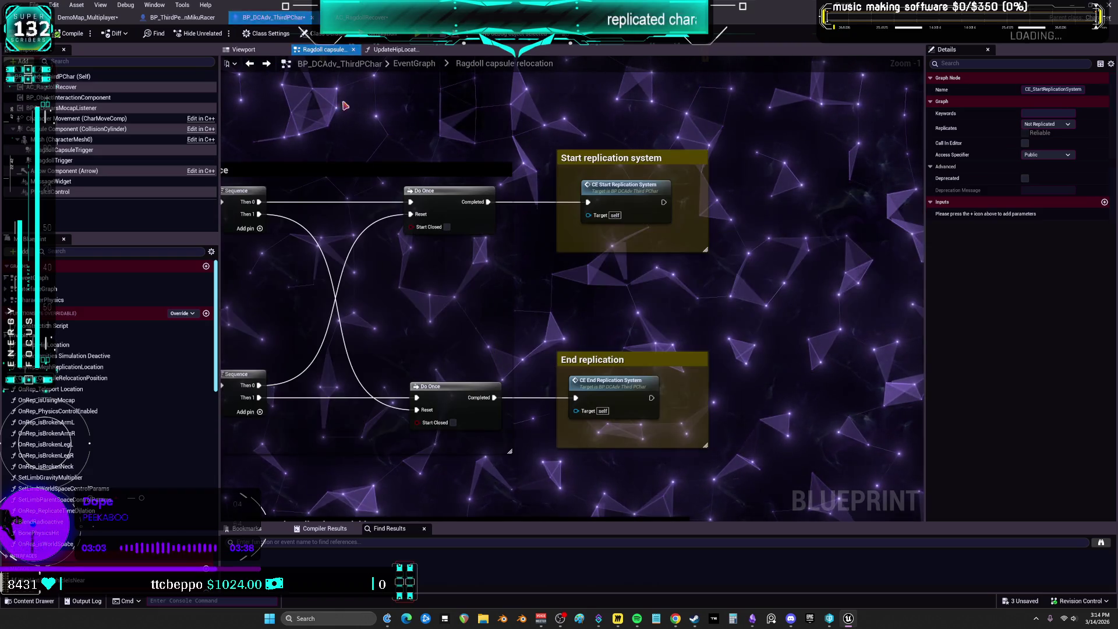
scroll(604, 212, "down", 3)
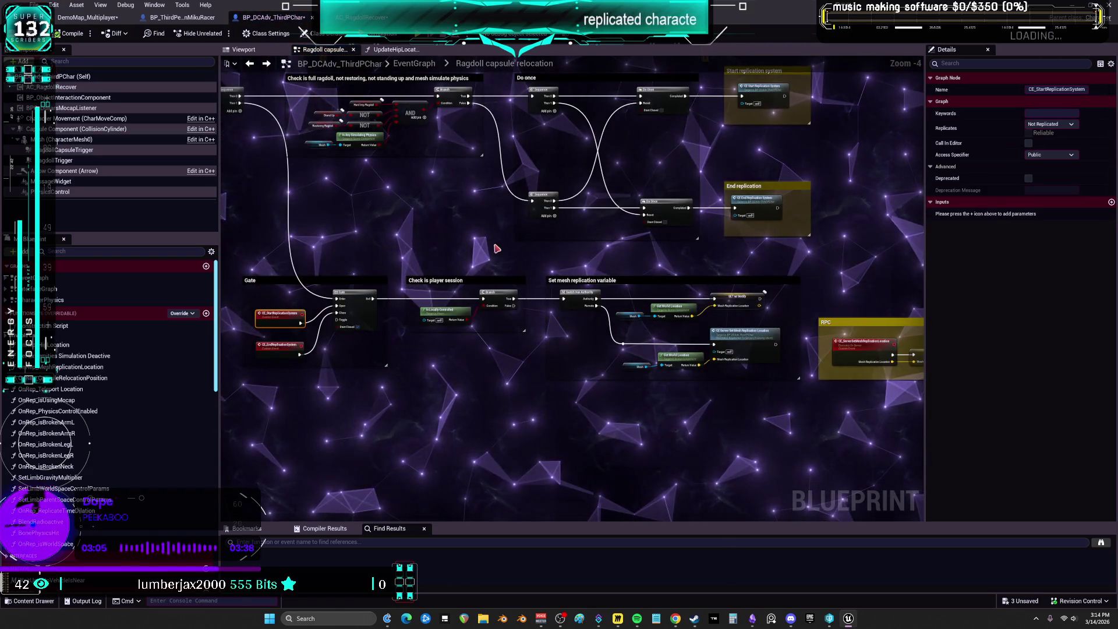
left_click_drag(440, 218, 586, 265)
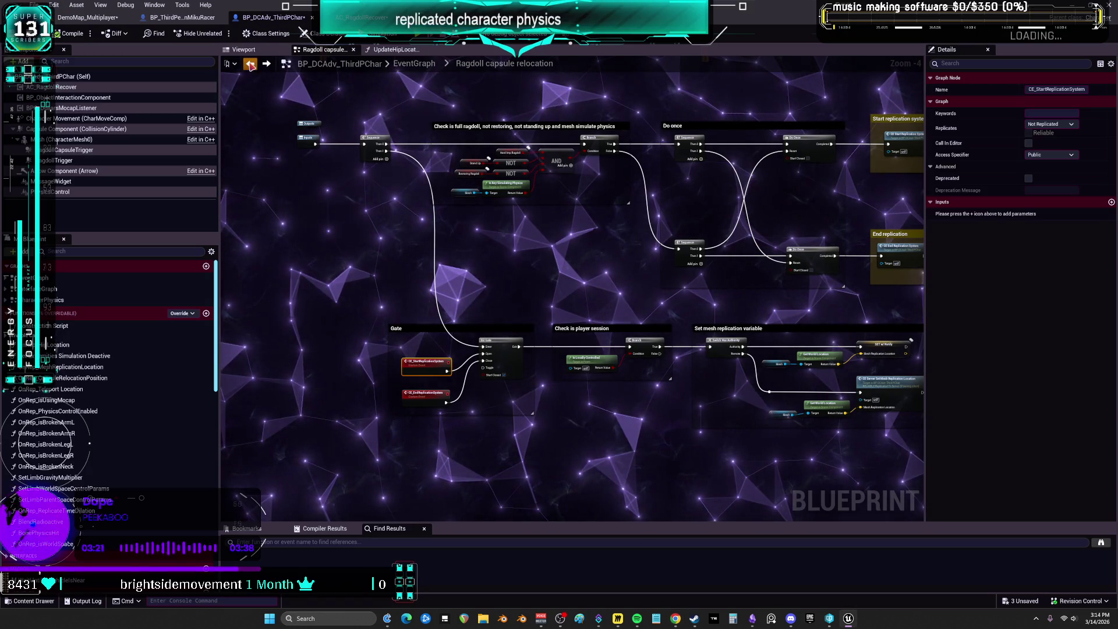
- Return to the EventGraph and move the Cut entrance comment block upward above the car section
key("alt+Left")
mouse_move(645, 324)
left_mouse_down()
mouse_move(631, 232)
mouse_move(421, 238)
left_mouse_up()
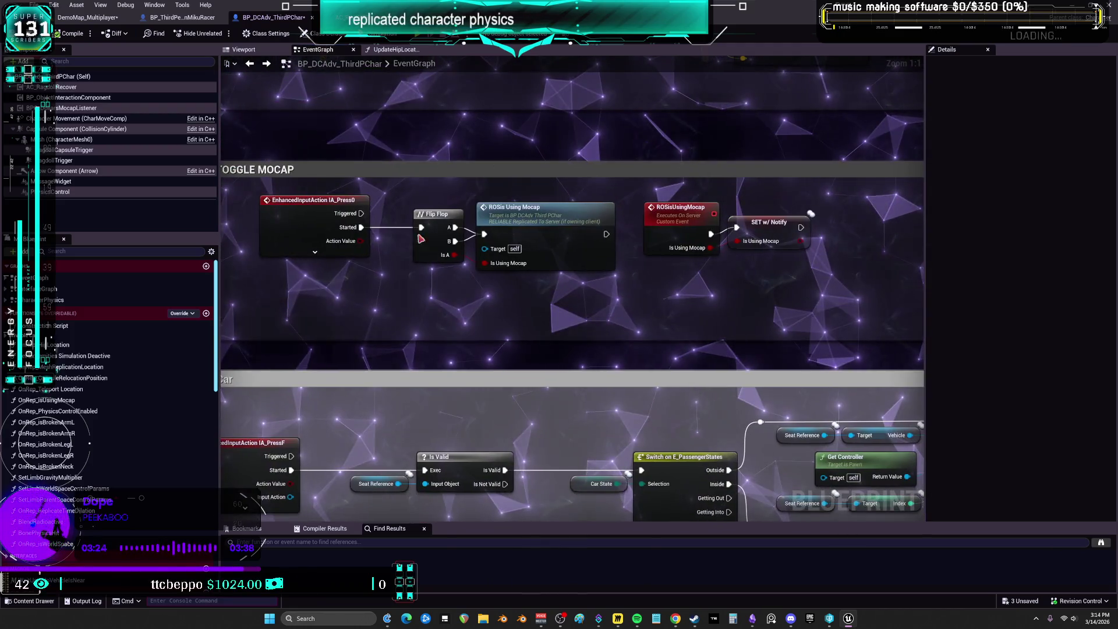
mouse_move(507, 495)
left_mouse_down()
mouse_move(607, 362)
mouse_move(715, 270)
mouse_move(452, 261)
left_mouse_up()
mouse_move(290, 271)
left_mouse_down()
mouse_move(244, 273)
mouse_move(375, 280)
left_mouse_up()
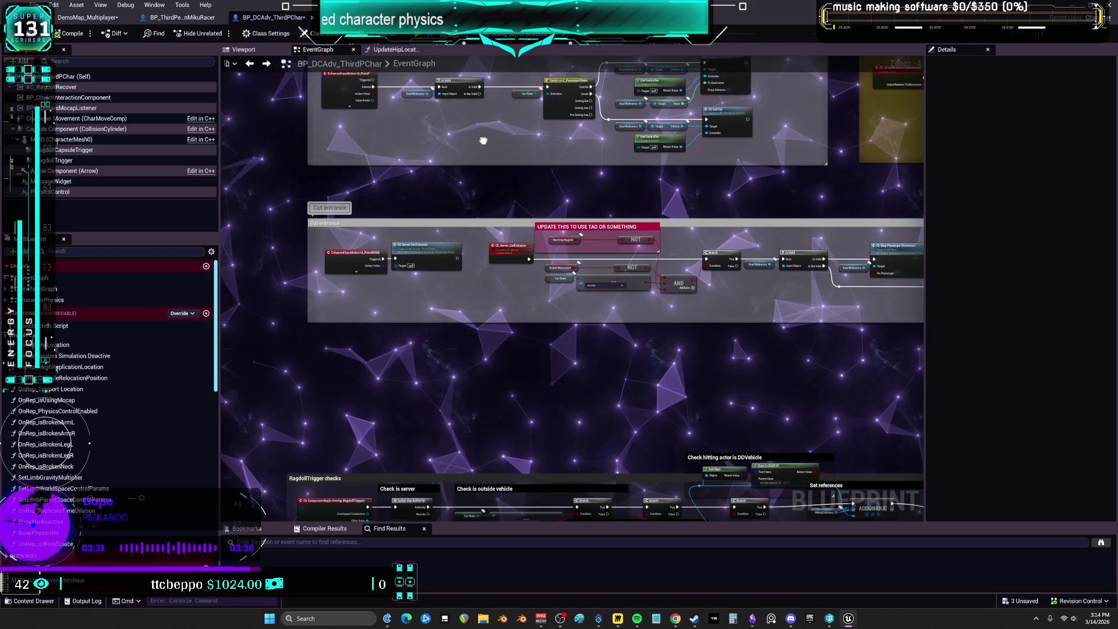
left_click_drag(483, 141, 479, 187)
mouse_move(486, 272)
left_mouse_down()
mouse_move(487, 231)
mouse_move(309, 231)
left_mouse_up()
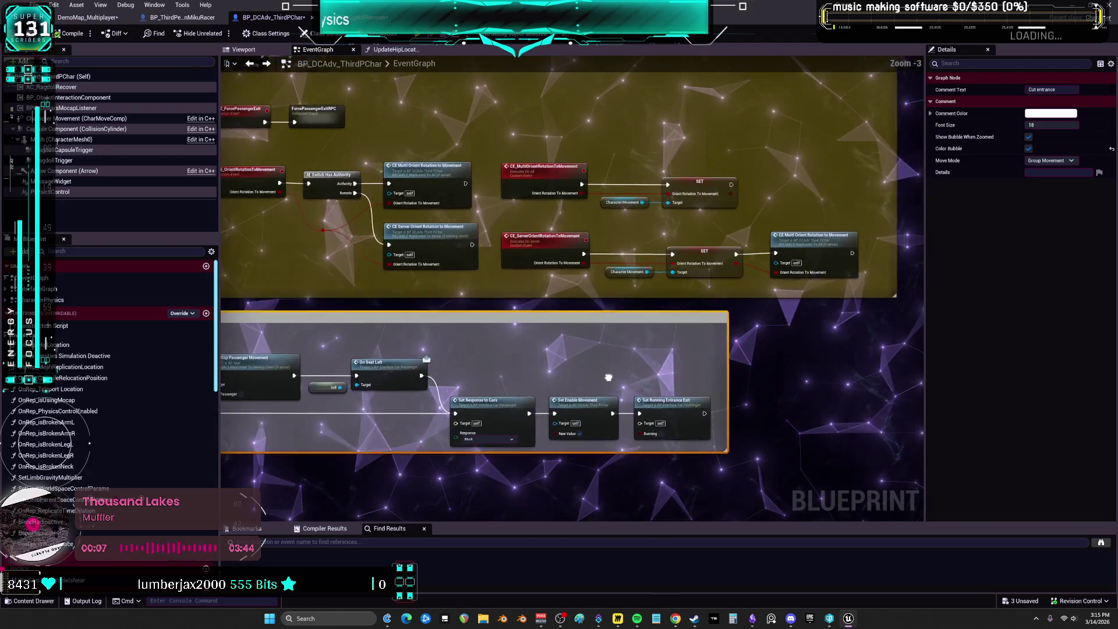
- Review the RPCs, RagdollTrigger, Check is server, RAGDOLL START and collision response groups
left_click_drag(578, 408, 875, 628)
mouse_move(175, 407)
left_mouse_down()
mouse_move(262, 293)
mouse_move(429, 182)
left_mouse_up()
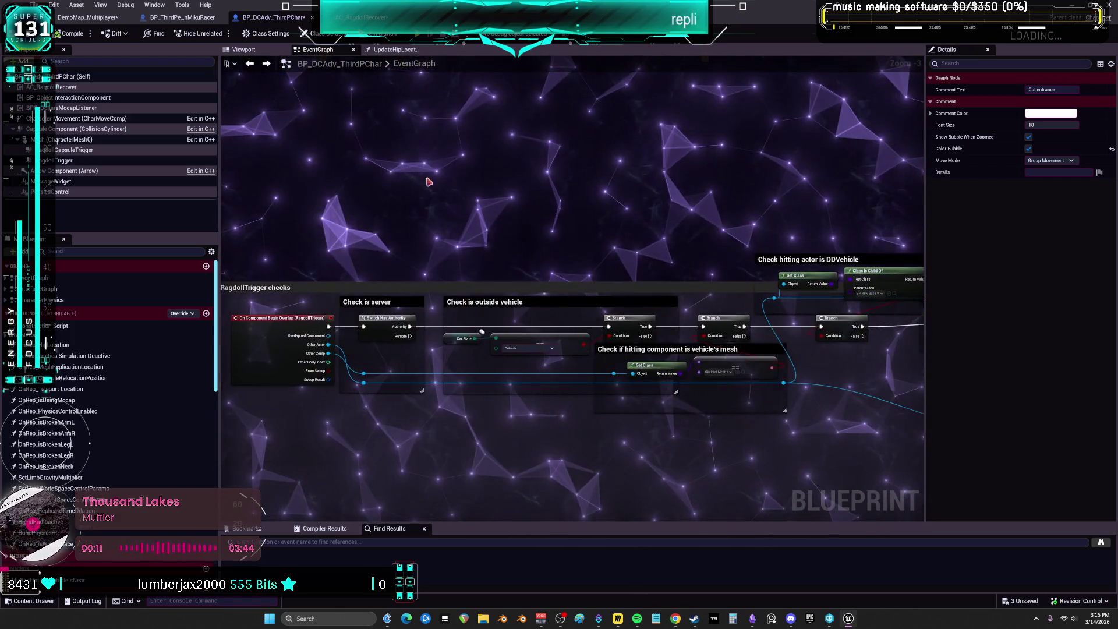
scroll(453, 244, "down", 2)
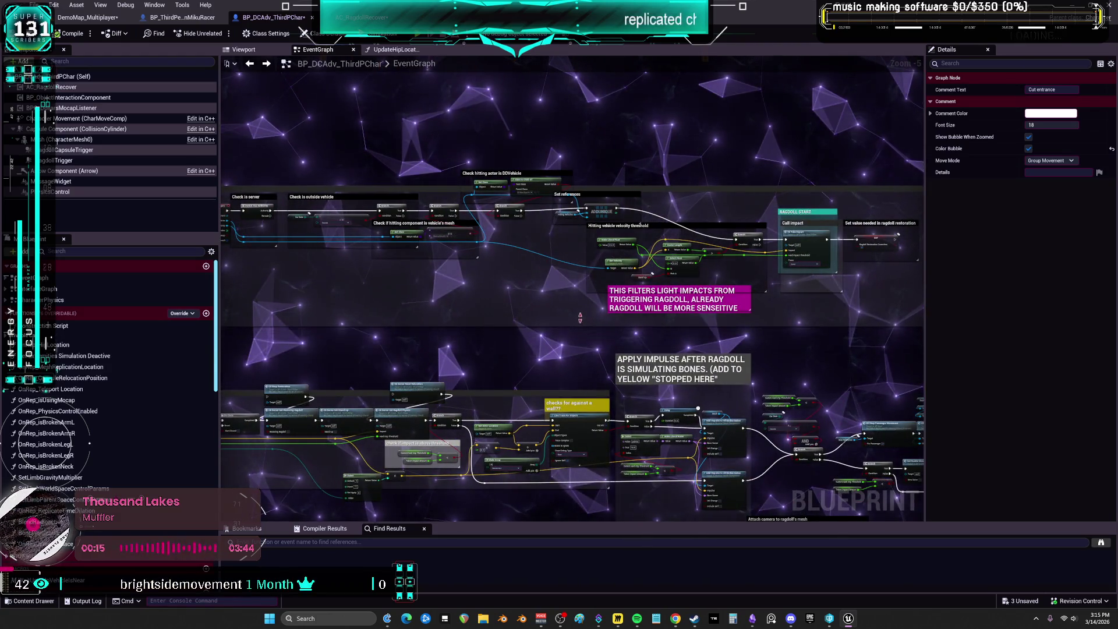
mouse_move(546, 315)
left_mouse_down()
mouse_move(377, 325)
mouse_move(575, 351)
left_mouse_up()
scroll(404, 267, "up", 4)
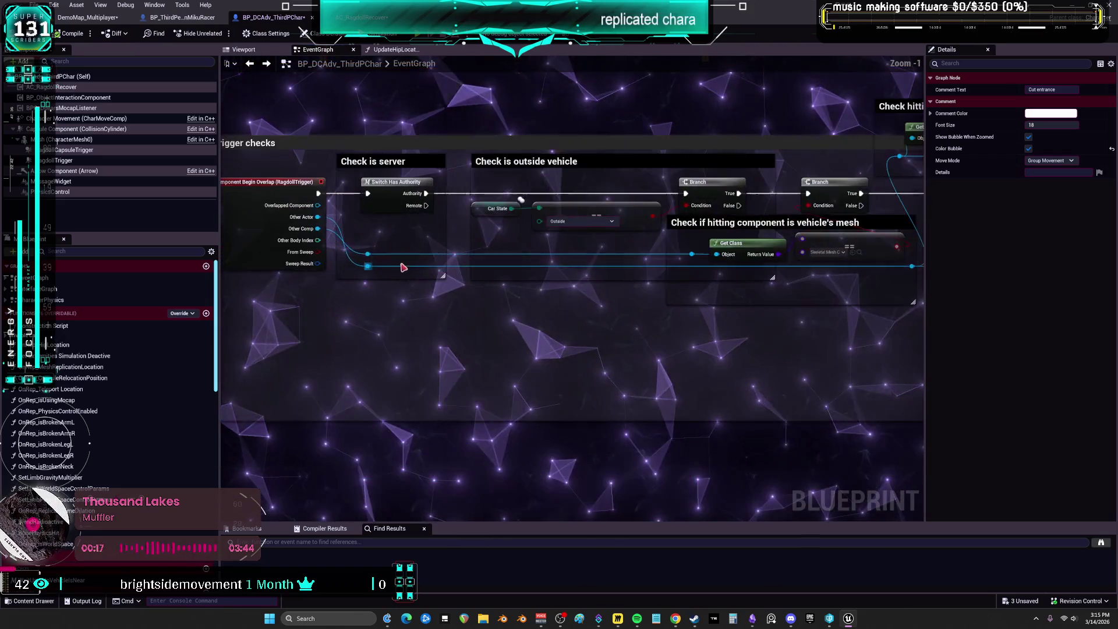
left_click_drag(780, 248, 527, 247)
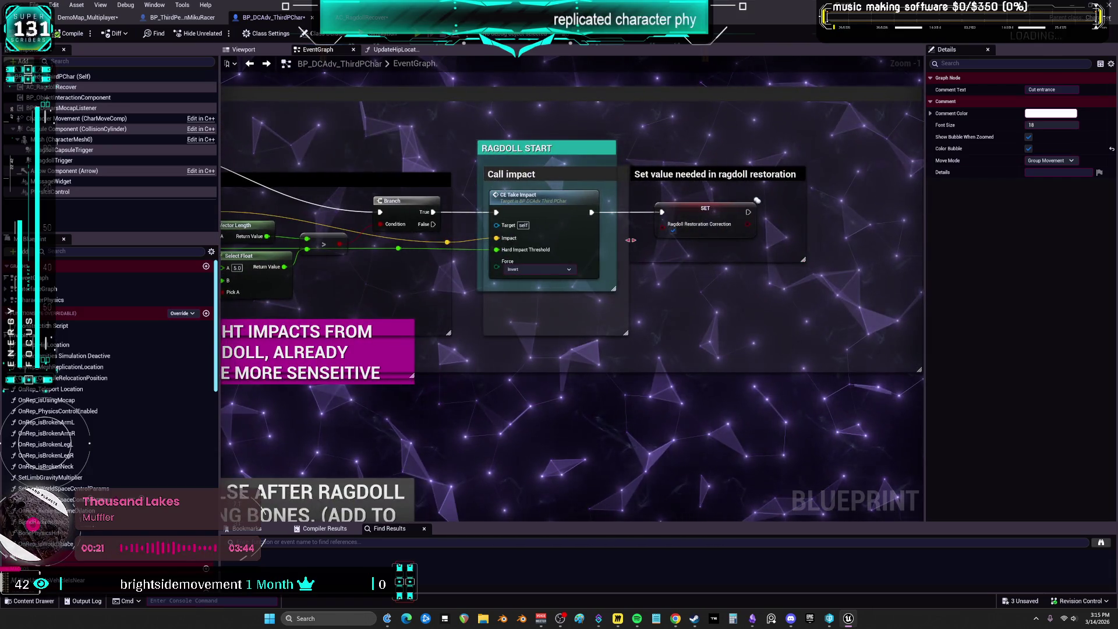
scroll(734, 255, "down", 2)
left_click_drag(733, 255, 553, 258)
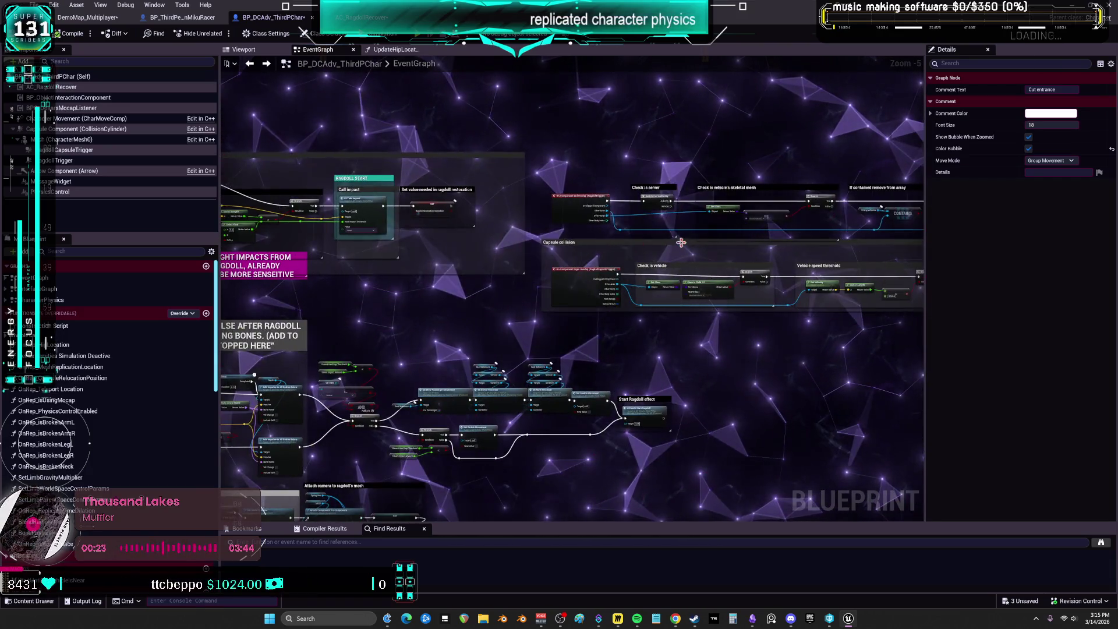
scroll(553, 258, "up", 2)
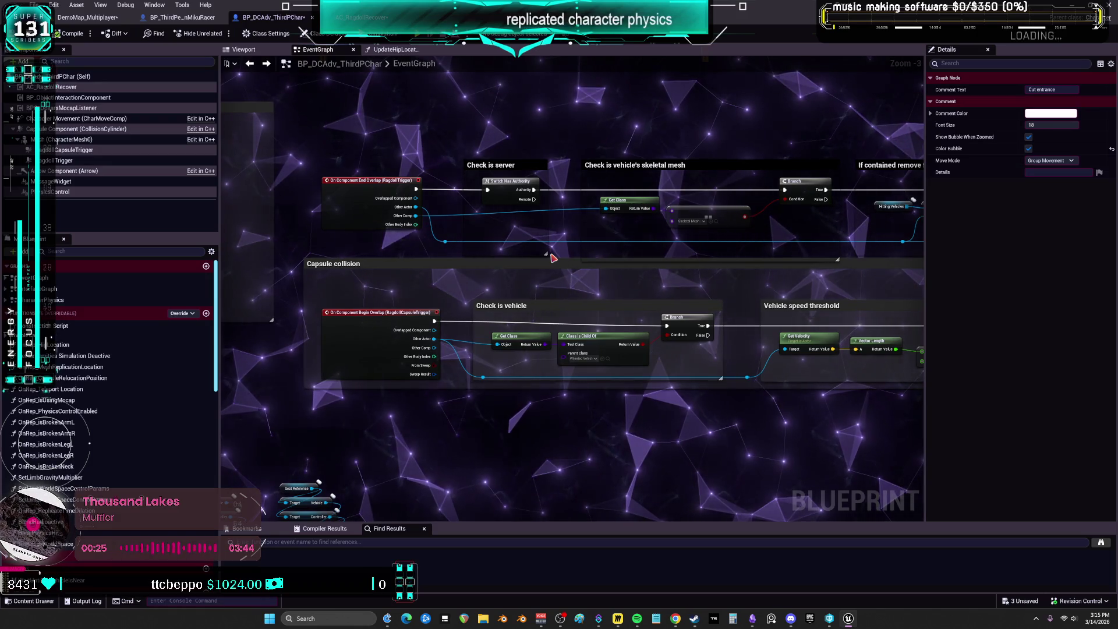
left_click_drag(624, 254, 344, 232)
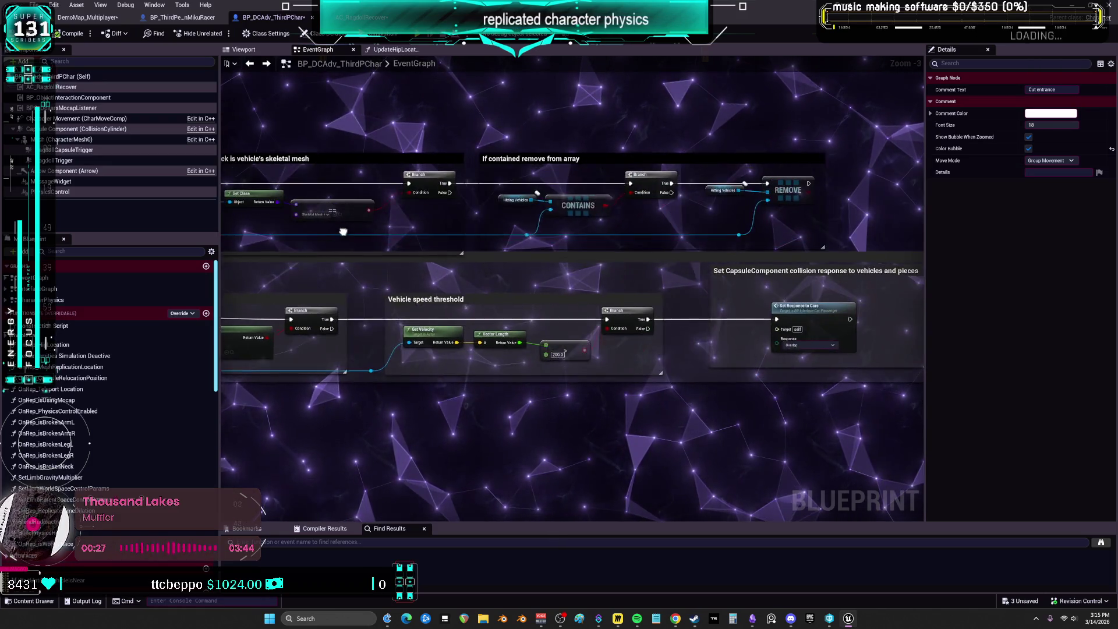
left_click_drag(657, 272, 446, 240)
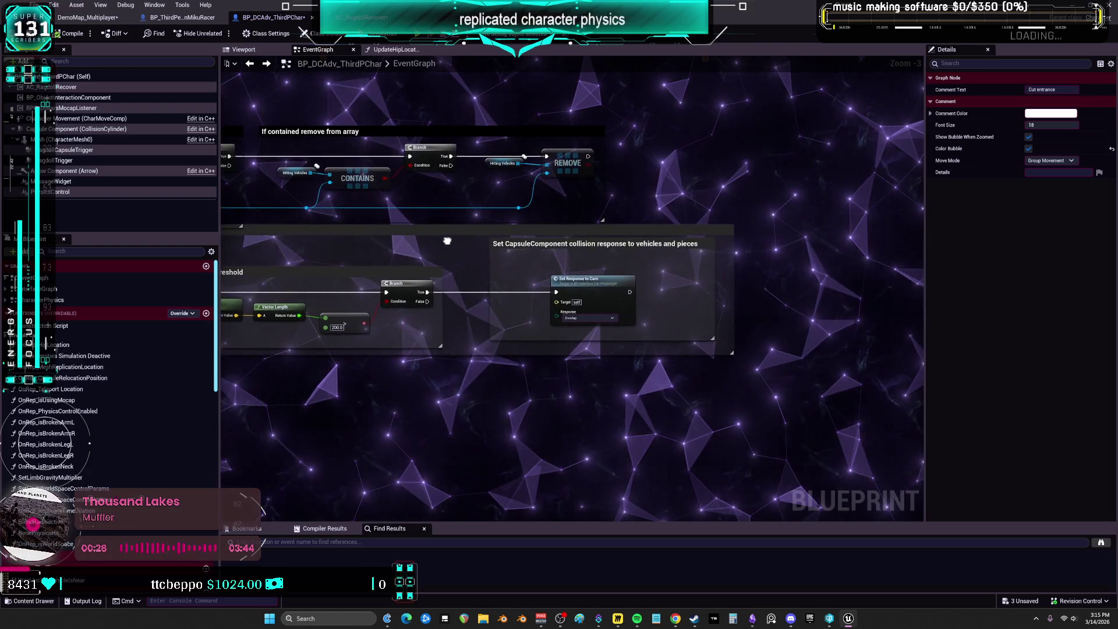
scroll(621, 254, "down", 6)
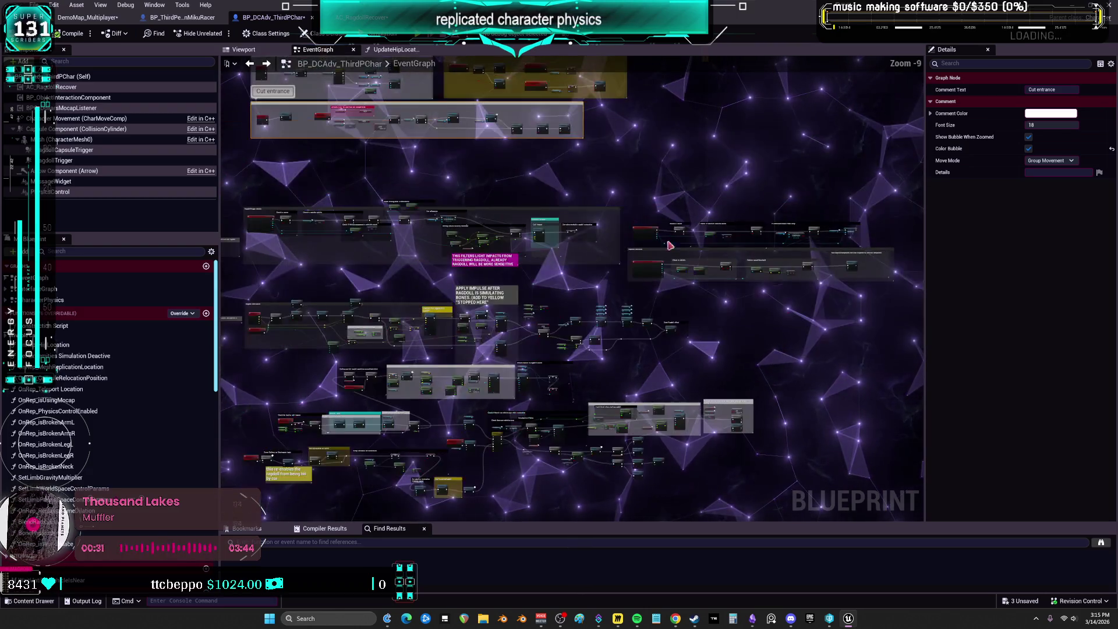
left_click(267, 223)
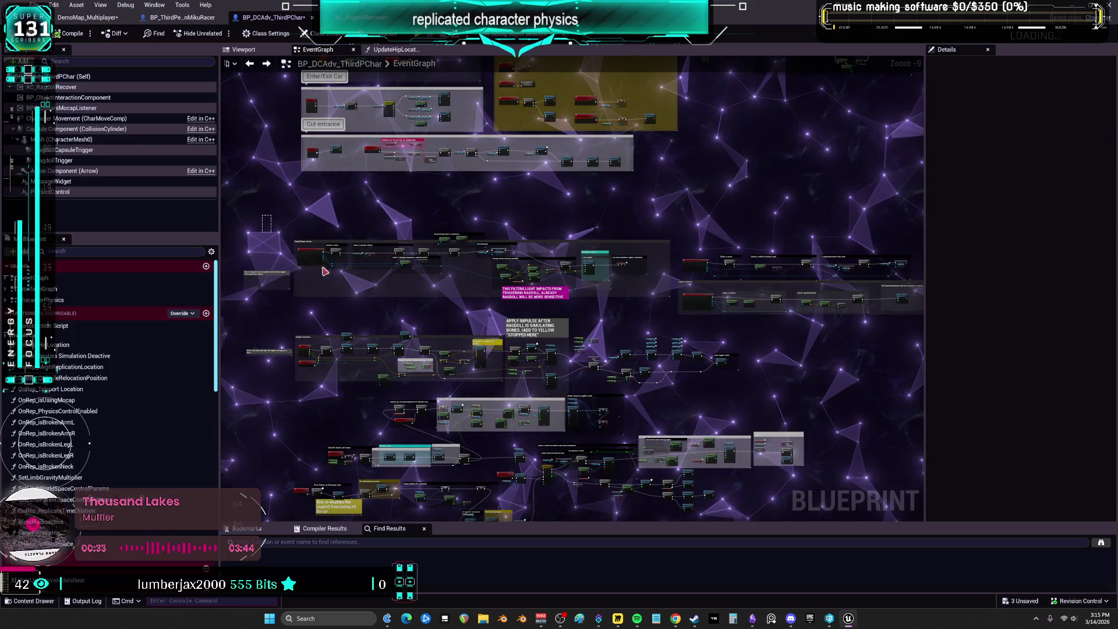
- Wrap the under-floor and went-through-something checks in a 'Ragdoll location corrections' comment, then review it
left_click_drag(667, 309, 597, 284)
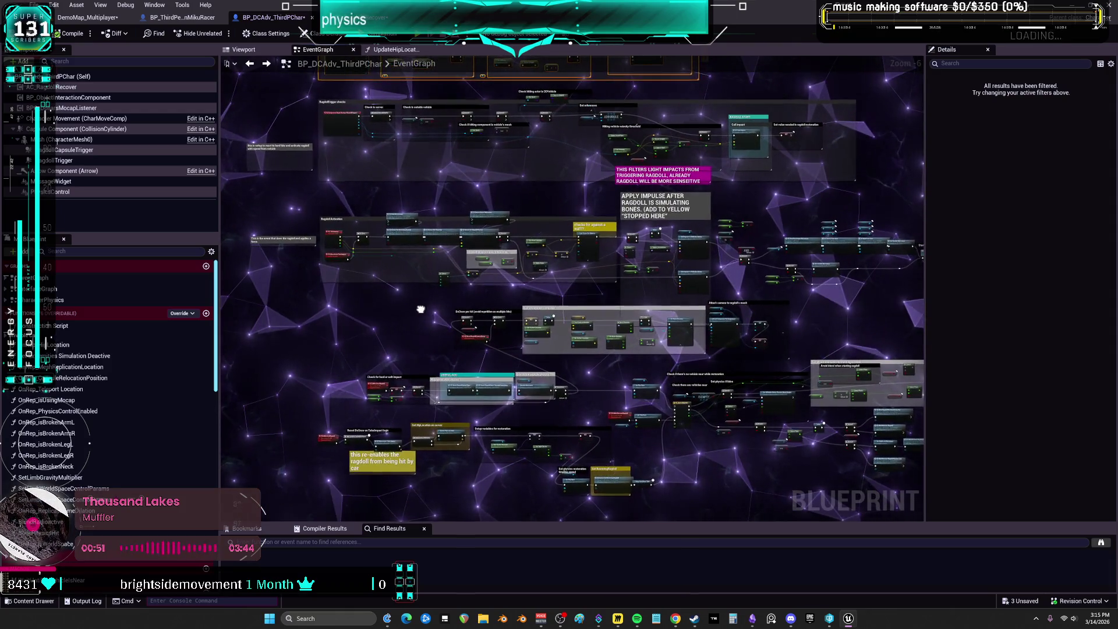
mouse_move(413, 188)
left_mouse_down()
mouse_move(423, 134)
mouse_move(437, 181)
left_mouse_up()
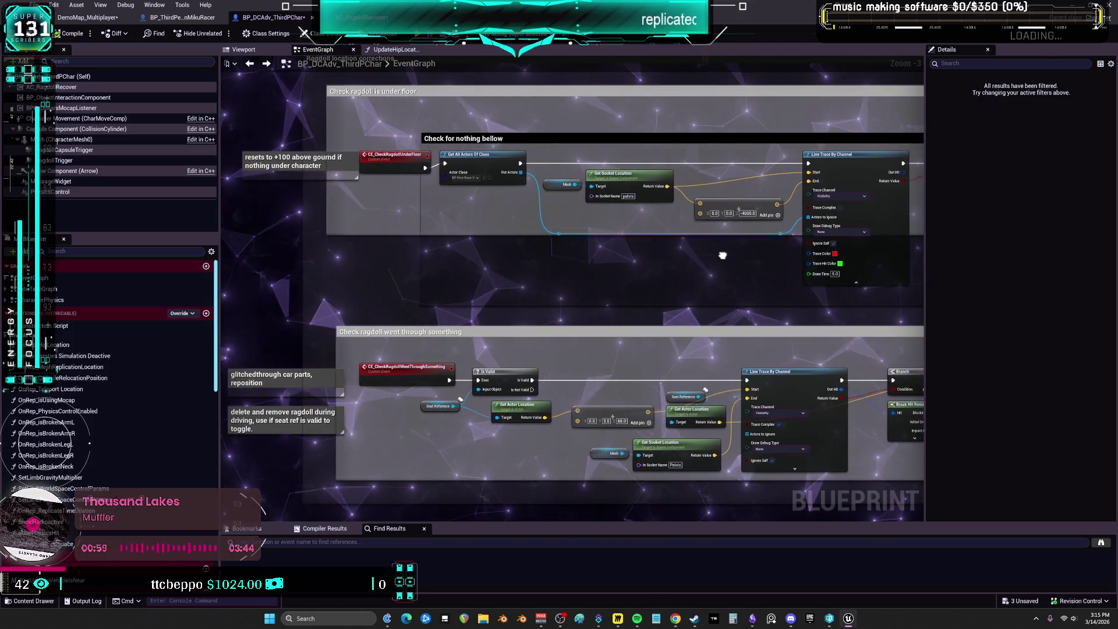
left_click_drag(722, 255, 465, 266)
left_click_drag(697, 322, 422, 295)
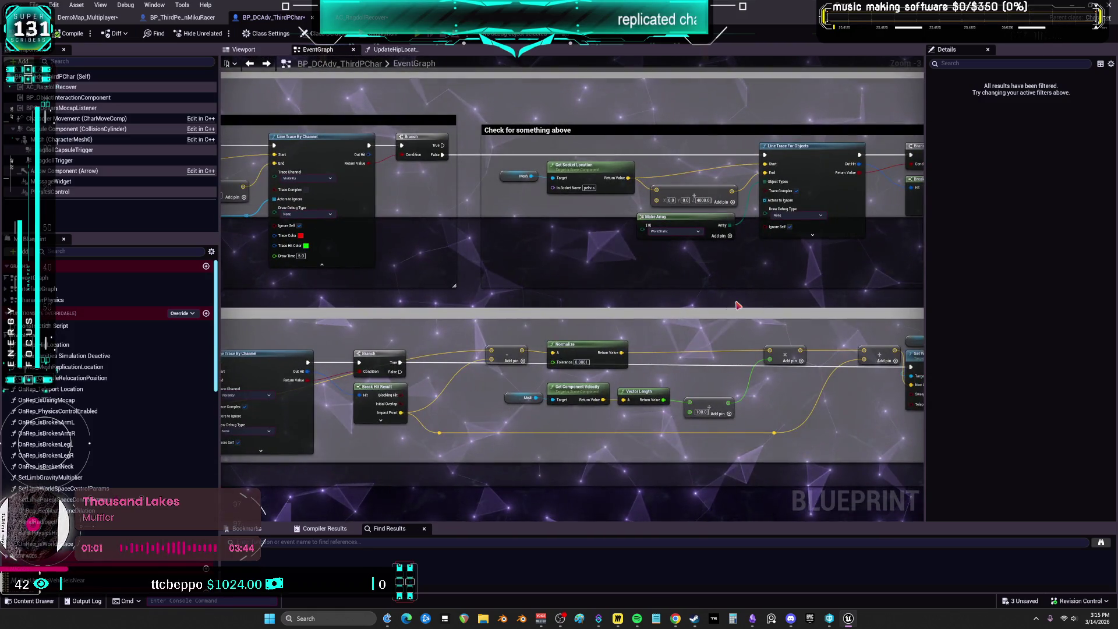
left_click_drag(738, 305, 480, 306)
left_click_drag(720, 296, 681, 301)
scroll(682, 300, "down", 1)
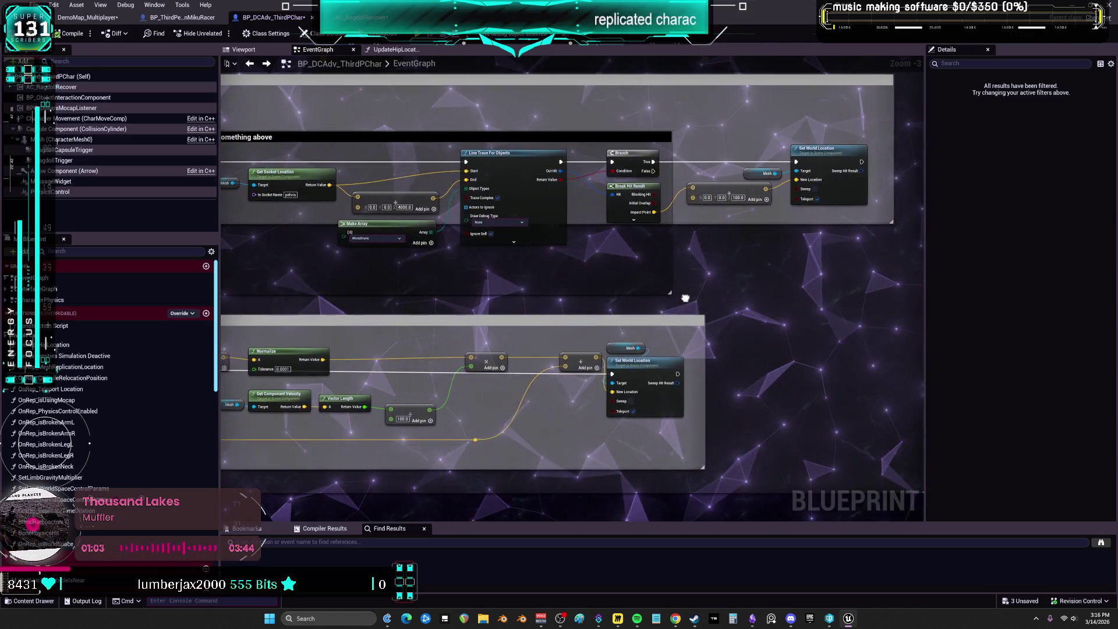
scroll(452, 250, "down", 1)
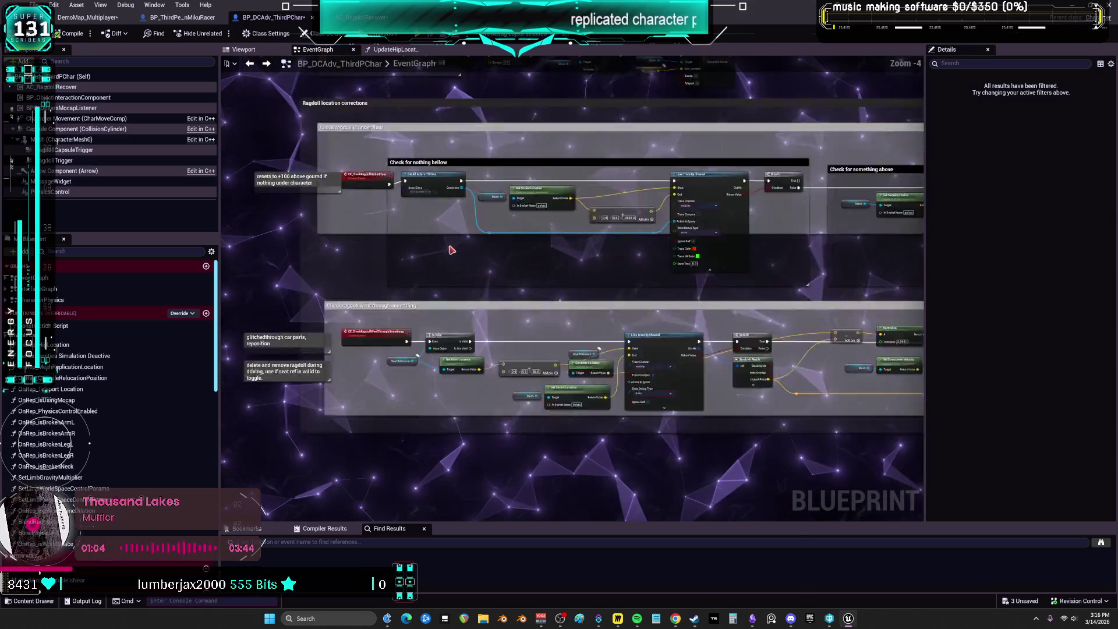
left_click(855, 328)
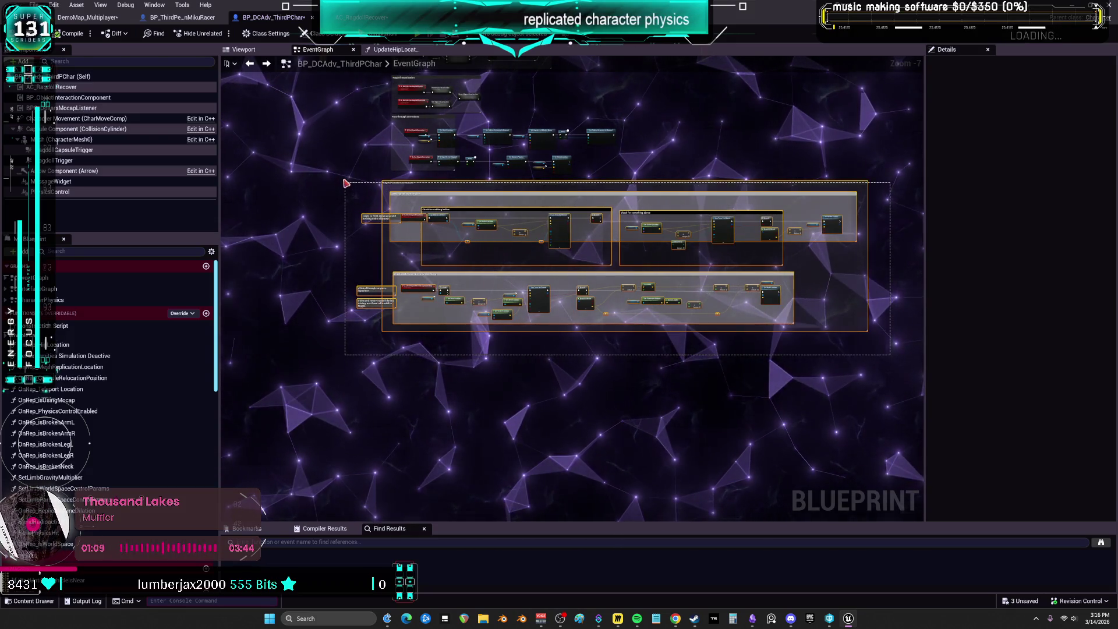
- Move the 'Ragdoll location corrections' comment group into open graph space
left_click_drag(346, 183, 345, 184)
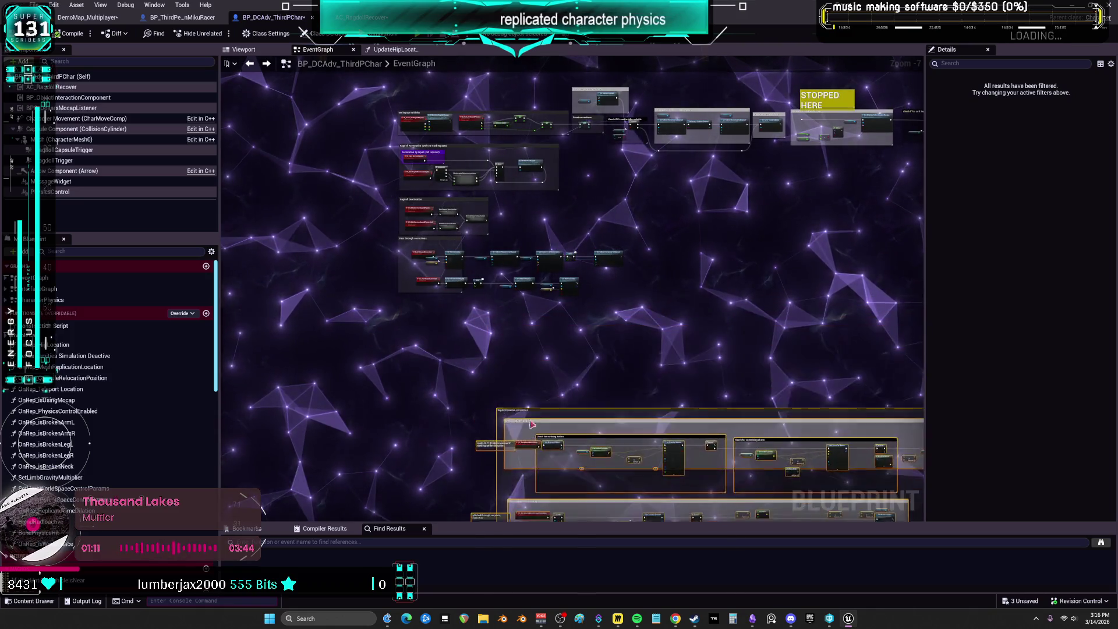
left_click_drag(557, 85, 556, 269)
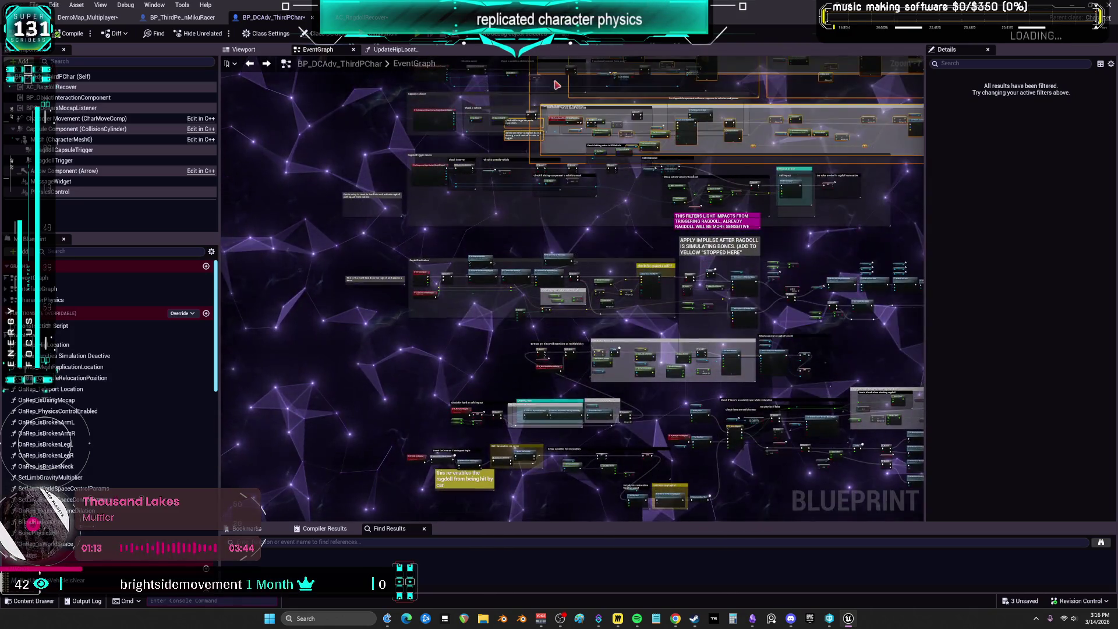
mouse_move(326, 201)
left_mouse_down()
mouse_move(282, 287)
mouse_move(606, 292)
mouse_move(757, 326)
mouse_move(350, 303)
left_mouse_up()
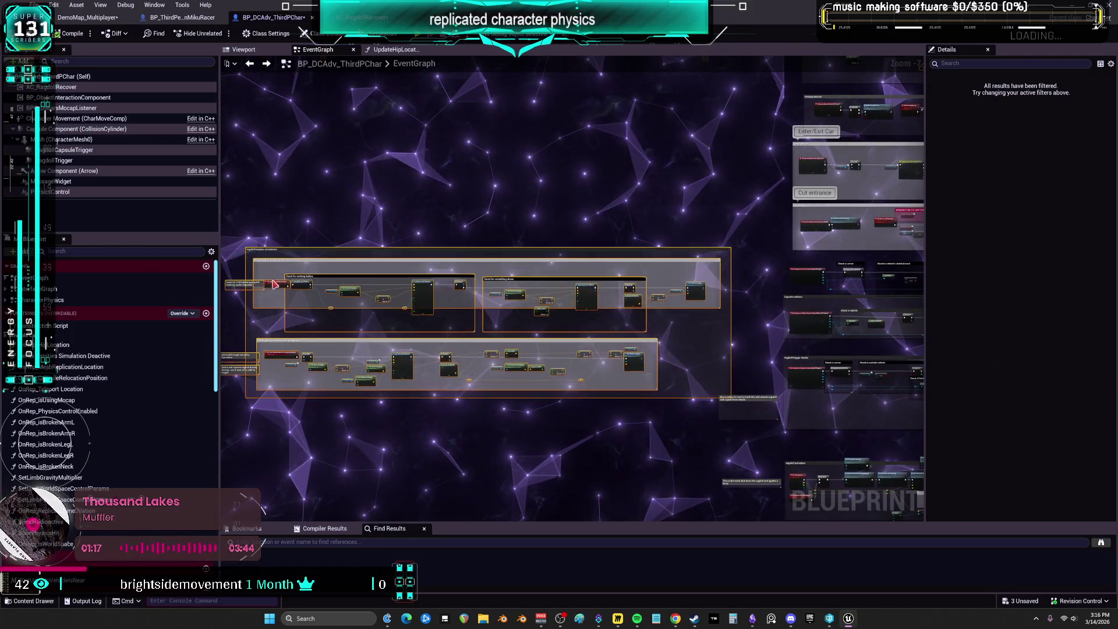
left_click_drag(428, 337, 424, 333)
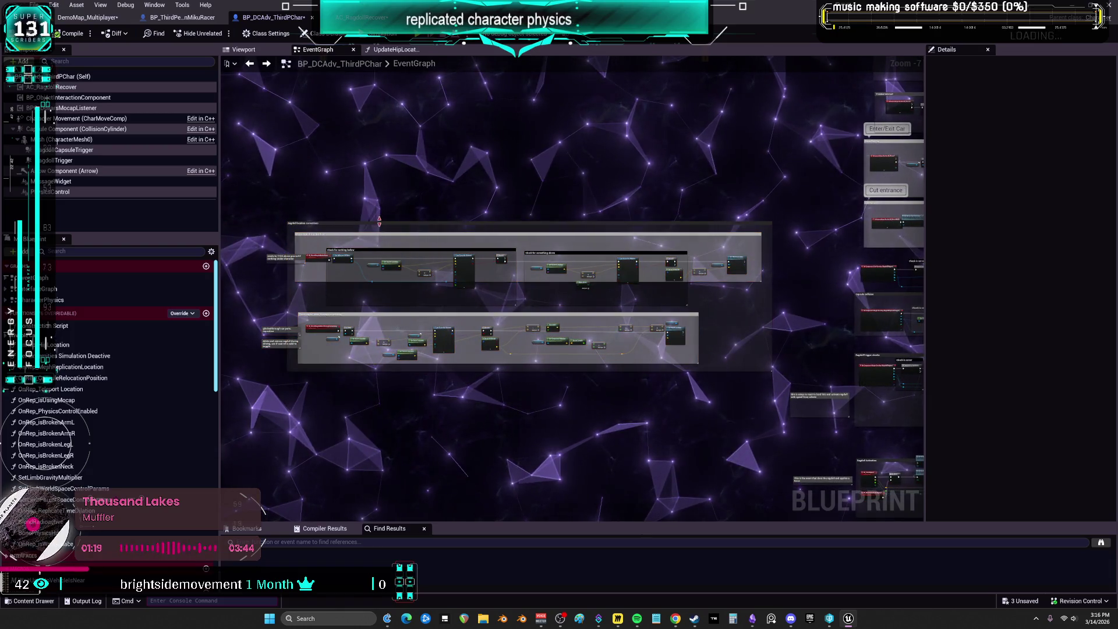
- Set the comment's title Font Size to 135
left_click(400, 221)
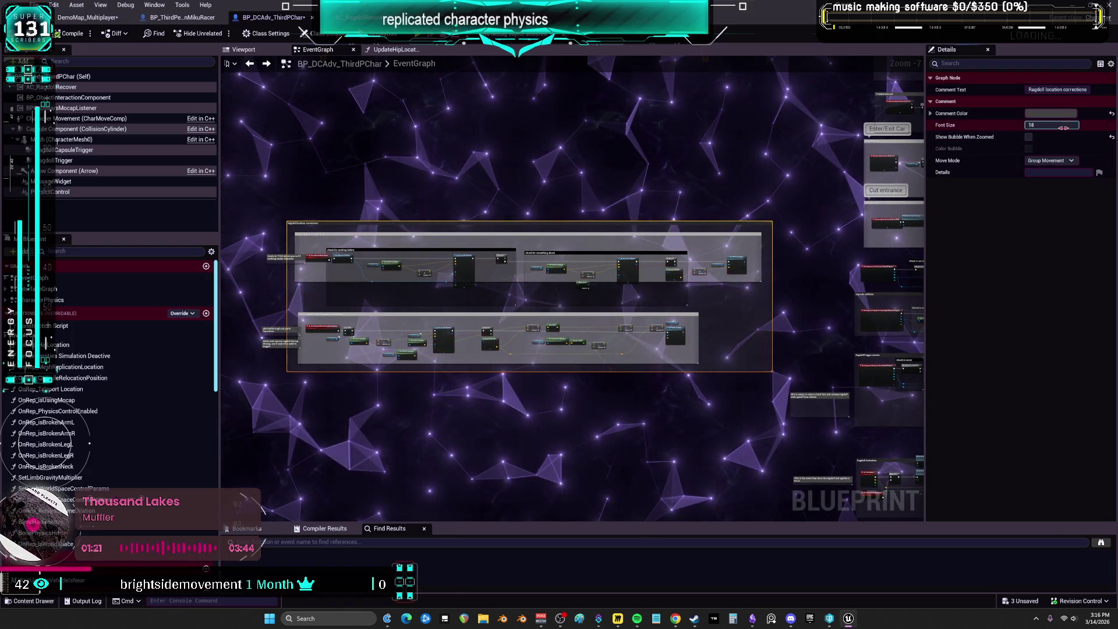
left_click_drag(1051, 125, 984, 184)
scroll(544, 259, "up", 5)
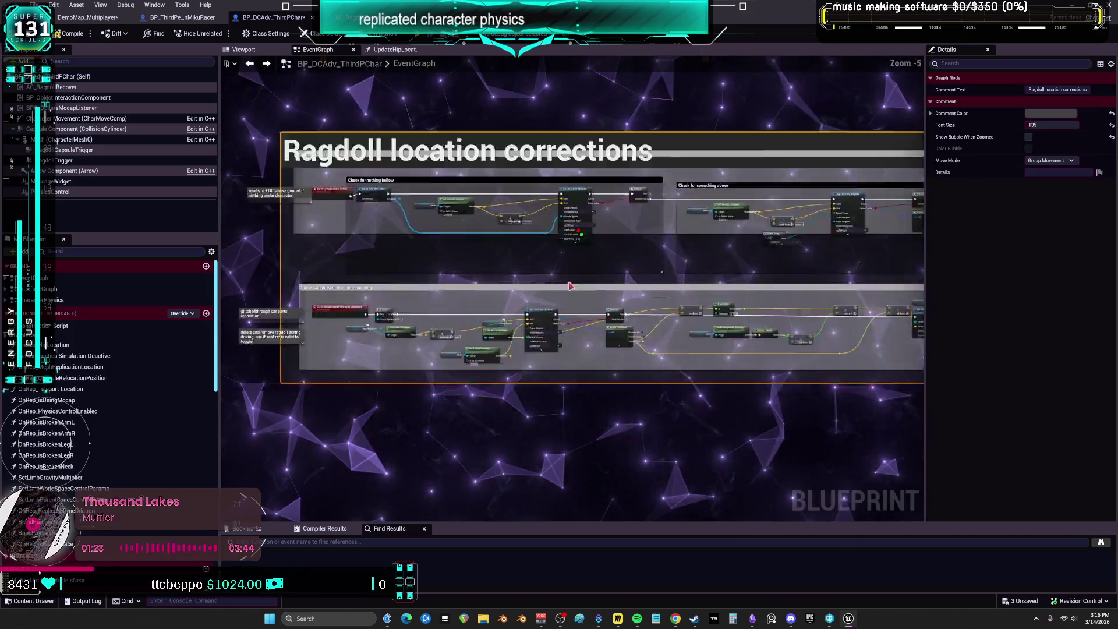